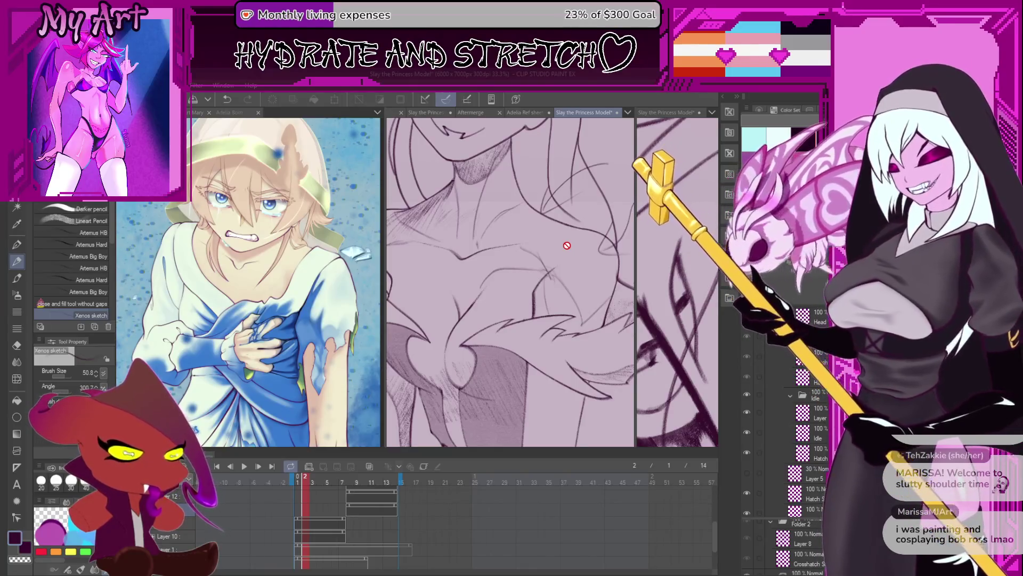
scroll(578, 239, down, 1)
Pan to the princess's eyes, add a short Xenos pencil stroke there and widen the close-up pane
mouse_move(577, 239)
mouse_down()
mouse_move(552, 278)
mouse_move(561, 237)
mouse_up()
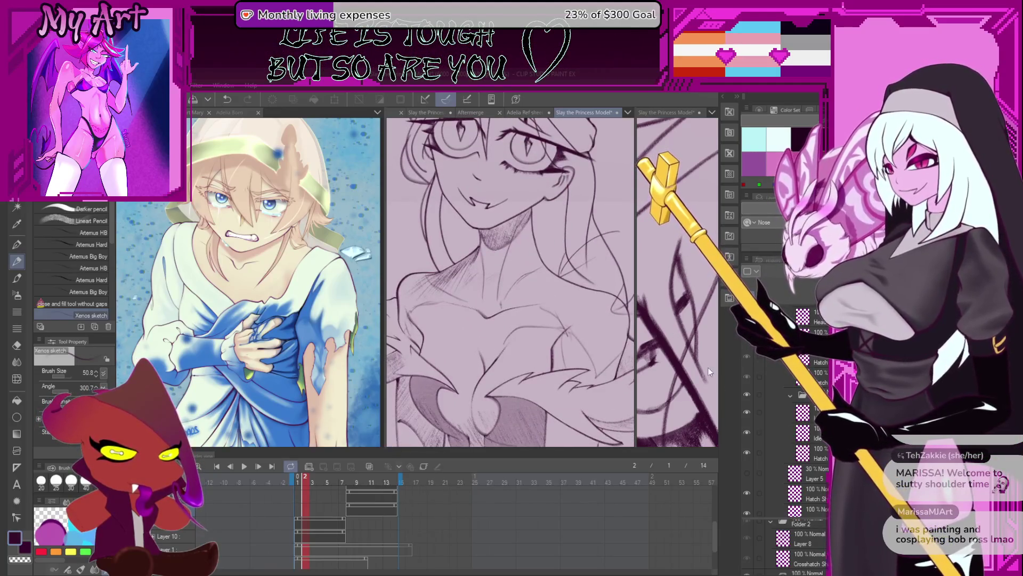
drag(786, 388, 786, 410)
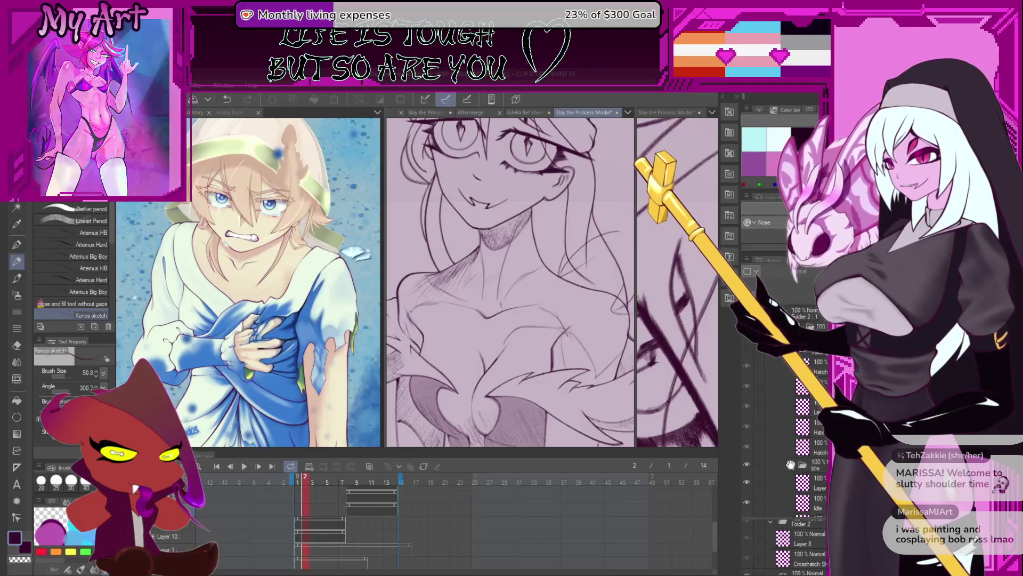
mouse_move(602, 312)
mouse_down()
mouse_move(602, 234)
mouse_move(600, 383)
mouse_up()
scroll(595, 320, down, 3)
scroll(591, 273, up, 1)
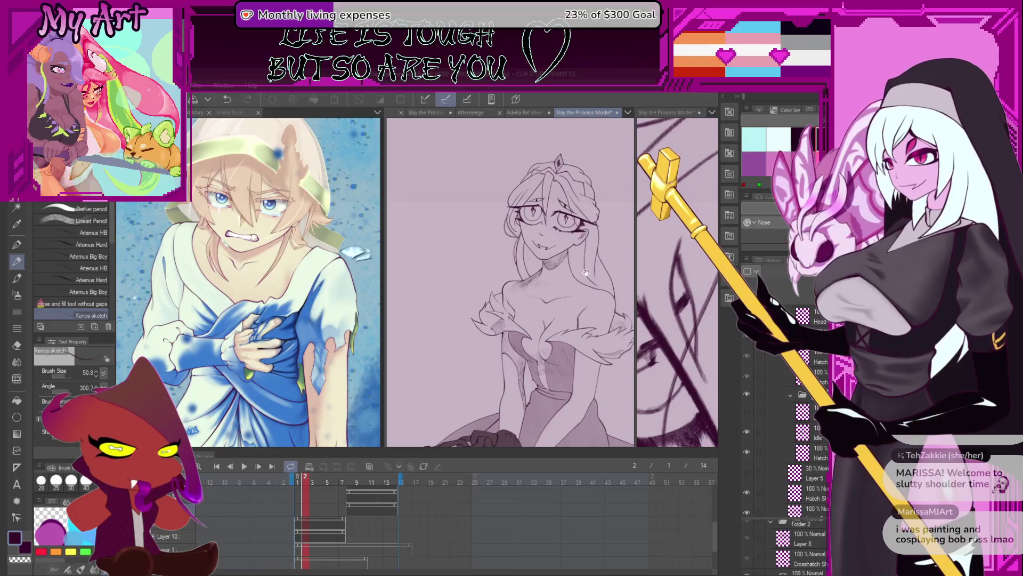
scroll(582, 233, up, 3)
scroll(589, 285, up, 3)
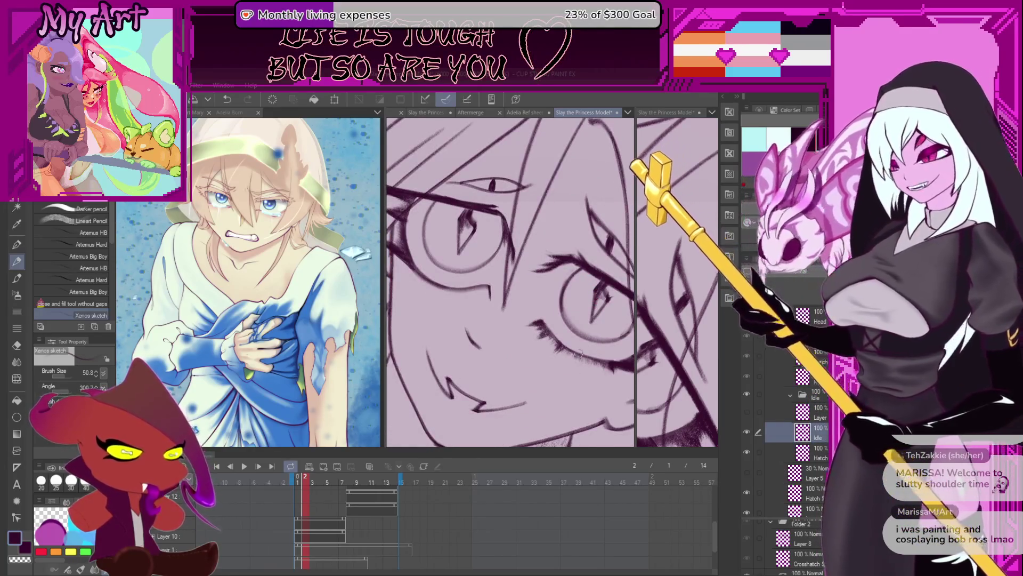
scroll(568, 238, down, 1)
scroll(569, 236, up, 1)
scroll(574, 244, up, 1)
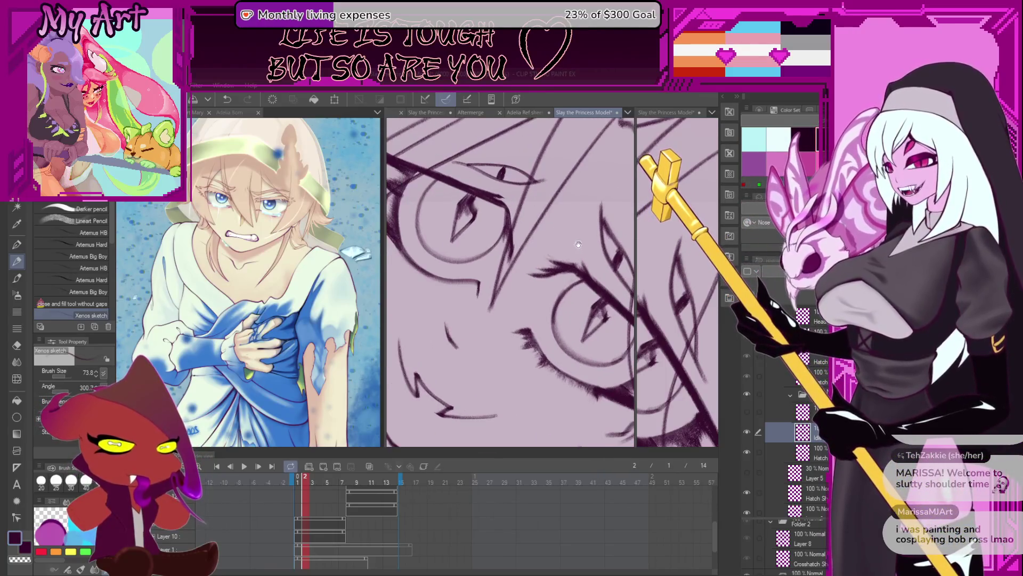
drag(576, 245, 527, 277)
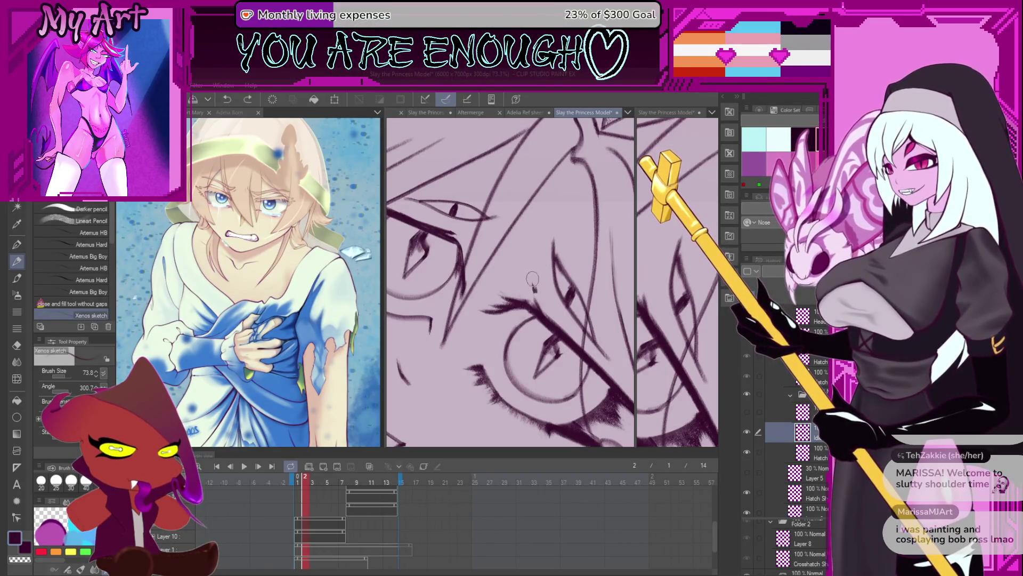
drag(539, 244, 534, 295)
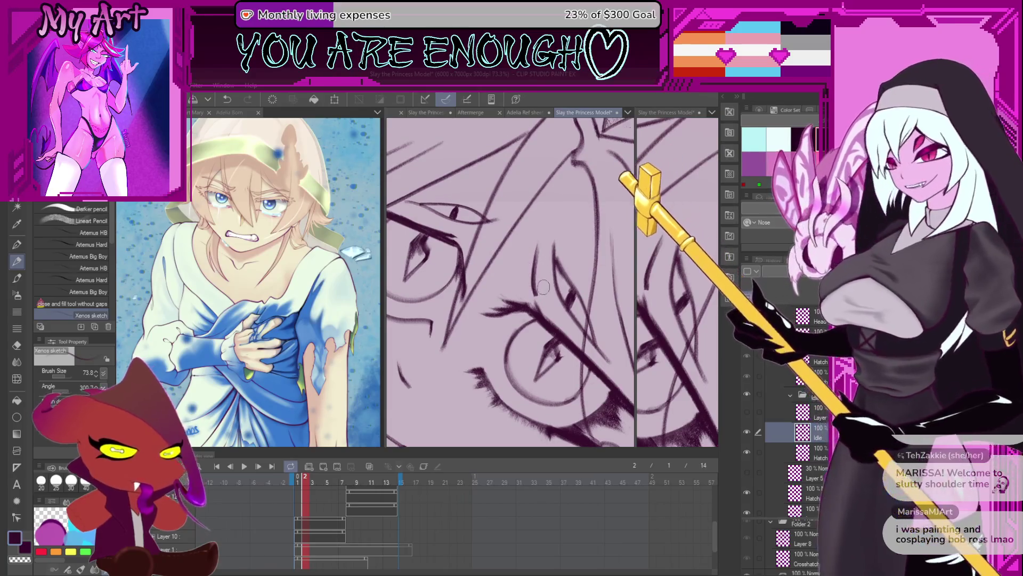
scroll(535, 280, down, 1)
scroll(541, 296, down, 2)
scroll(552, 284, down, 2)
scroll(568, 268, down, 2)
scroll(586, 252, up, 1)
scroll(586, 251, up, 1)
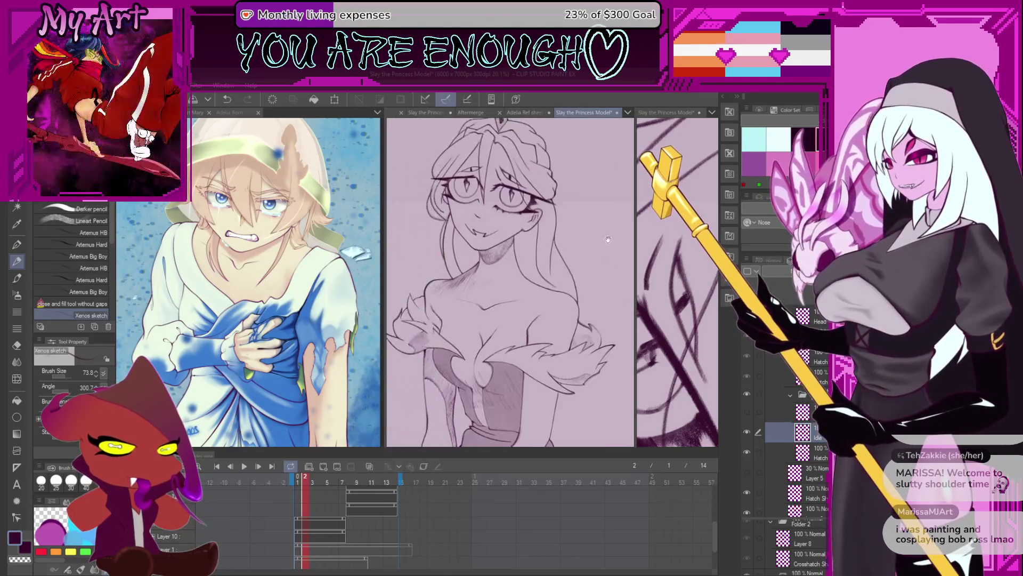
scroll(637, 230, up, 1)
drag(638, 230, 558, 232)
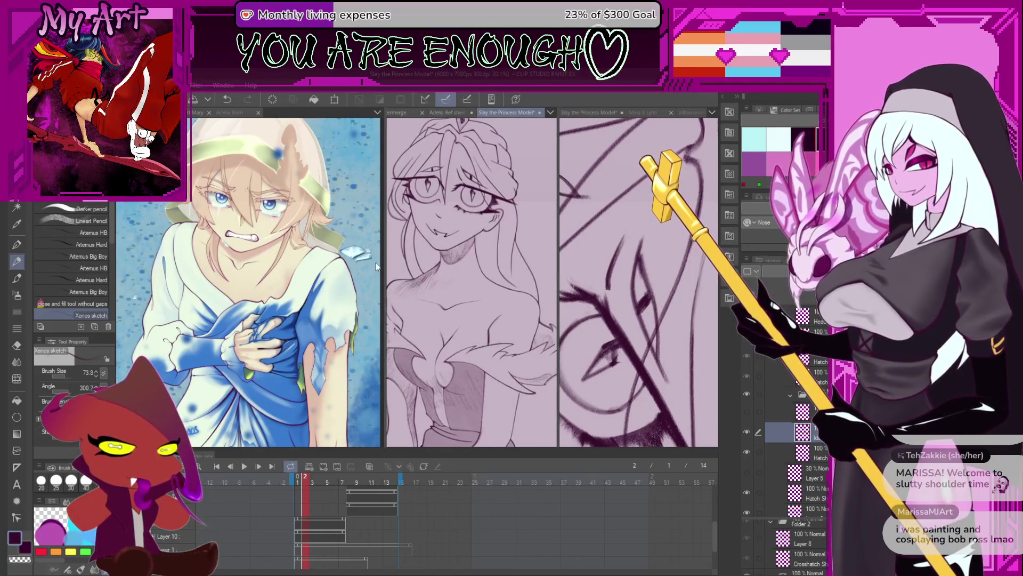
Resize the sketch panes and timeline, then open Illustration3 in the middle pane
drag(384, 262, 350, 264)
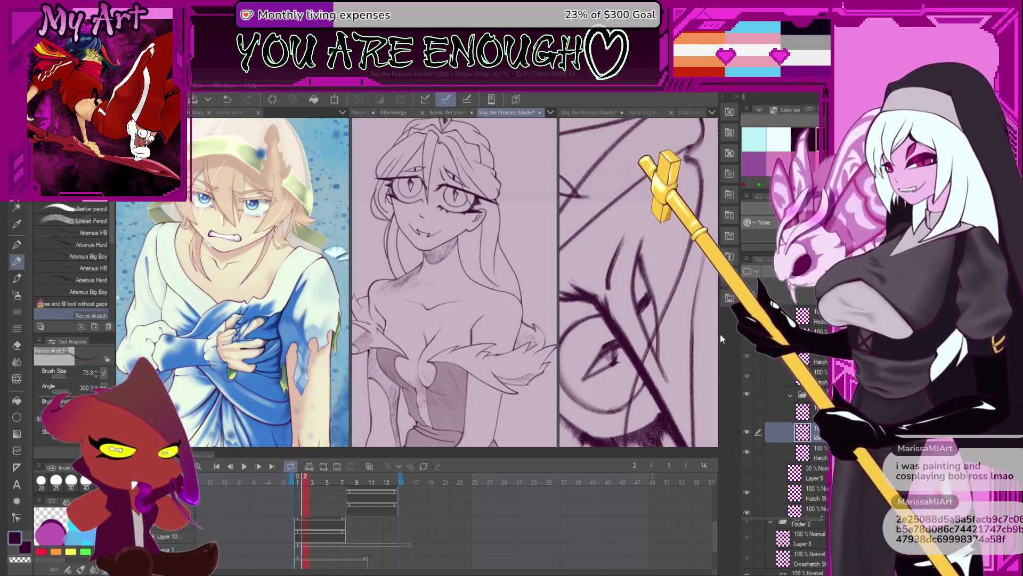
click(606, 270)
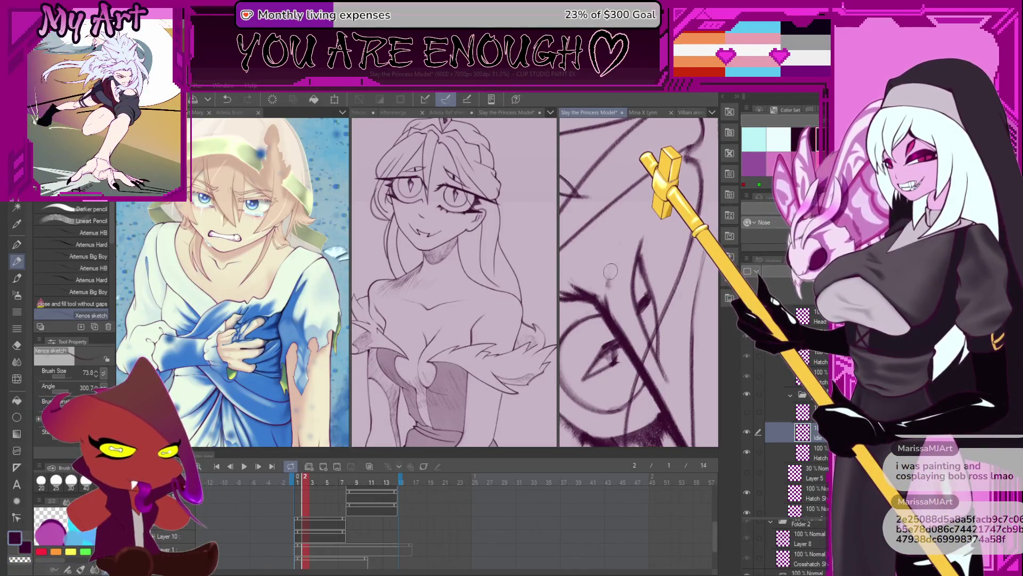
mouse_move(620, 255)
mouse_down()
mouse_move(606, 255)
mouse_move(645, 315)
mouse_up()
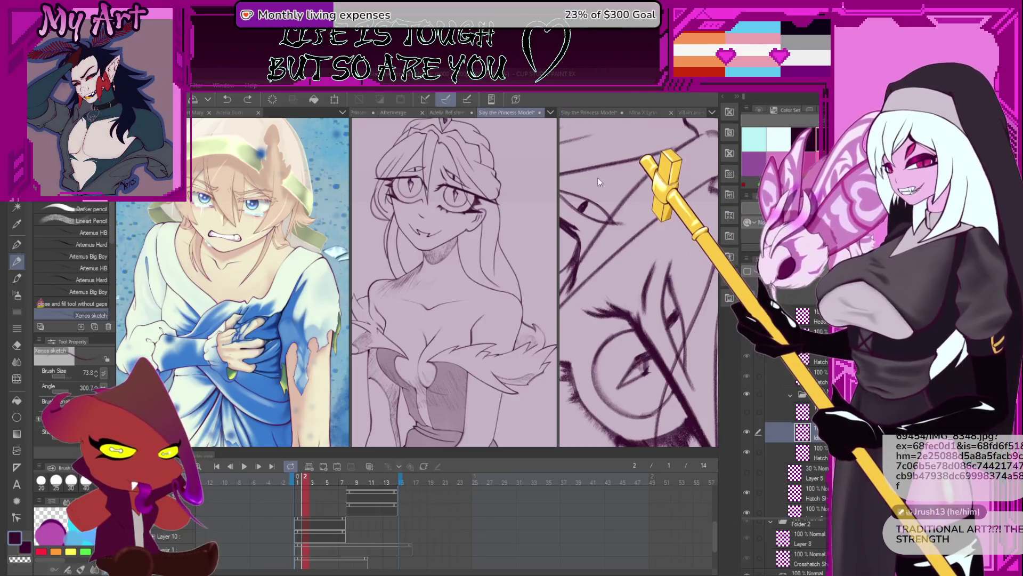
drag(524, 449, 551, 547)
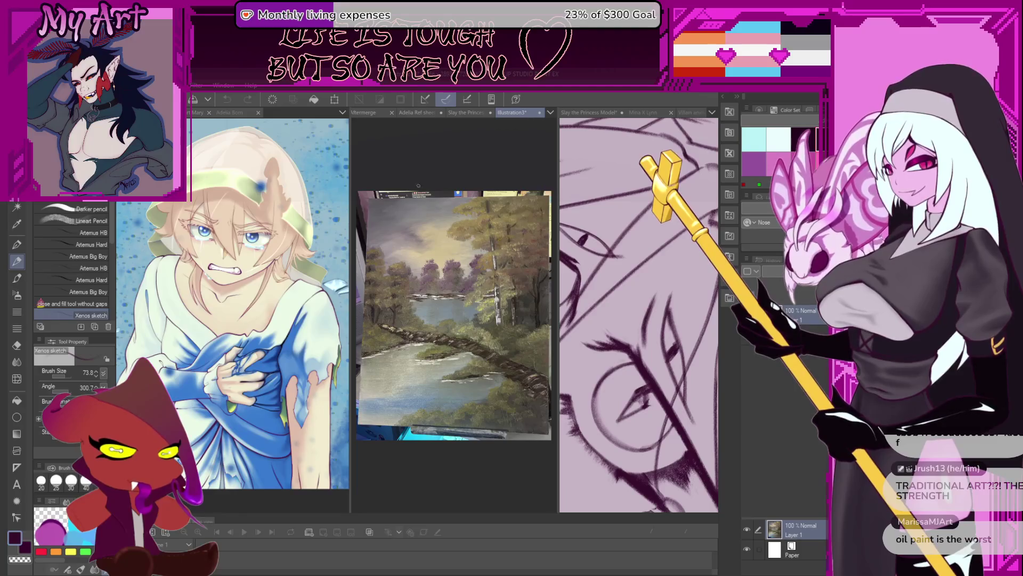
scroll(523, 292, up, 2)
scroll(522, 293, up, 1)
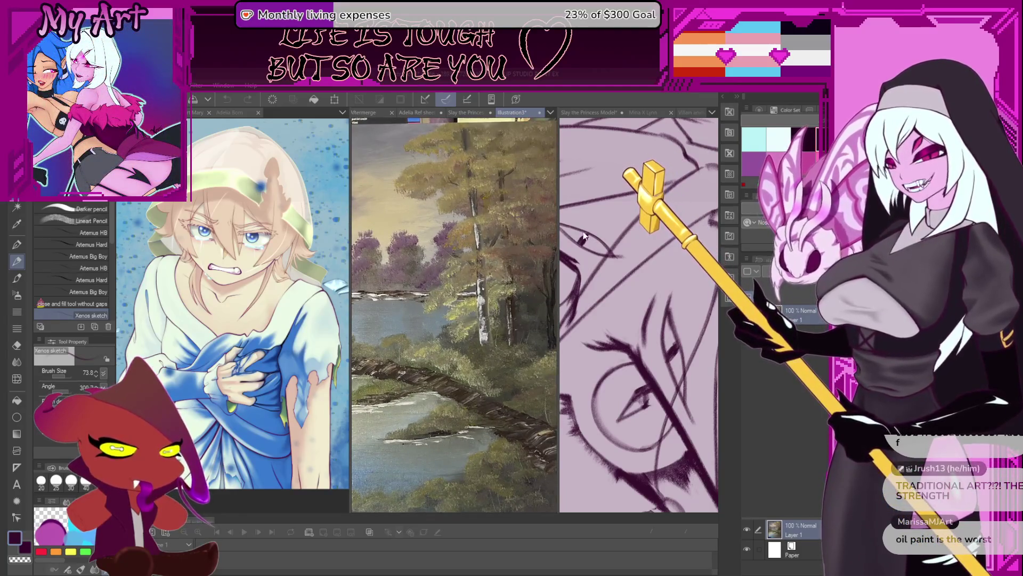
Widen the landscape painting pane and pan it to inspect top and bottom edges
drag(557, 230, 653, 230)
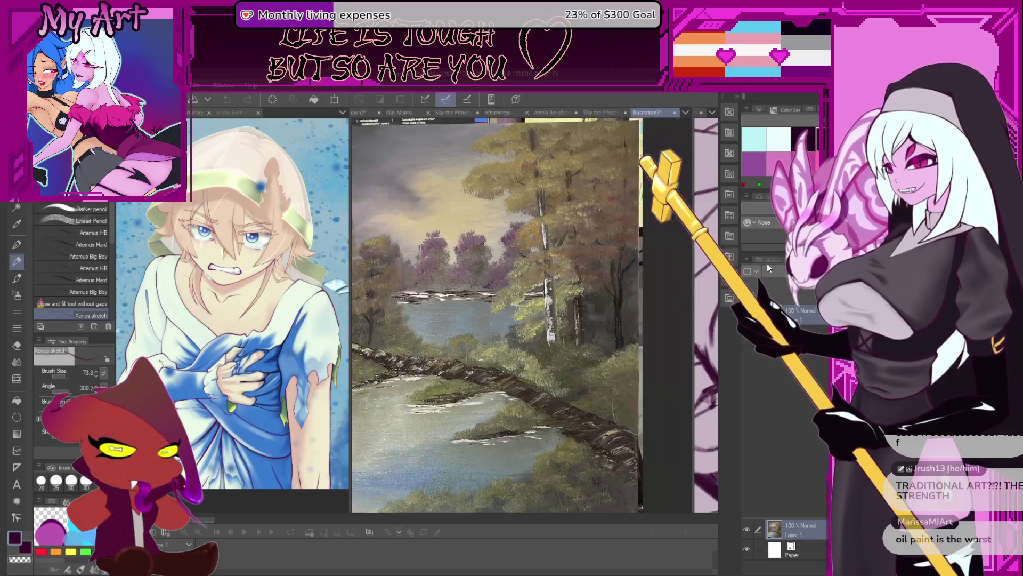
mouse_move(499, 351)
mouse_down()
mouse_move(508, 332)
mouse_move(536, 383)
mouse_move(544, 329)
mouse_up()
scroll(507, 332, up, 1)
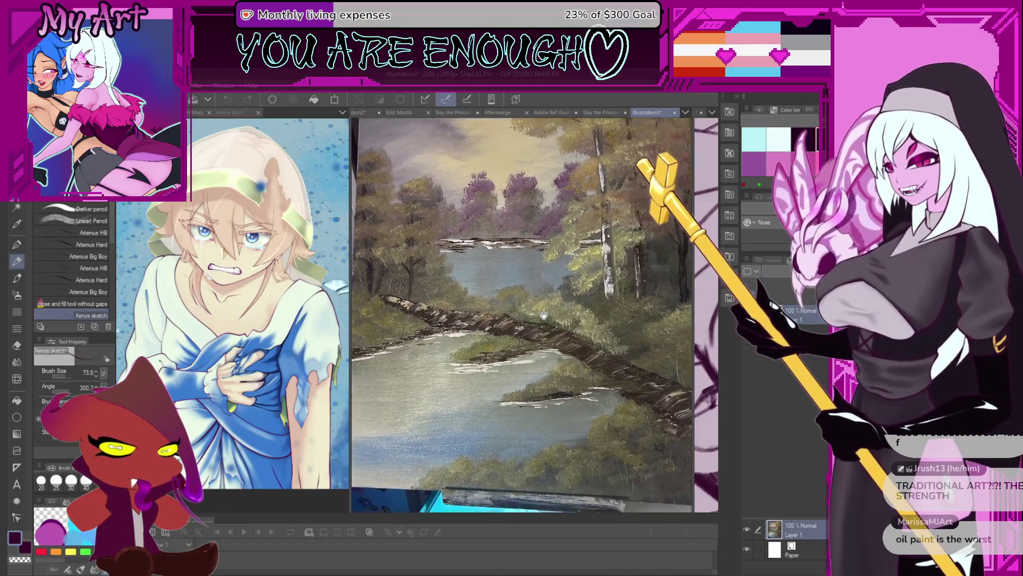
drag(546, 329, 530, 321)
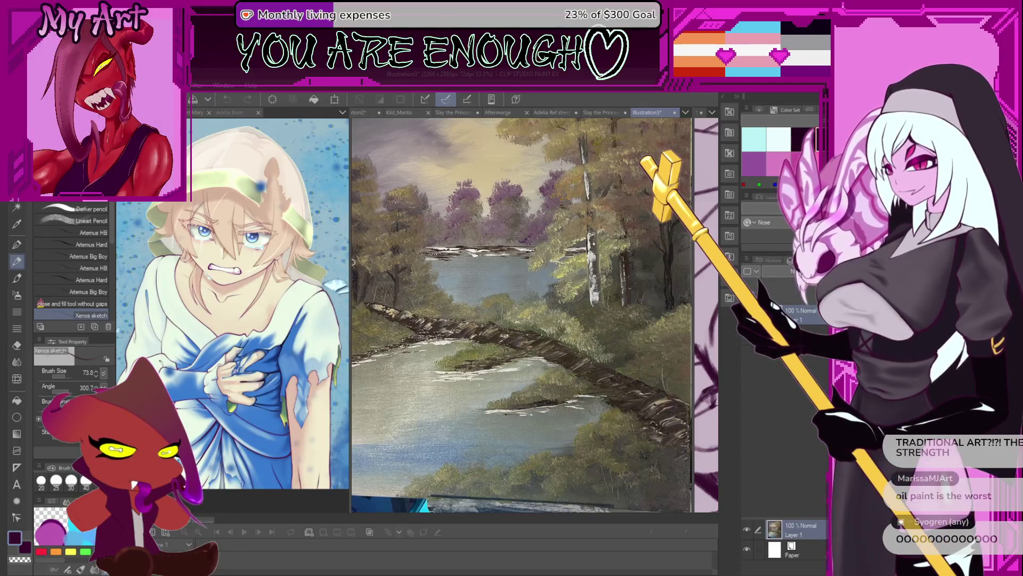
drag(350, 266, 246, 258)
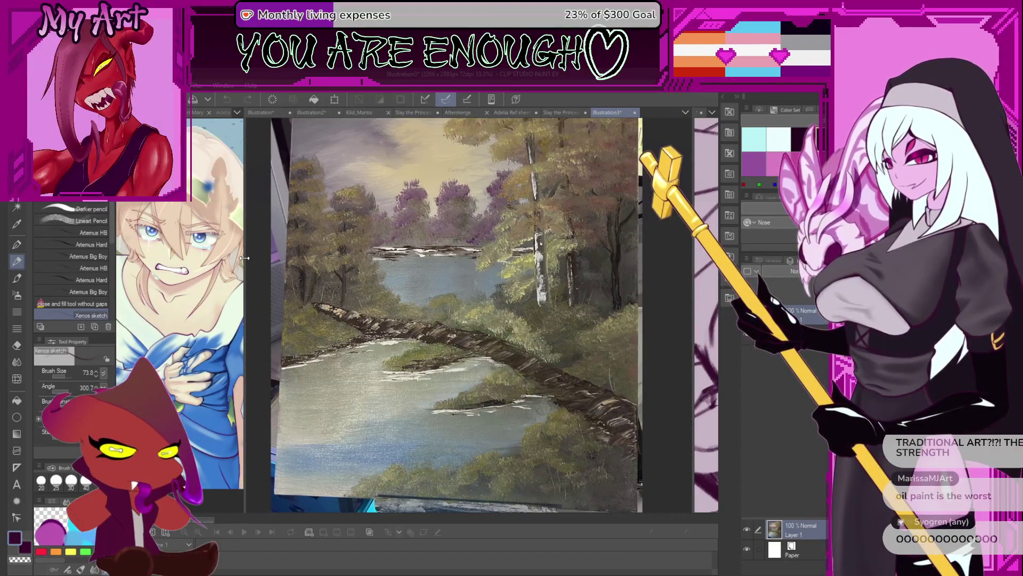
drag(568, 271, 570, 345)
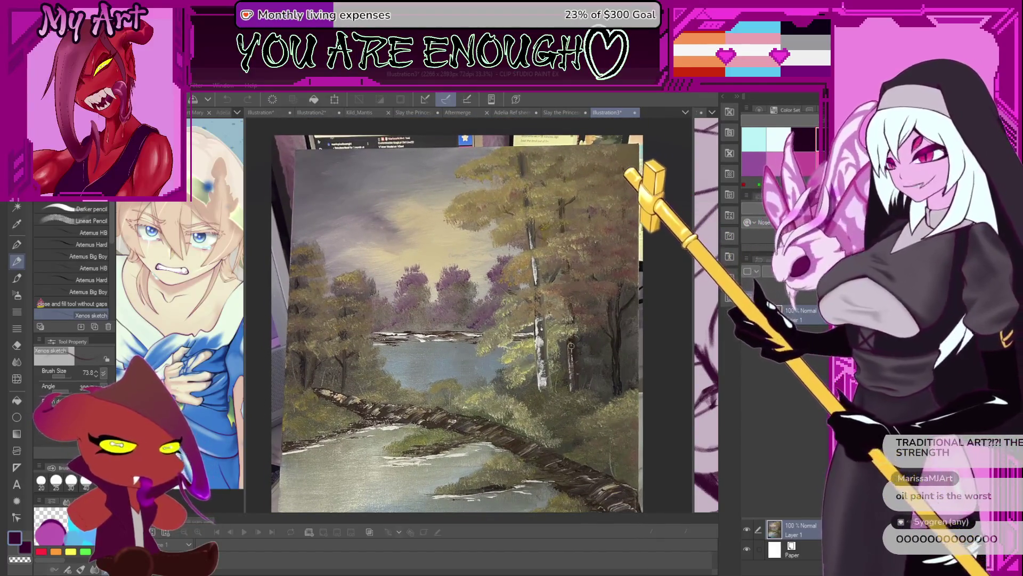
scroll(572, 347, up, 2)
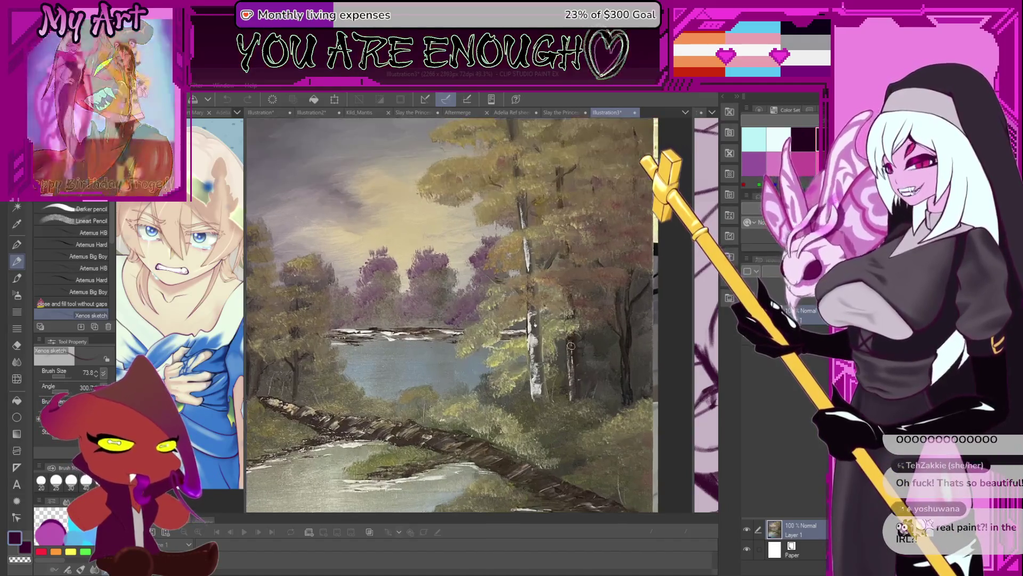
scroll(568, 390, up, 1)
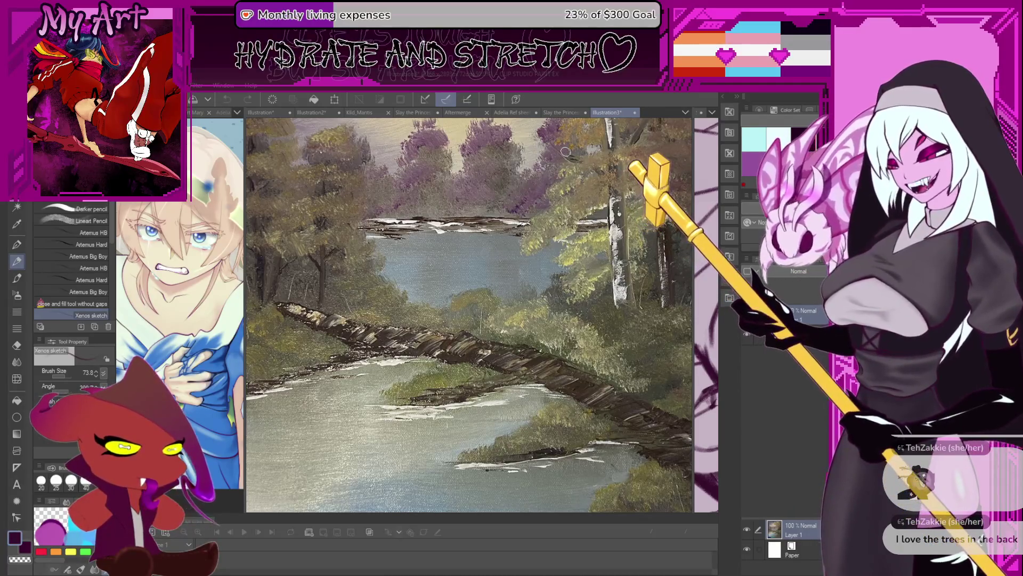
scroll(495, 184, up, 2)
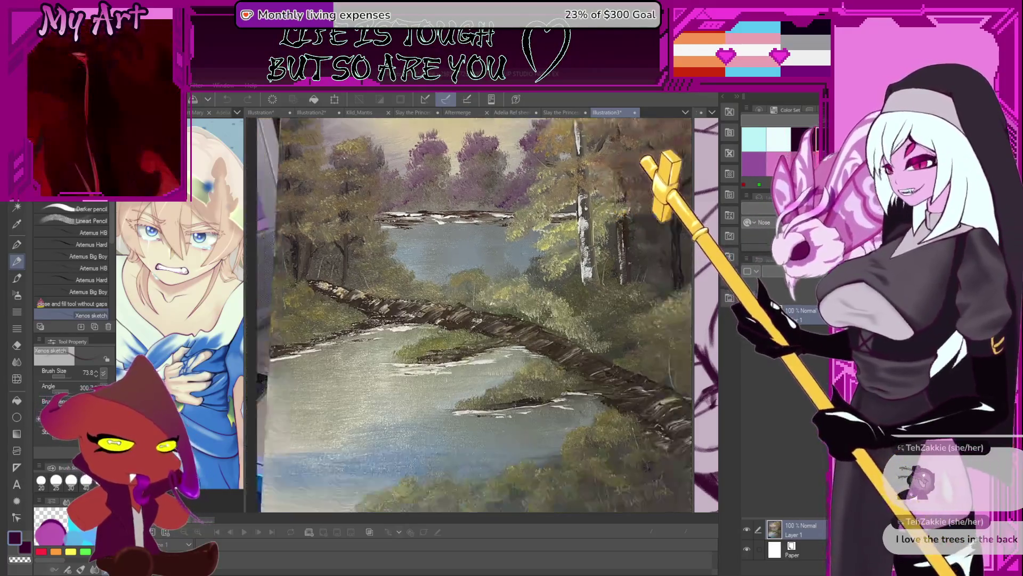
scroll(479, 196, up, 2)
scroll(473, 200, up, 2)
scroll(473, 199, down, 2)
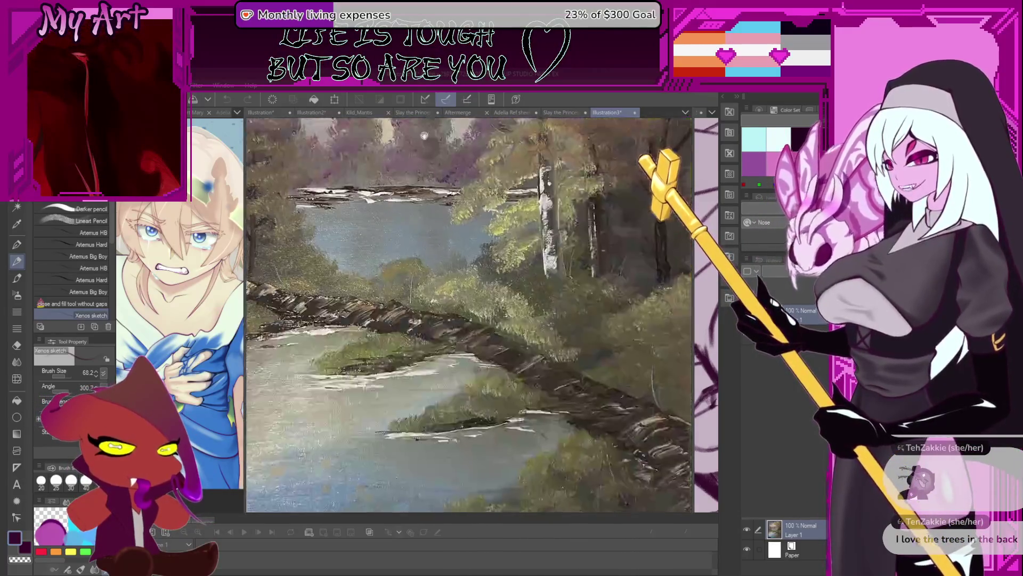
scroll(504, 248, down, 2)
scroll(542, 308, down, 1)
scroll(541, 306, up, 1)
scroll(552, 344, up, 1)
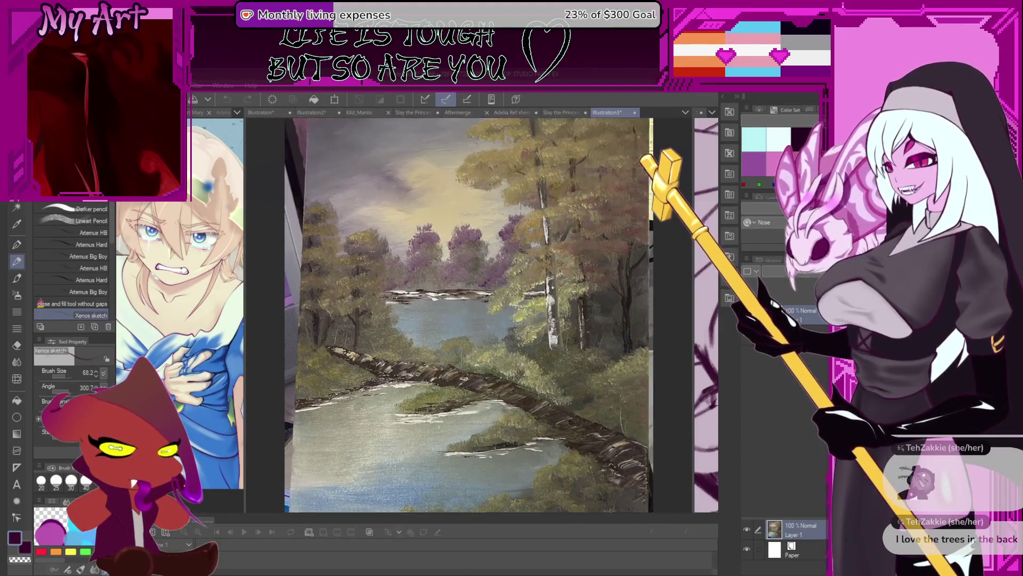
scroll(574, 426, up, 1)
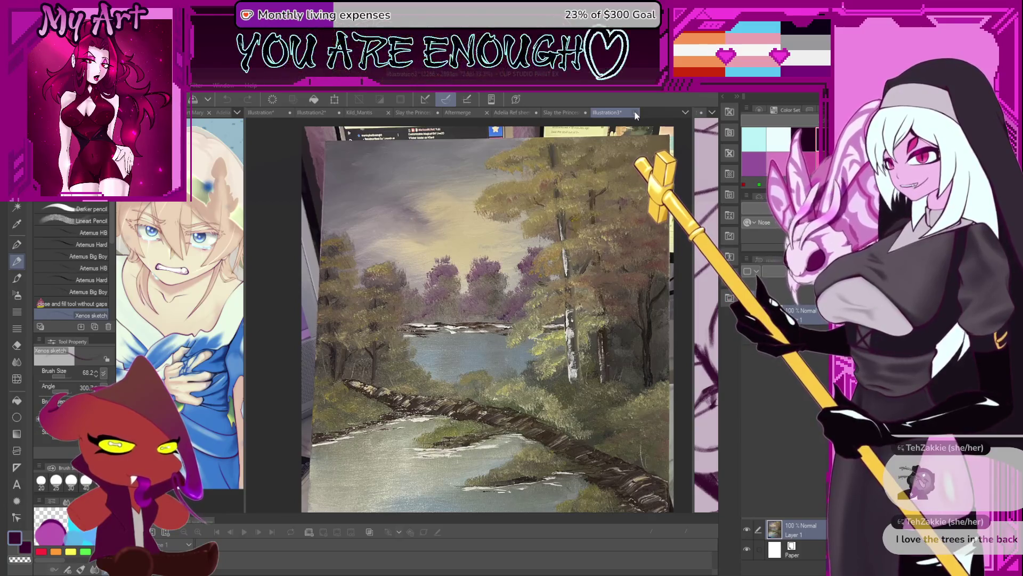
drag(628, 365, 596, 270)
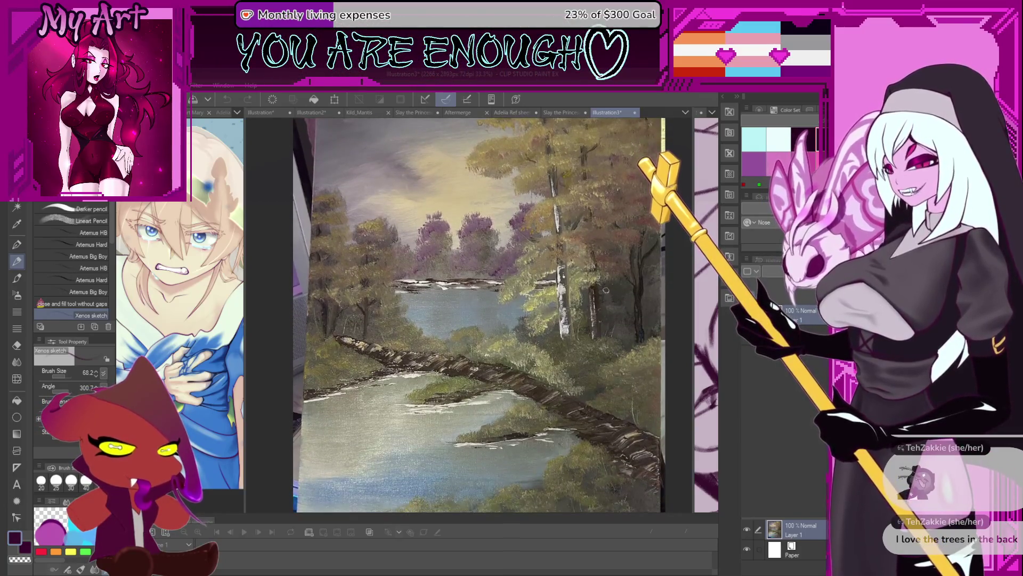
scroll(598, 277, up, 1)
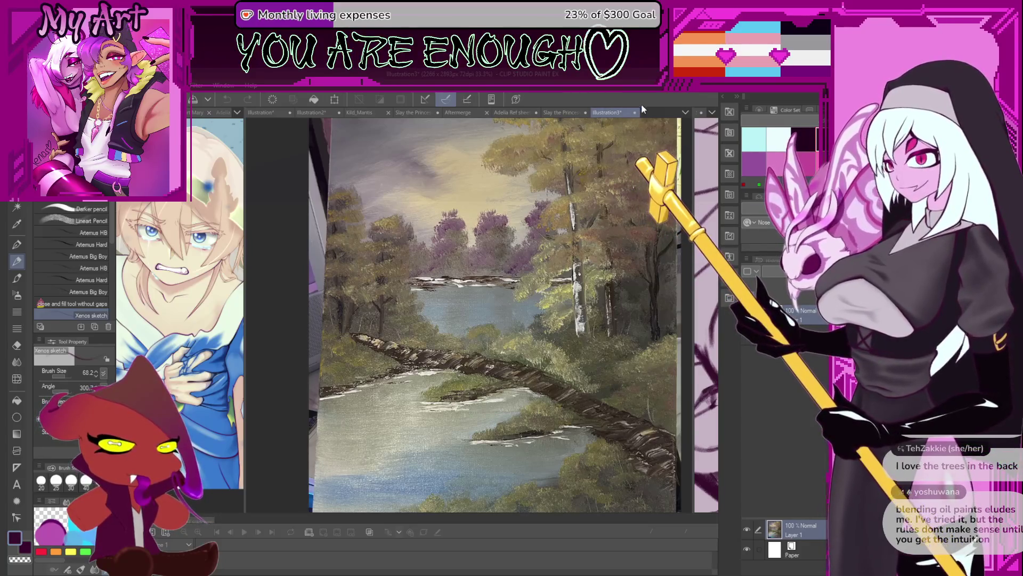
Close the Illustration3 landscape document so the princess sketch fills the main view
click(637, 113)
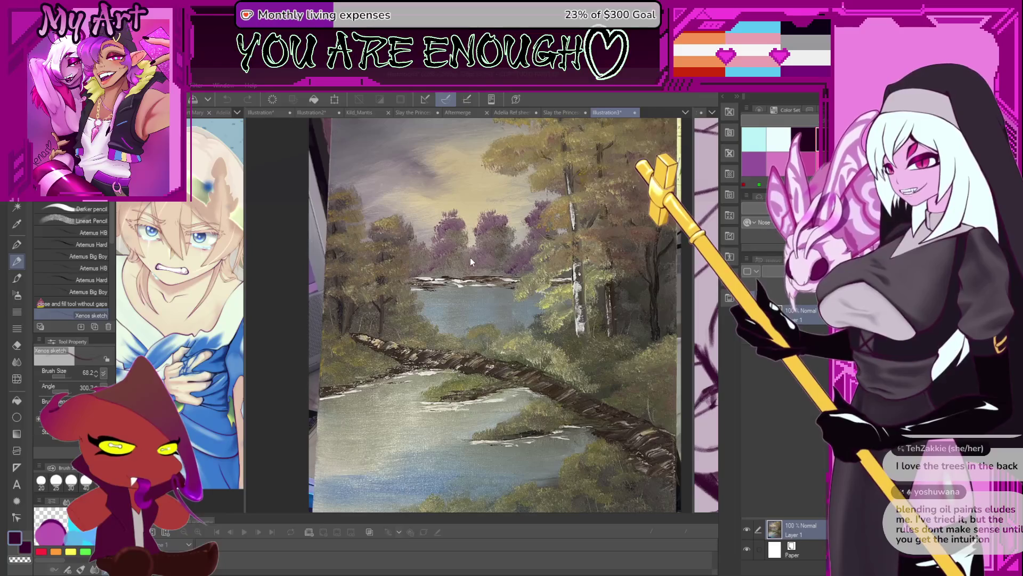
key(ctrl+w)
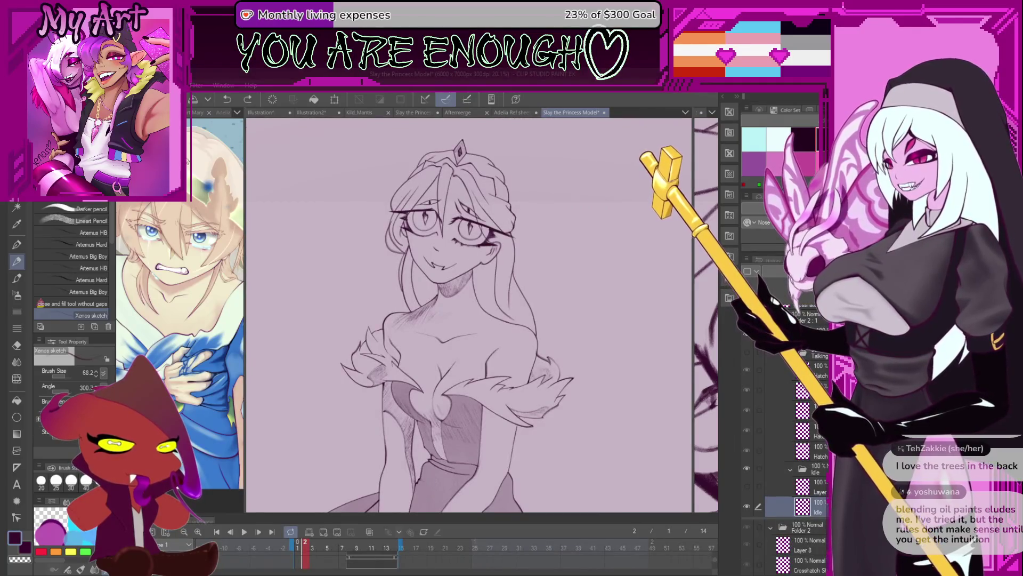
Resize the reference and sketch panes and pan the second view onto the full face and shoulders
drag(245, 132, 375, 195)
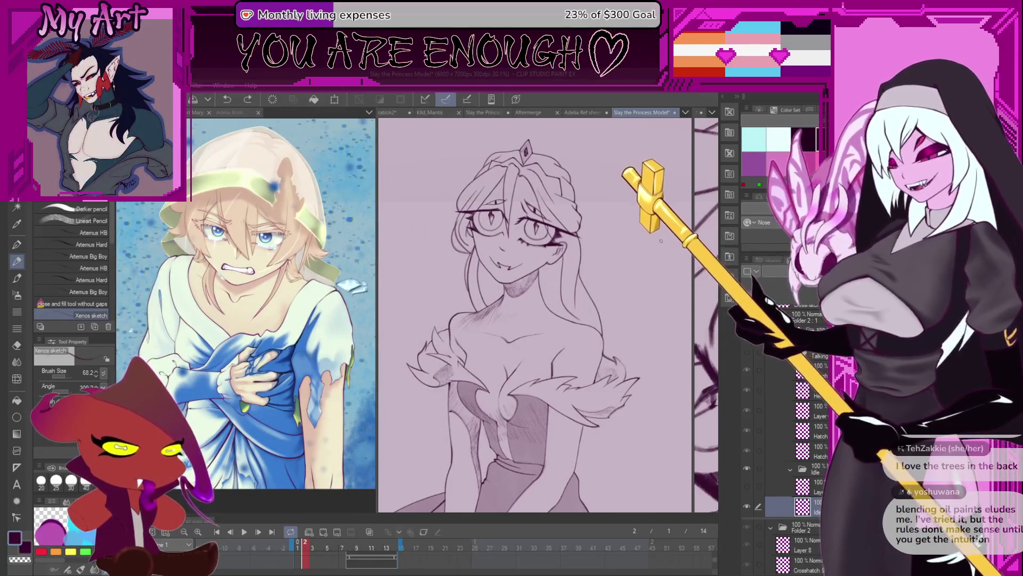
drag(693, 176, 592, 240)
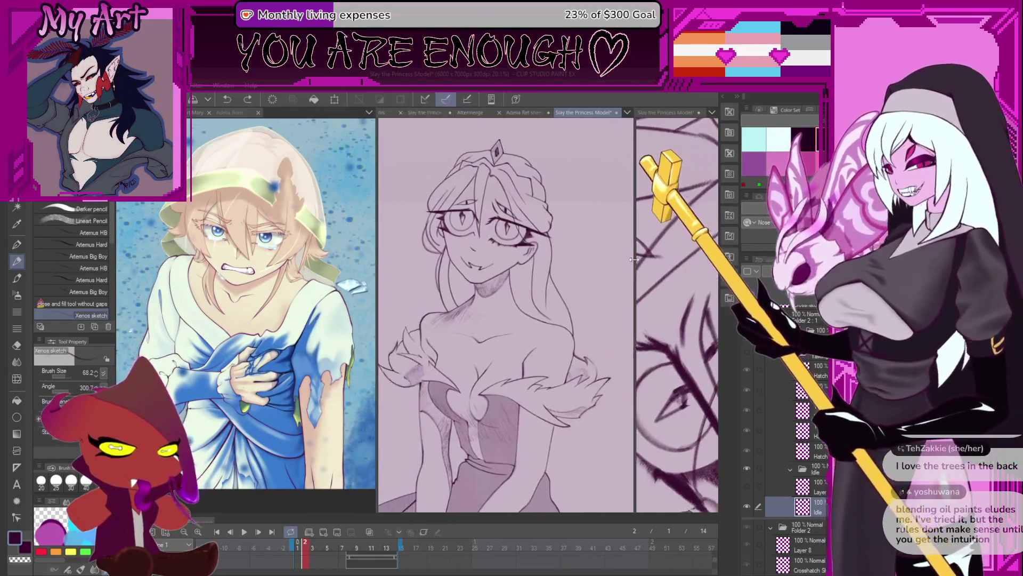
drag(375, 204, 330, 208)
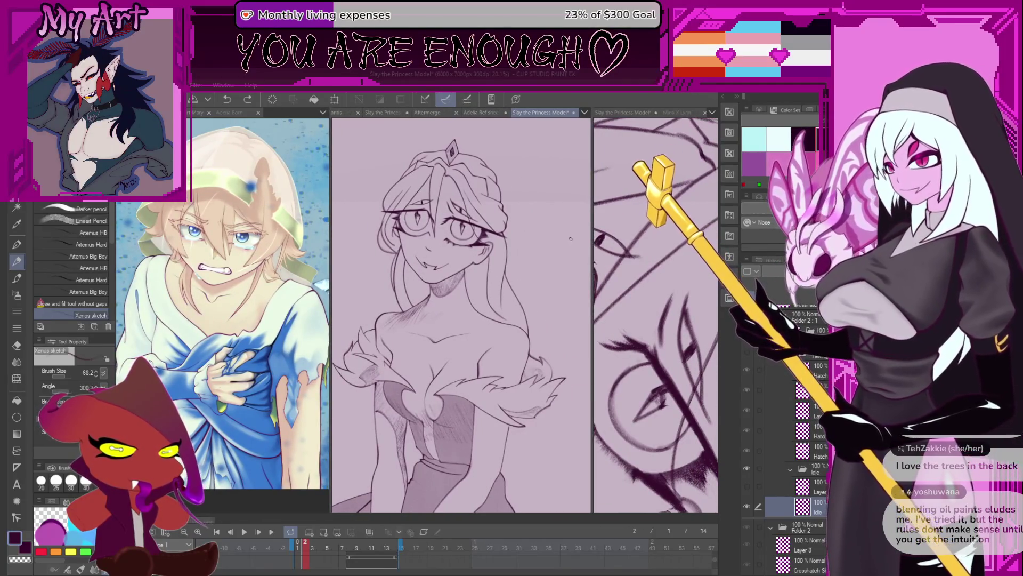
scroll(536, 247, down, 2)
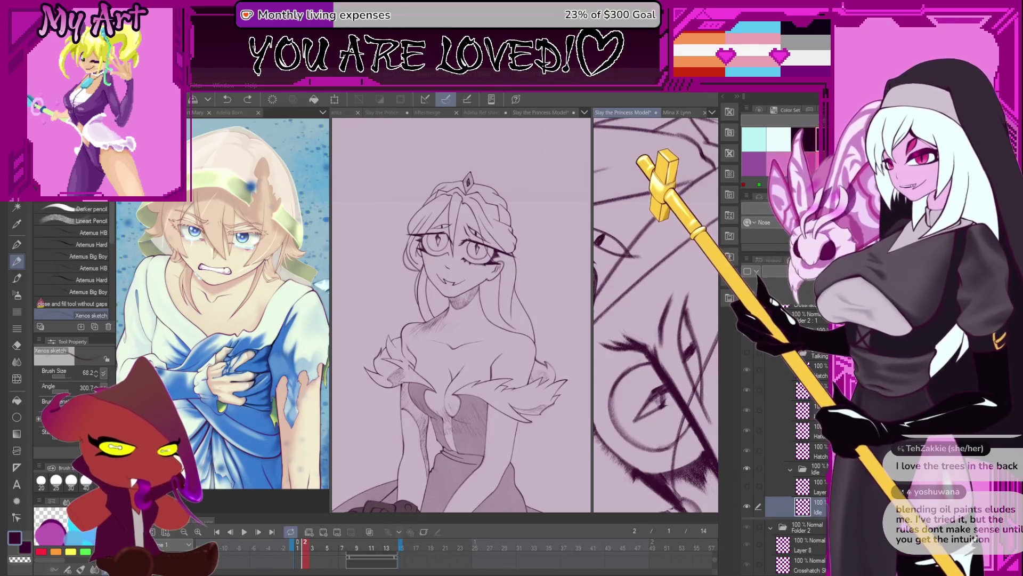
mouse_move(635, 273)
mouse_down()
mouse_move(663, 264)
mouse_move(646, 295)
mouse_up()
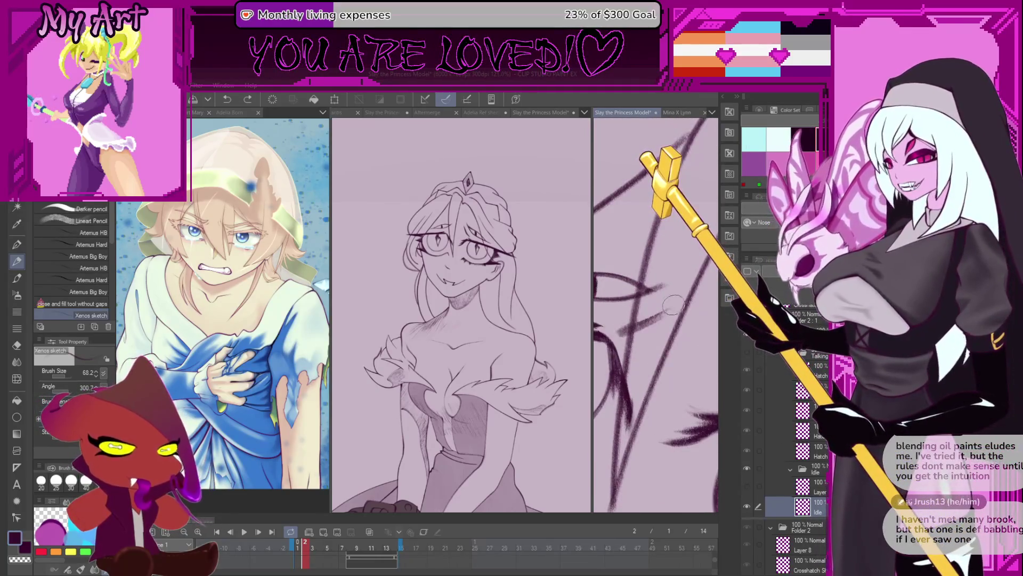
drag(648, 318, 651, 337)
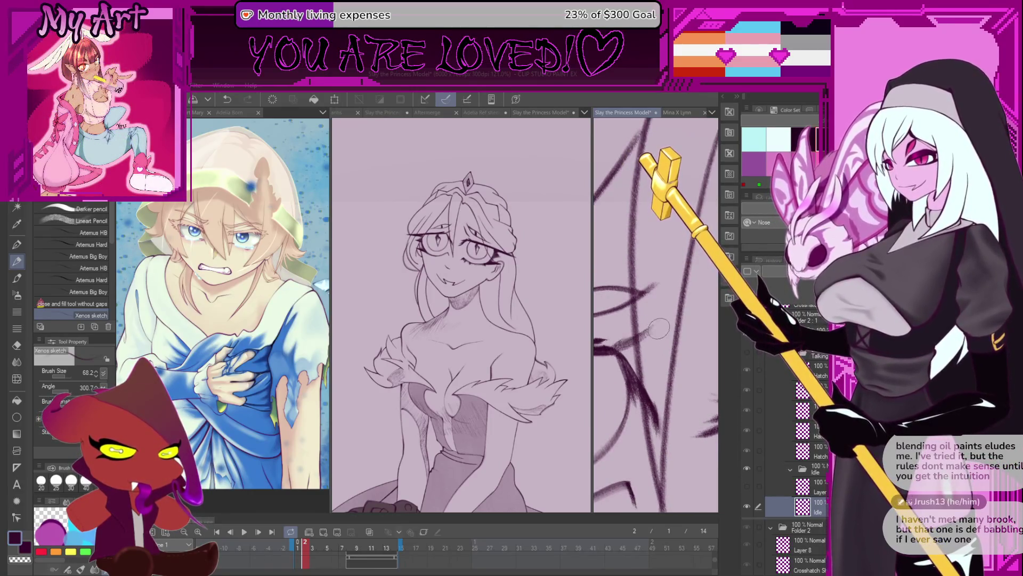
scroll(665, 358, down, 2)
scroll(662, 321, down, 2)
scroll(659, 269, down, 2)
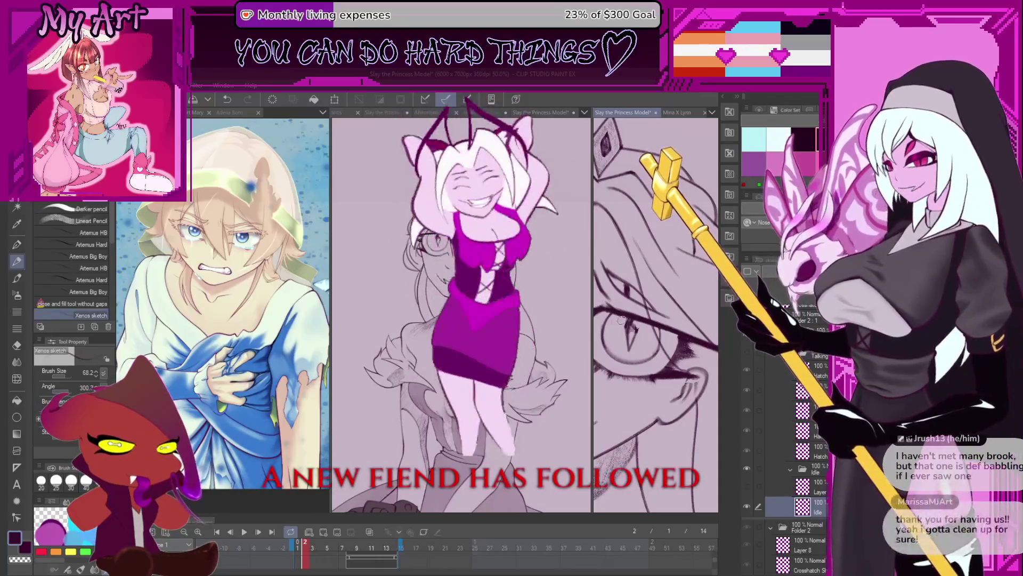
scroll(668, 414, down, 1)
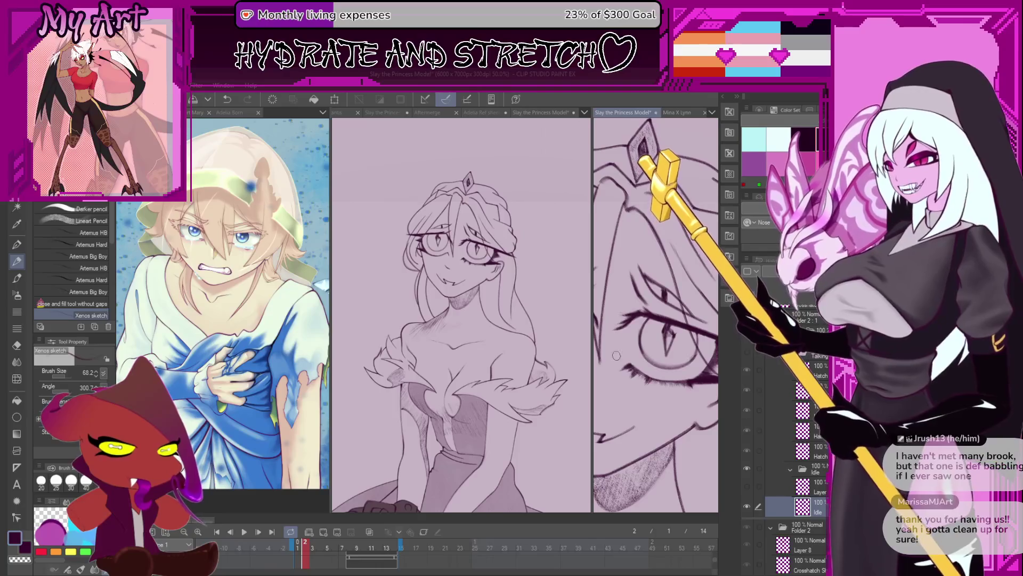
scroll(613, 351, down, 3)
scroll(634, 338, up, 3)
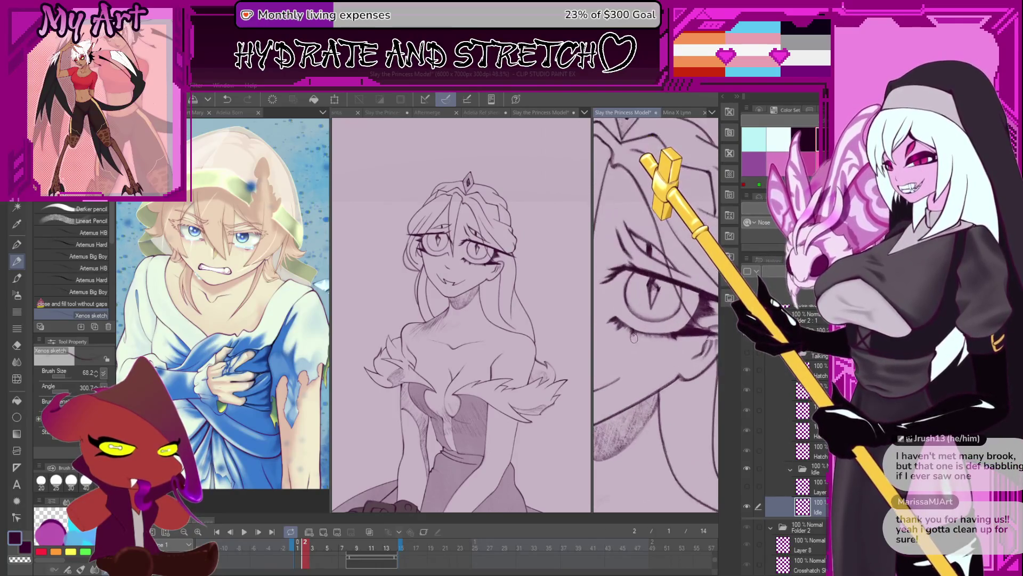
drag(665, 379, 640, 375)
scroll(651, 389, down, 3)
scroll(671, 358, down, 2)
scroll(655, 344, down, 2)
scroll(655, 344, down, 2)
Flip between timeline frames 6–9 to compare the lighter and darker hair strokes, ending on frame 7
click(353, 545)
click(350, 547)
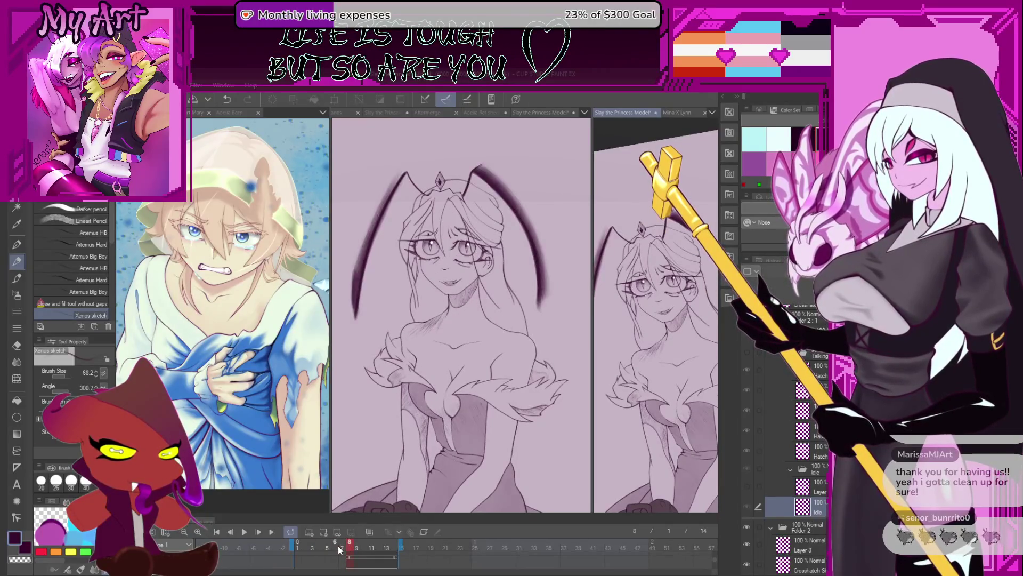
click(337, 546)
click(351, 544)
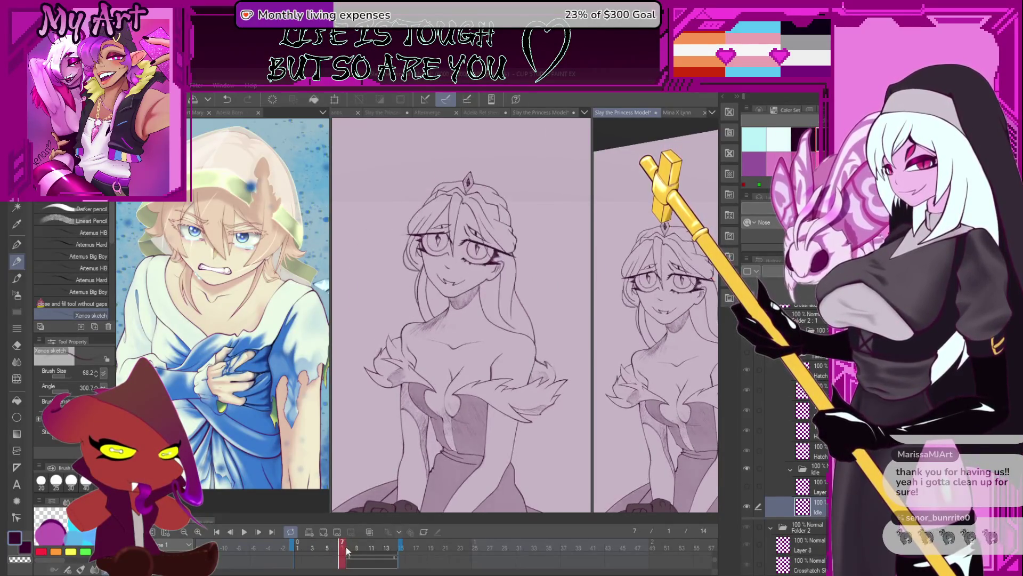
click(356, 549)
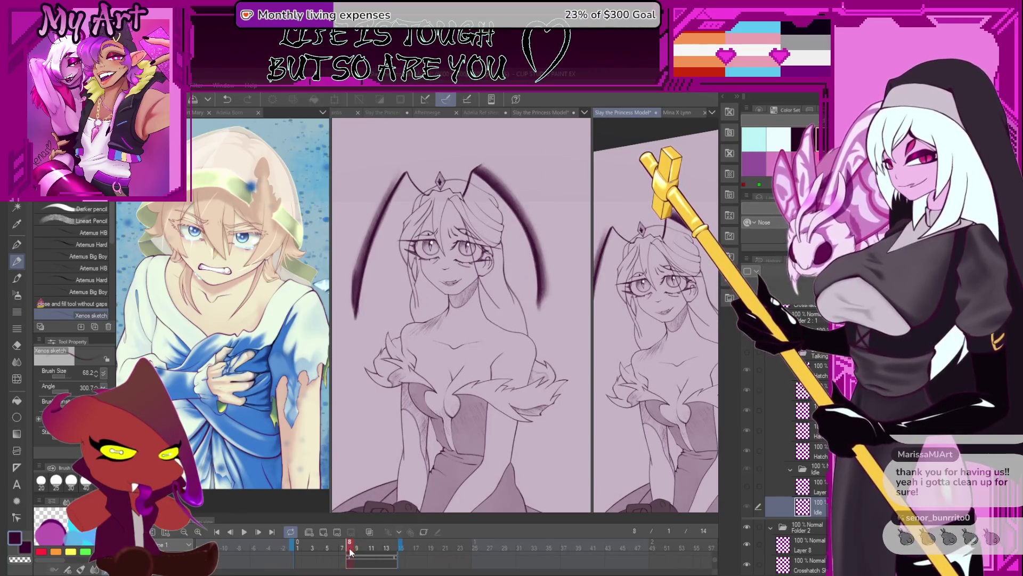
click(338, 544)
click(354, 543)
click(357, 549)
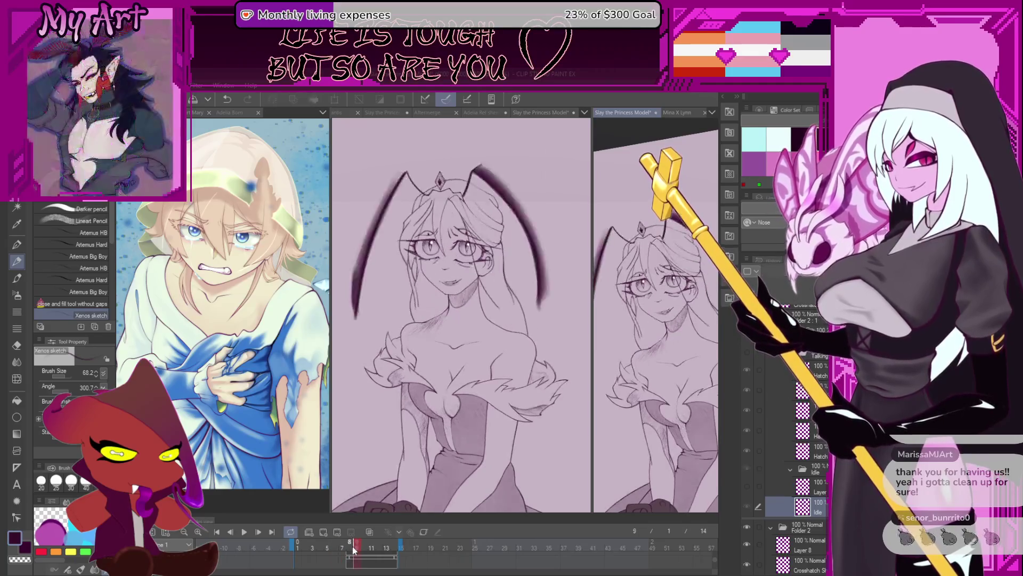
click(345, 548)
click(357, 549)
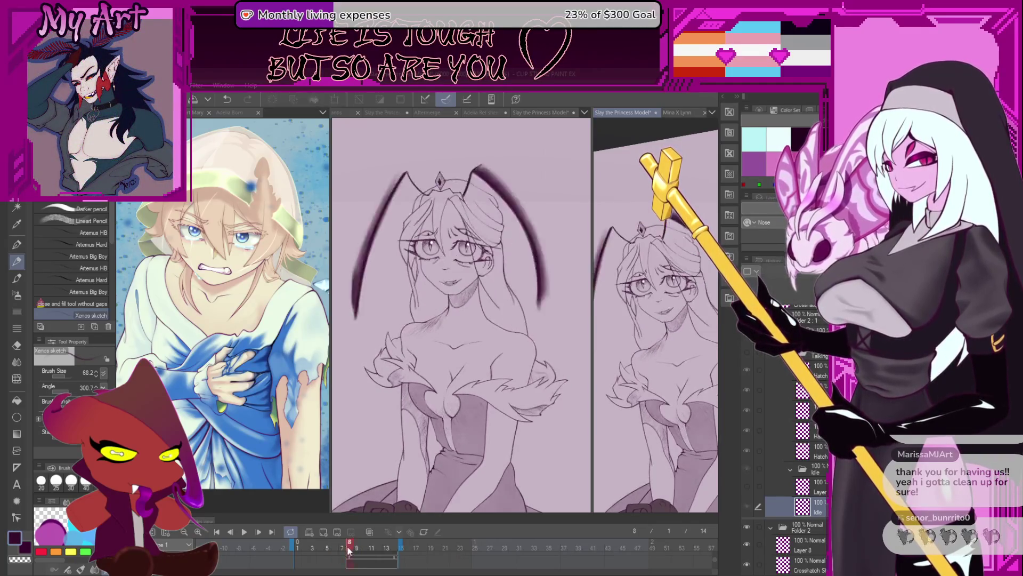
click(352, 549)
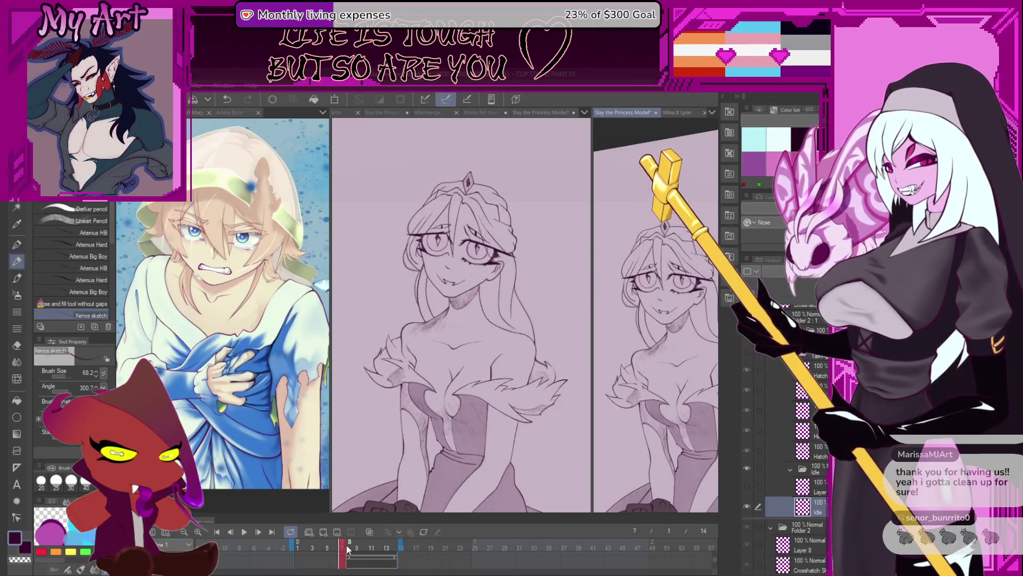
click(354, 549)
click(355, 549)
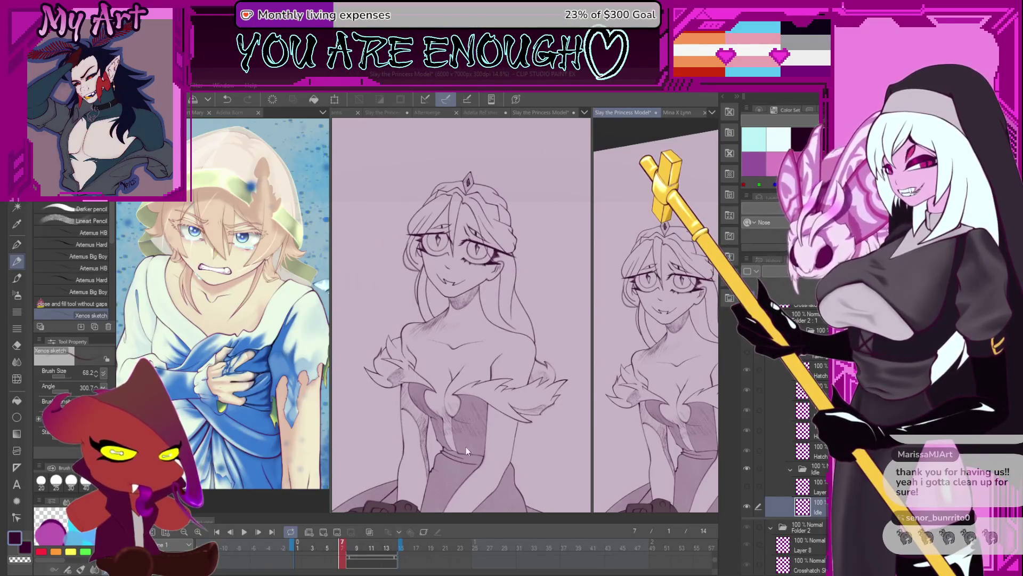
scroll(680, 343, up, 2)
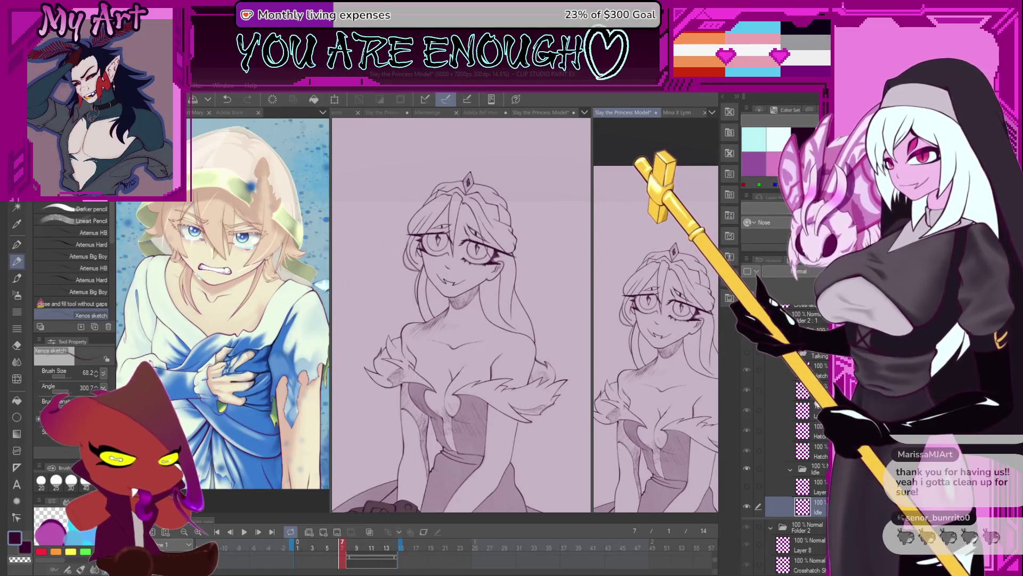
scroll(814, 366, up, 1)
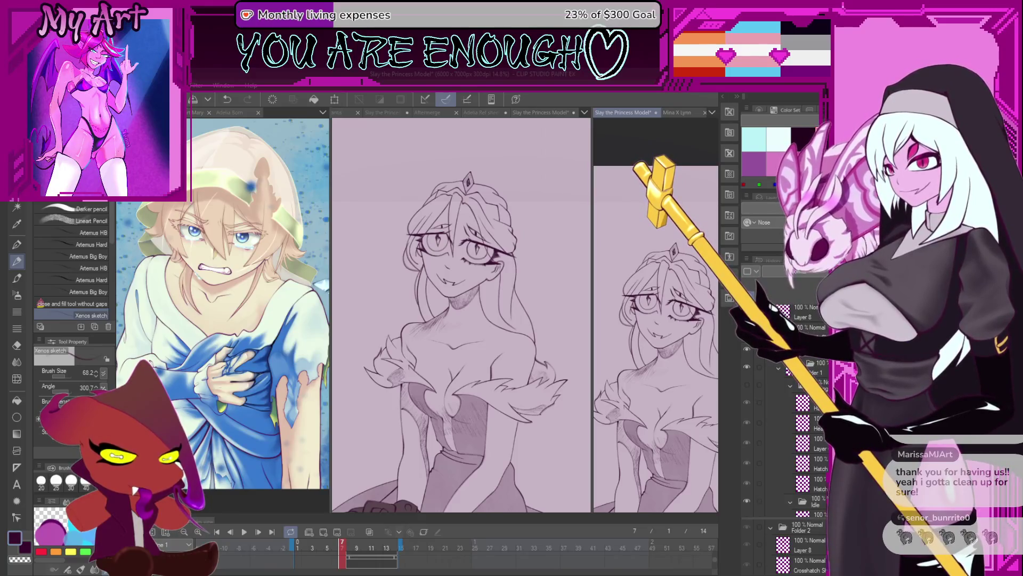
scroll(766, 420, down, 2)
Pick the sketch layer, reveal the dark reference arcs and rotate the second view sideways
click(764, 425)
scroll(650, 298, up, 2)
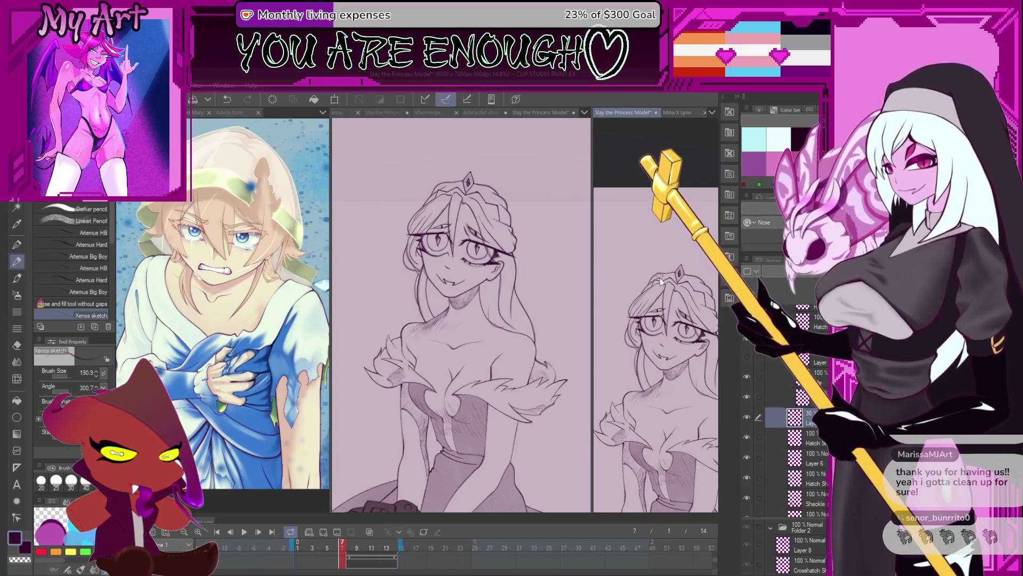
key(minus)
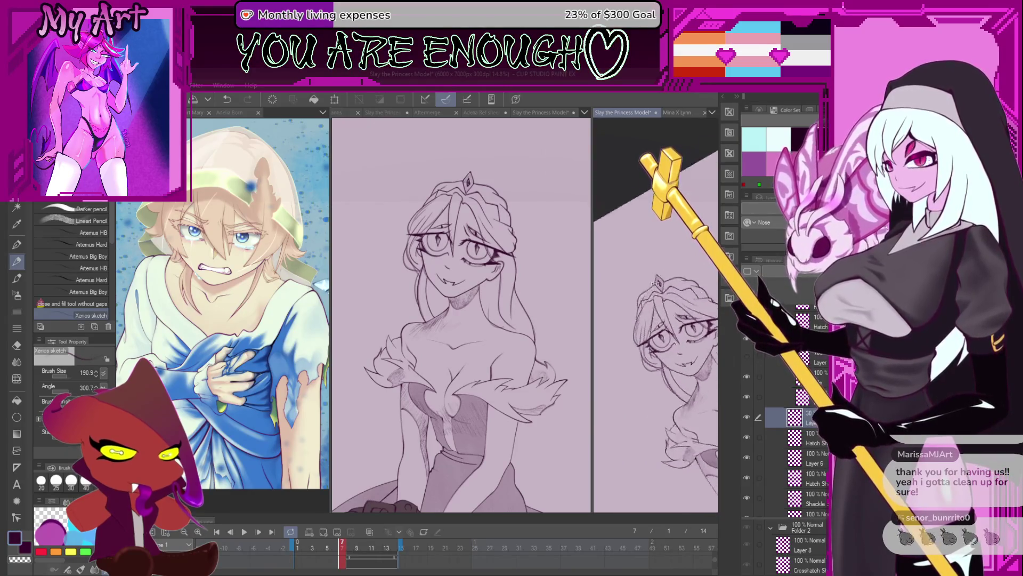
key(minus)
key(minus)
key(minus)
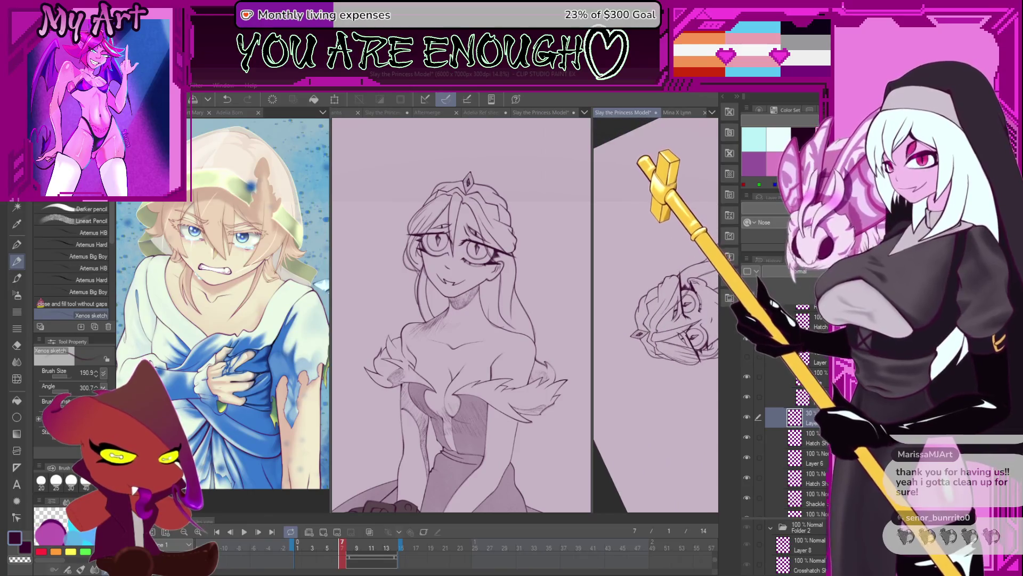
scroll(763, 372, up, 3)
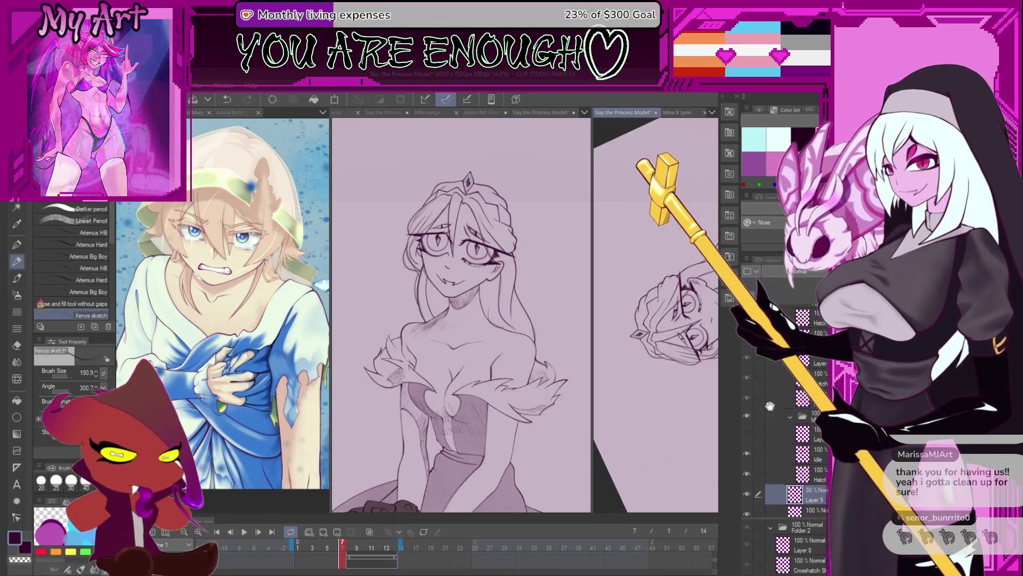
click(746, 336)
key(minus)
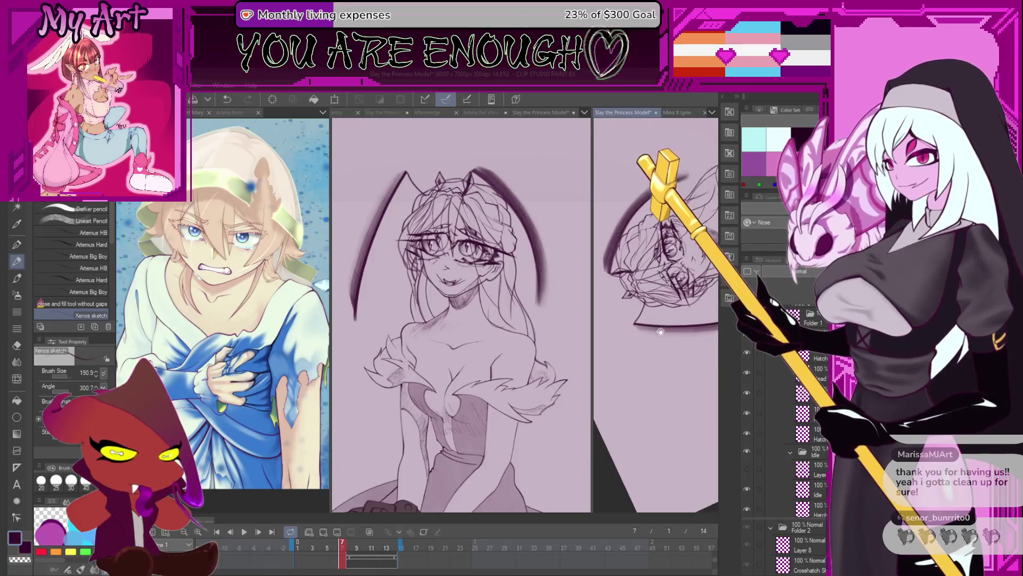
key(minus)
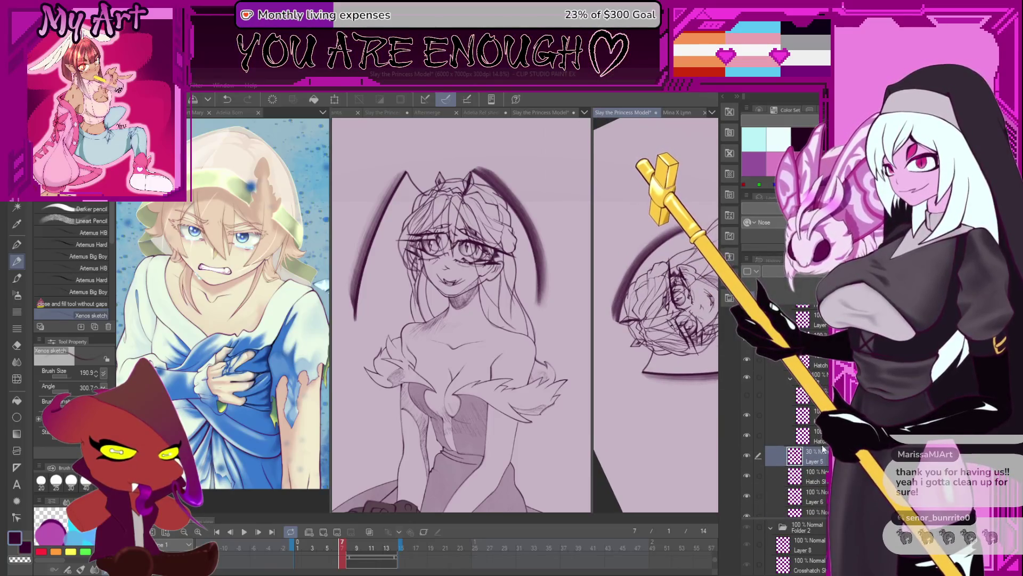
key(minus)
key(minus)
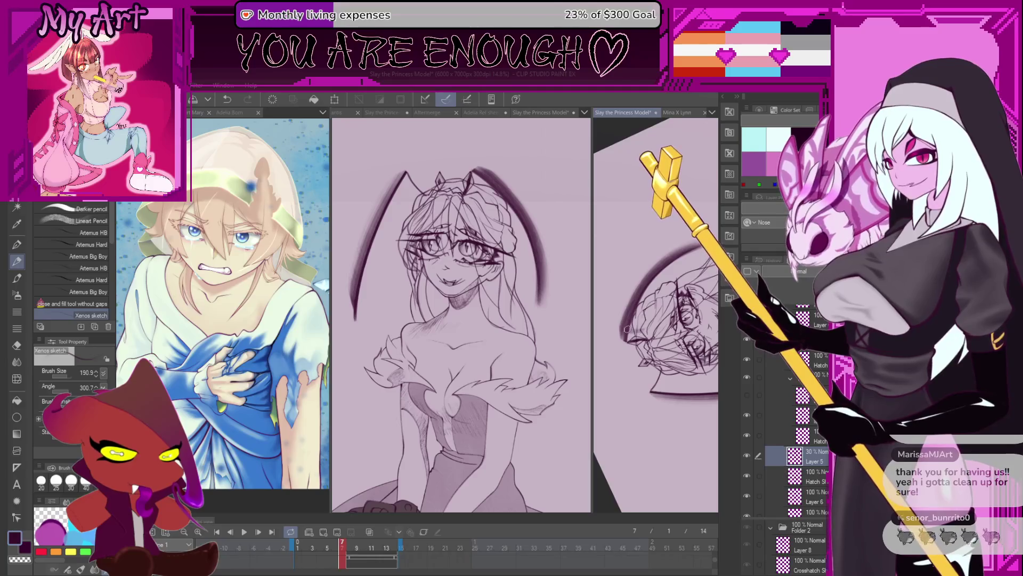
Sketch grey arcs beside the head, level the view again and hide the dark reference layer
drag(520, 212, 552, 307)
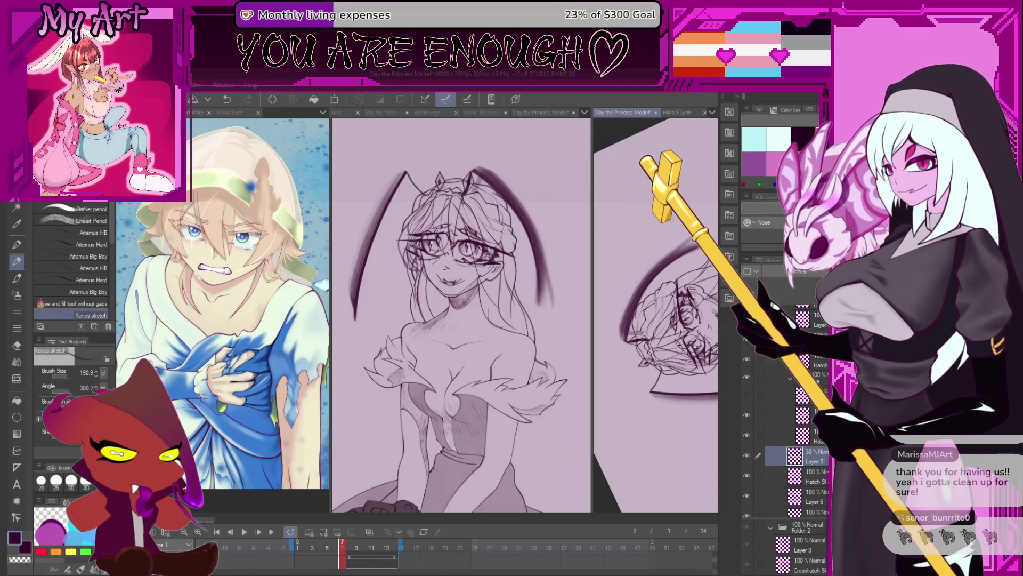
drag(487, 174, 576, 324)
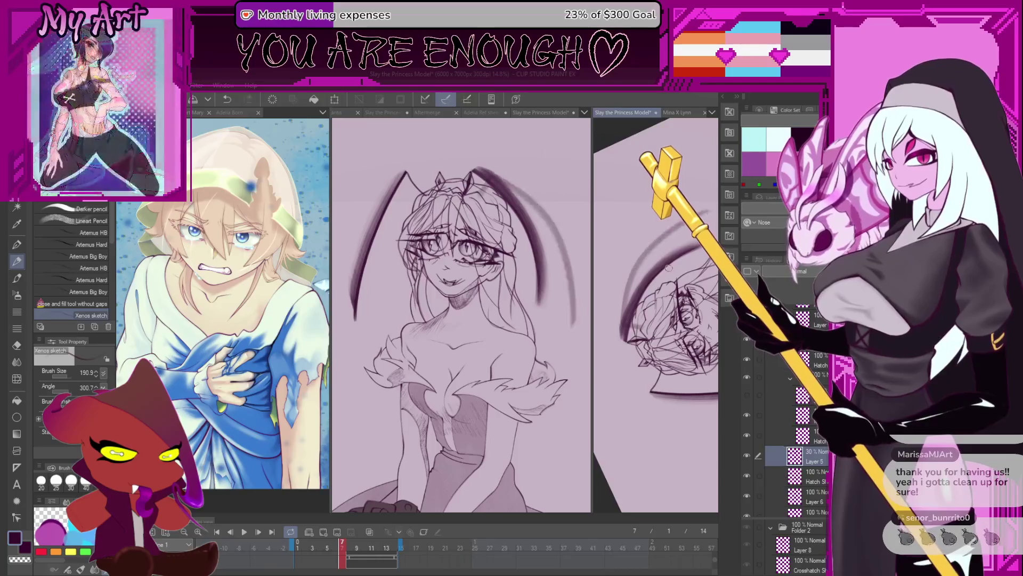
key(minus)
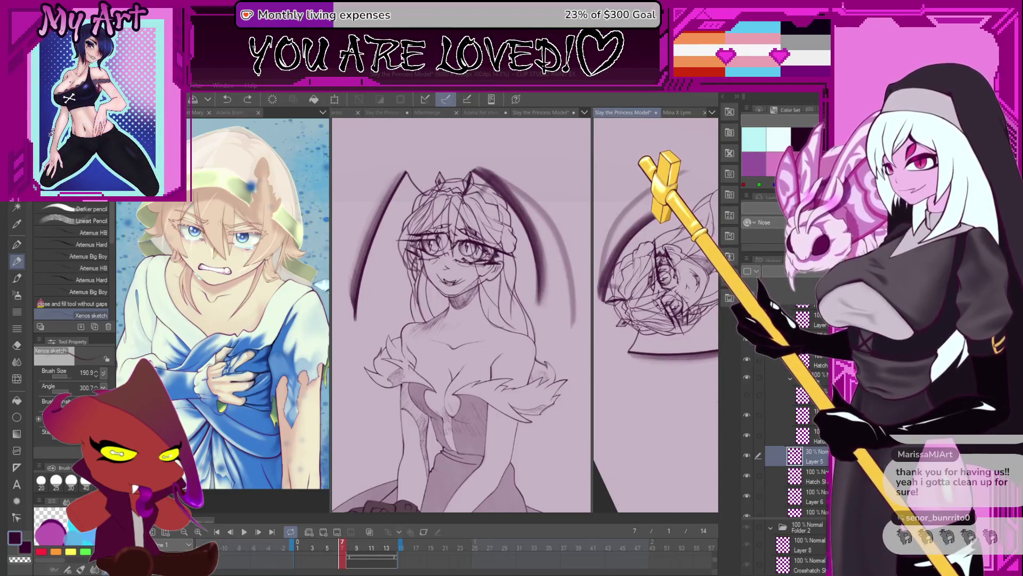
mouse_move(687, 351)
mouse_down()
mouse_move(661, 337)
mouse_move(670, 320)
mouse_up()
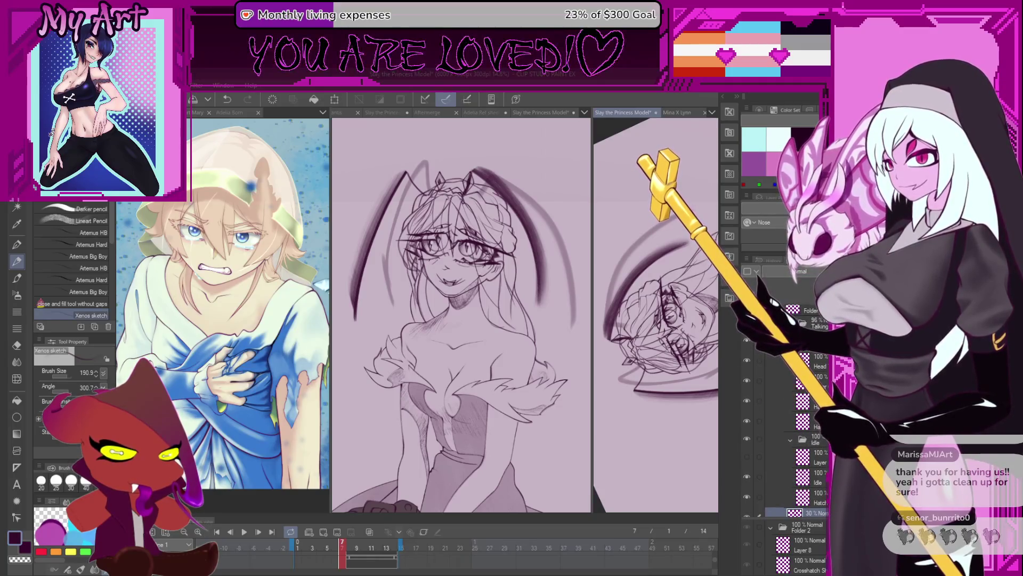
click(747, 352)
mouse_move(721, 351)
mouse_down()
mouse_move(661, 319)
mouse_move(641, 383)
mouse_move(672, 347)
mouse_up()
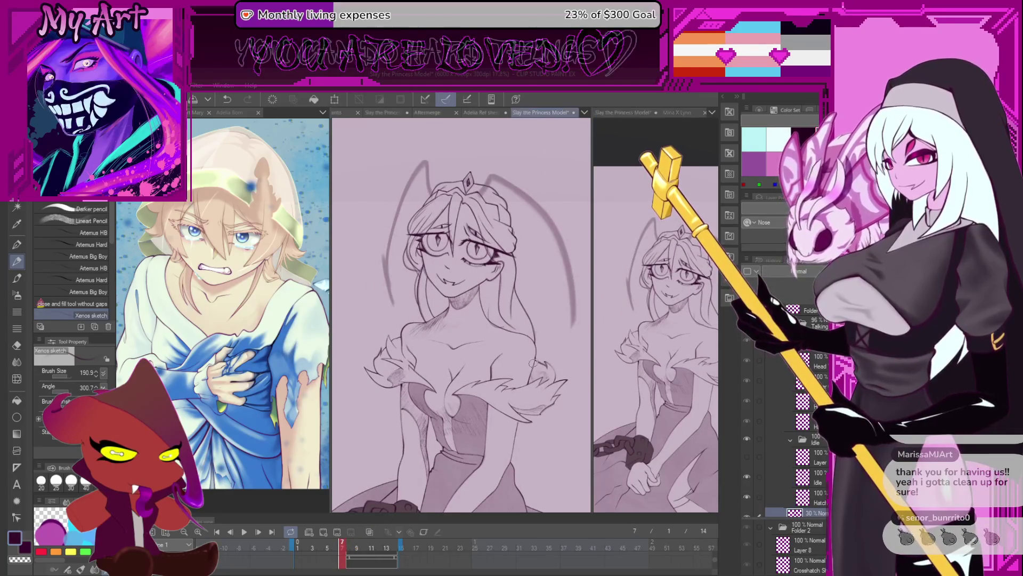
Lasso the right hair strand and free-transform it to the left
key(m)
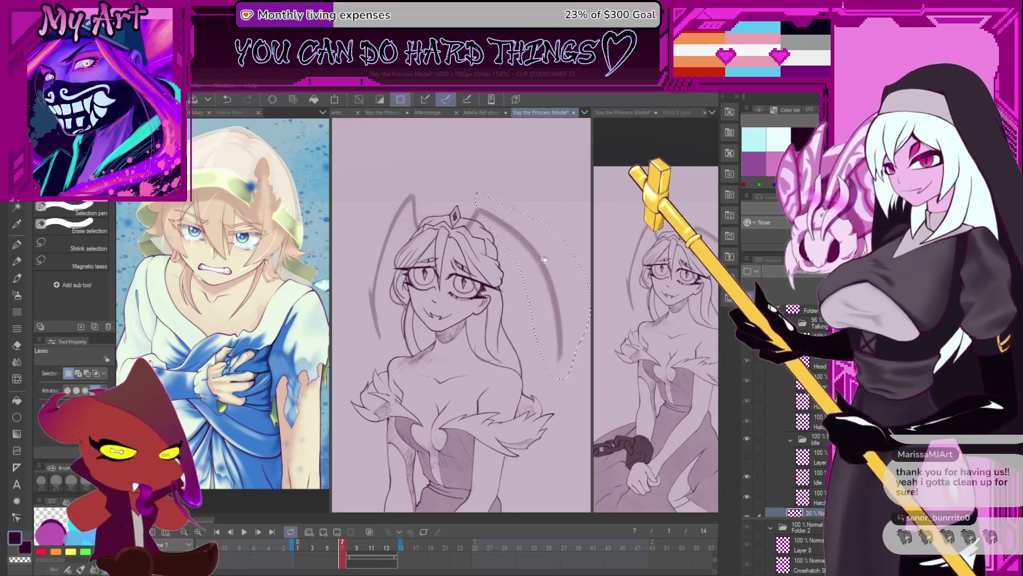
drag(470, 206, 534, 346)
key(ctrl+t)
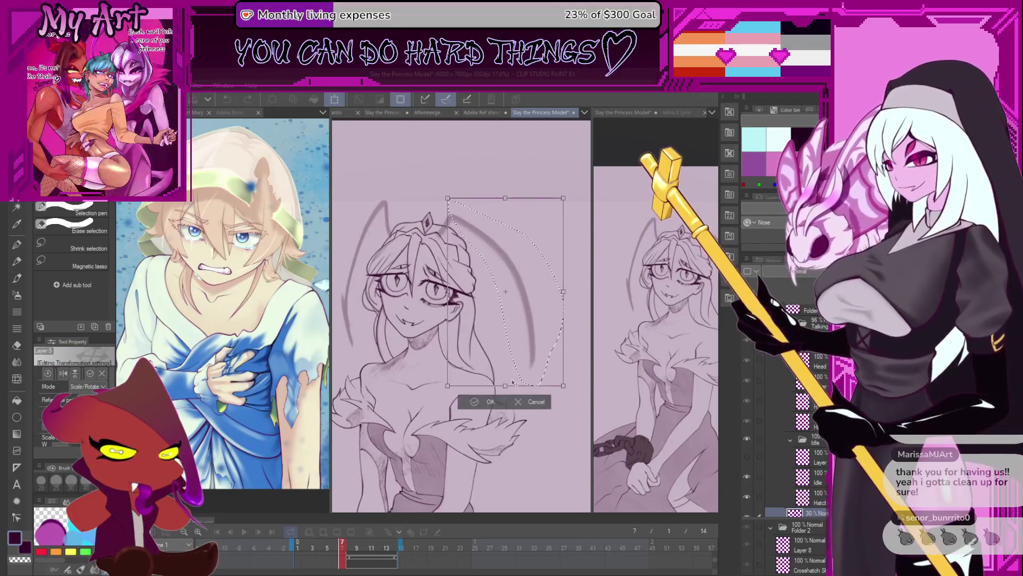
drag(535, 345, 490, 389)
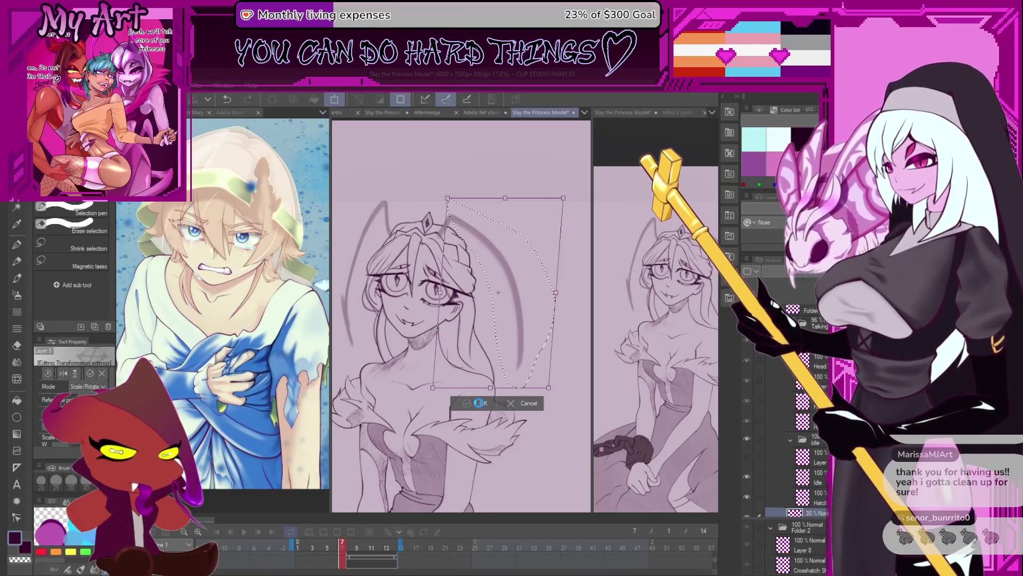
click(480, 403)
drag(339, 548, 346, 551)
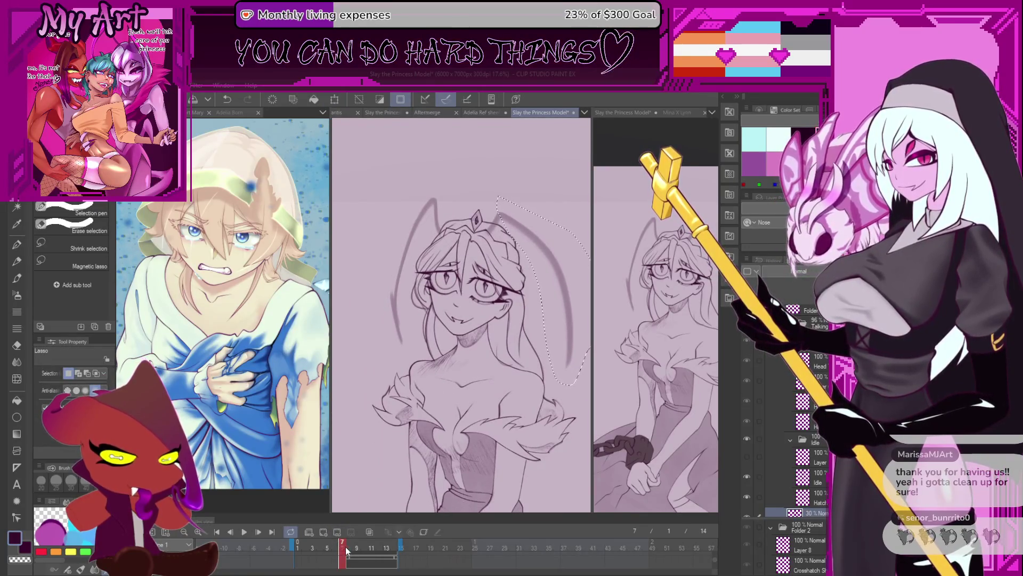
Transform the strand again slightly smaller and inward, then select the area above the head
key(ctrl+t)
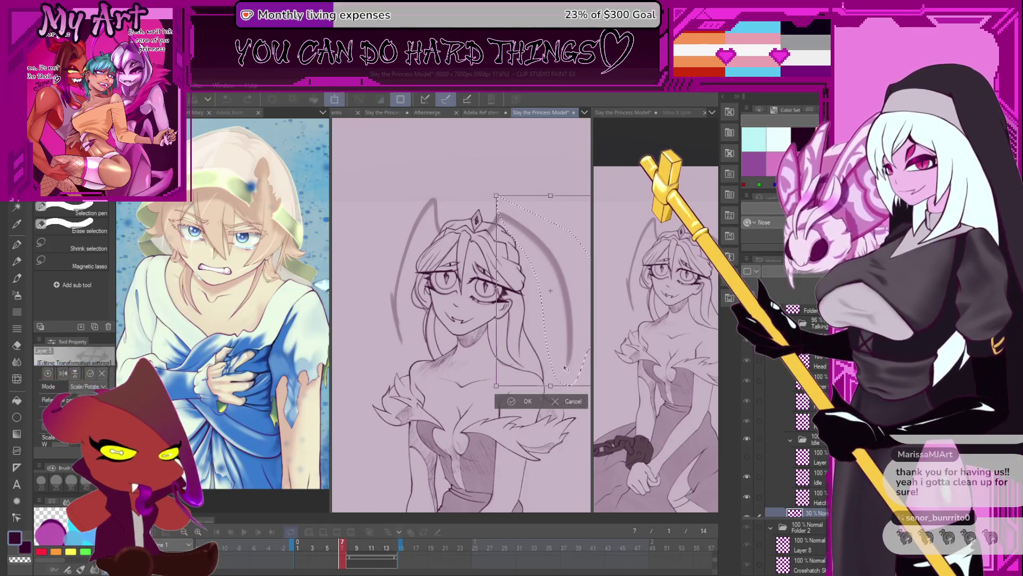
drag(527, 391, 482, 428)
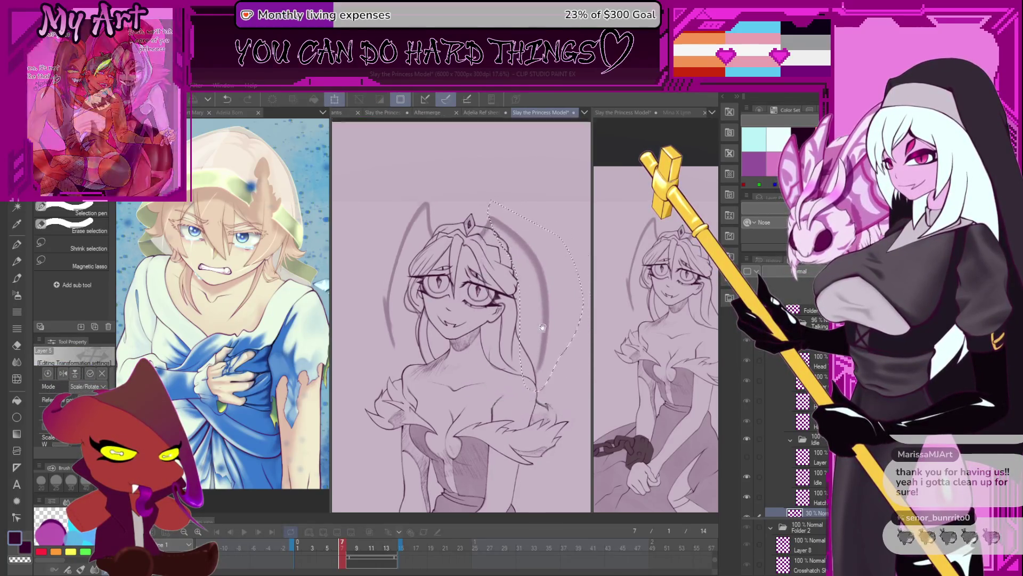
drag(550, 229, 540, 236)
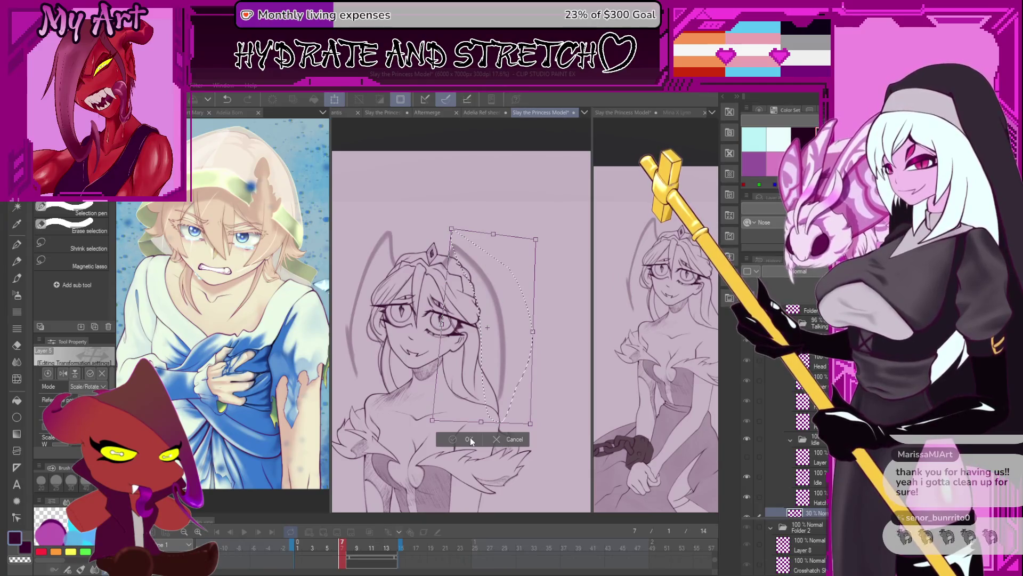
click(470, 441)
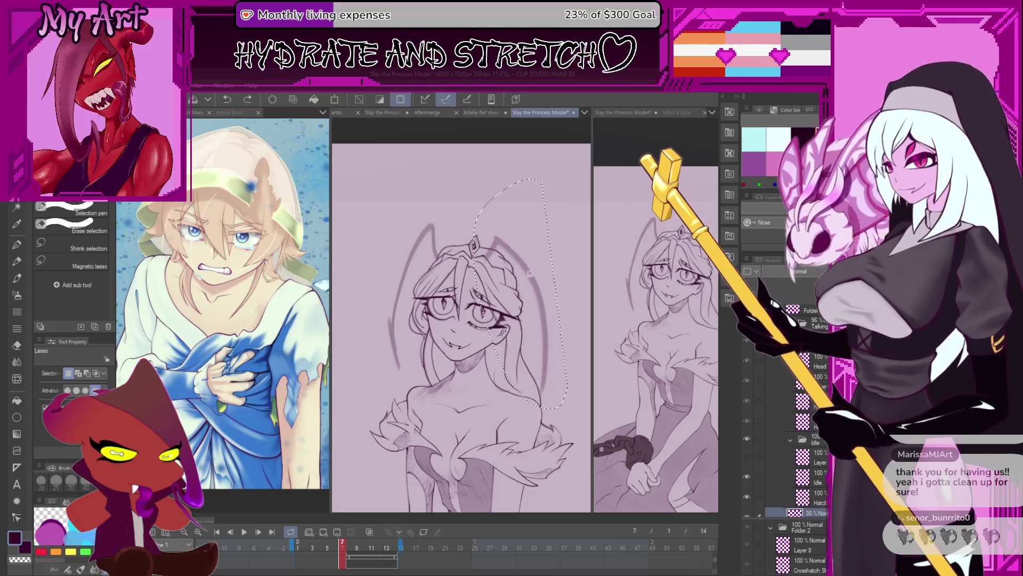
drag(472, 191, 472, 239)
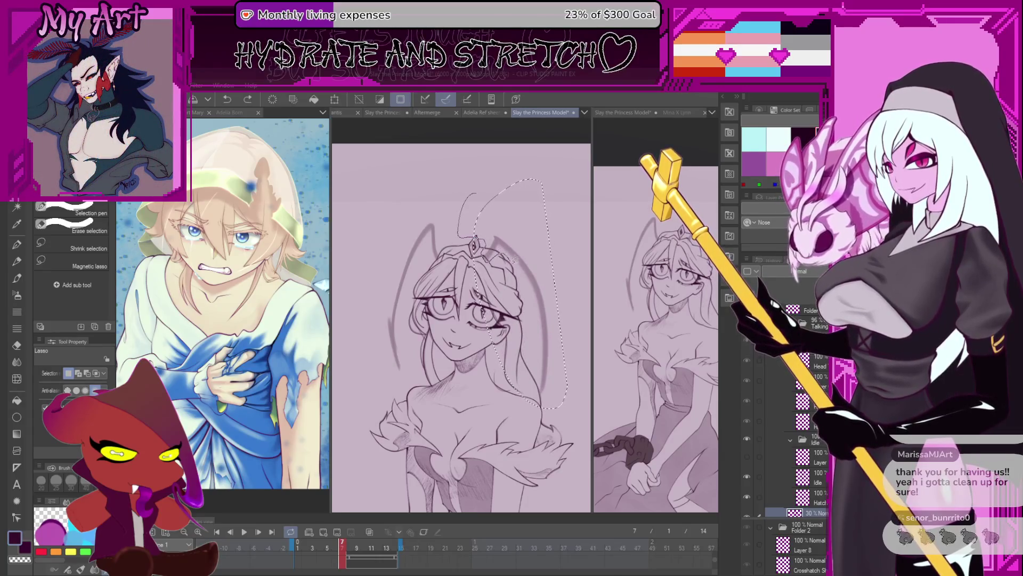
drag(525, 280, 530, 277)
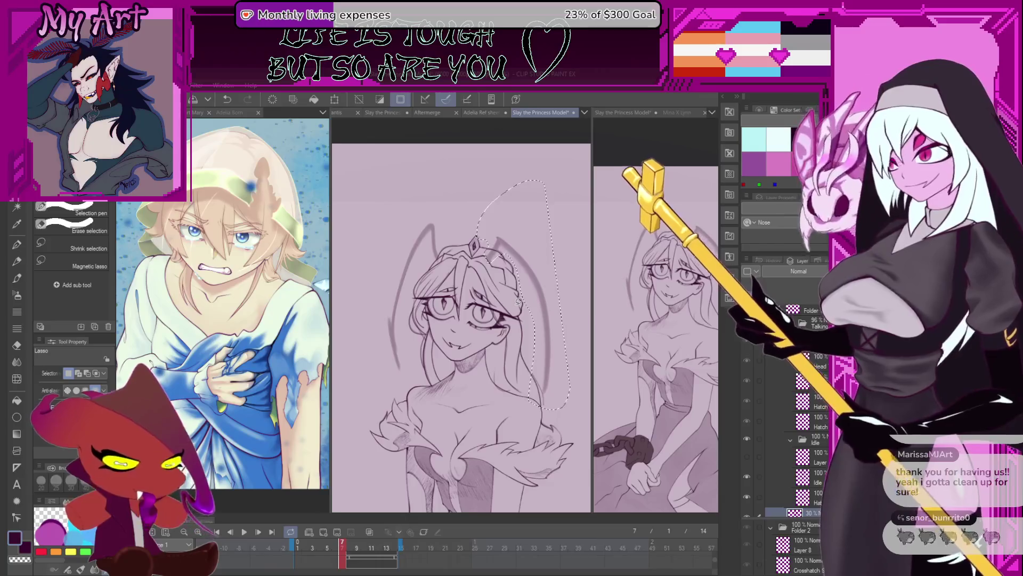
scroll(534, 312, down, 2)
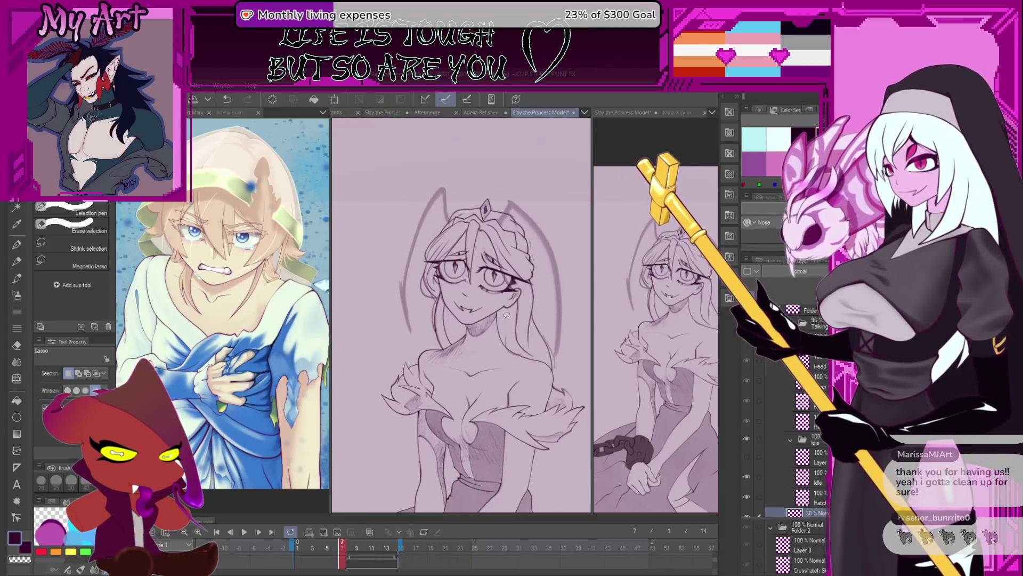
scroll(516, 332, down, 1)
scroll(527, 363, up, 1)
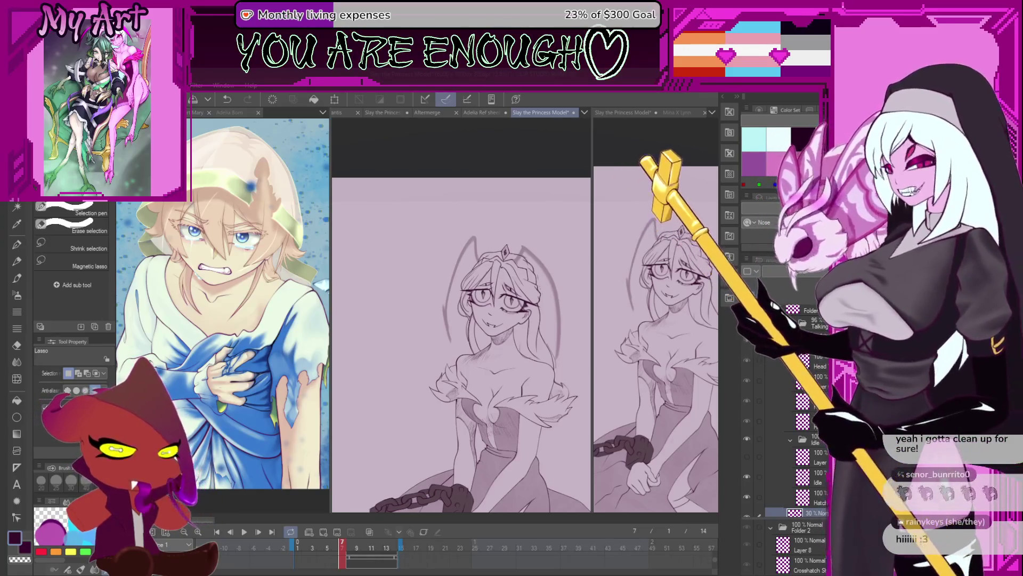
scroll(490, 303, down, 2)
scroll(464, 305, up, 2)
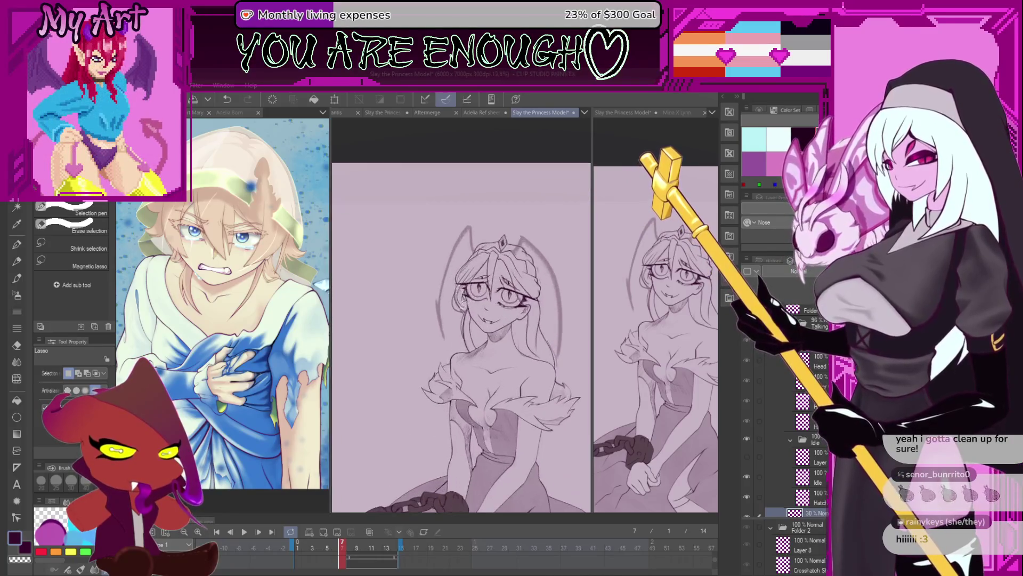
Switch to the Xenos sketch pencil and scrub the neighbouring animation frames
key(p)
scroll(470, 323, down, 3)
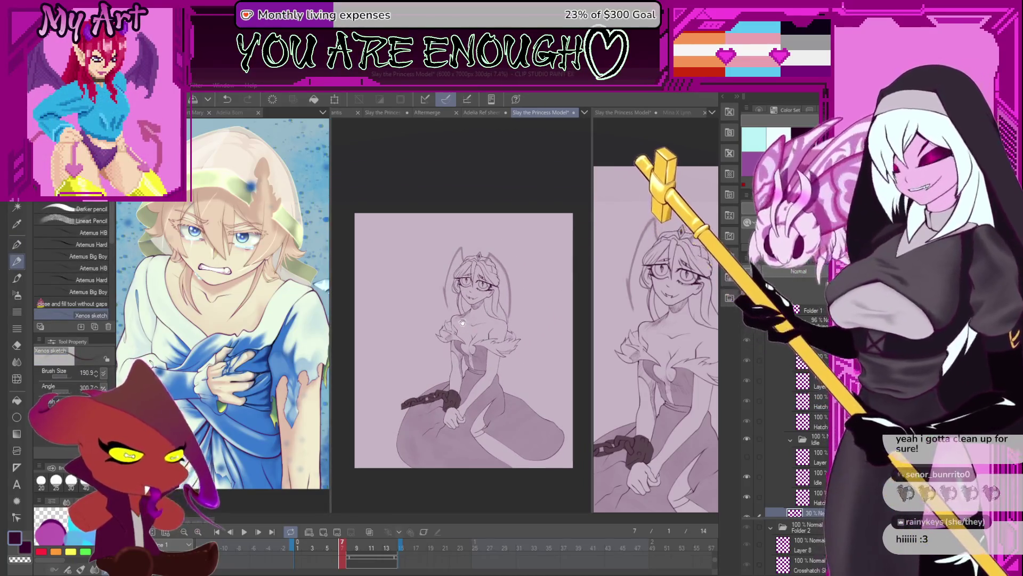
scroll(527, 201, up, 2)
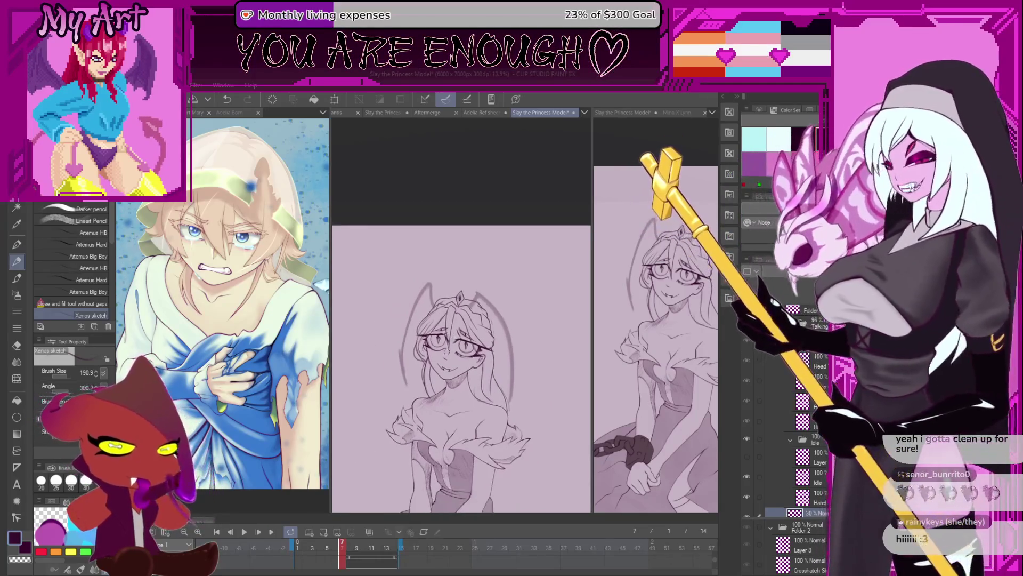
scroll(446, 414, up, 1)
drag(343, 547, 350, 547)
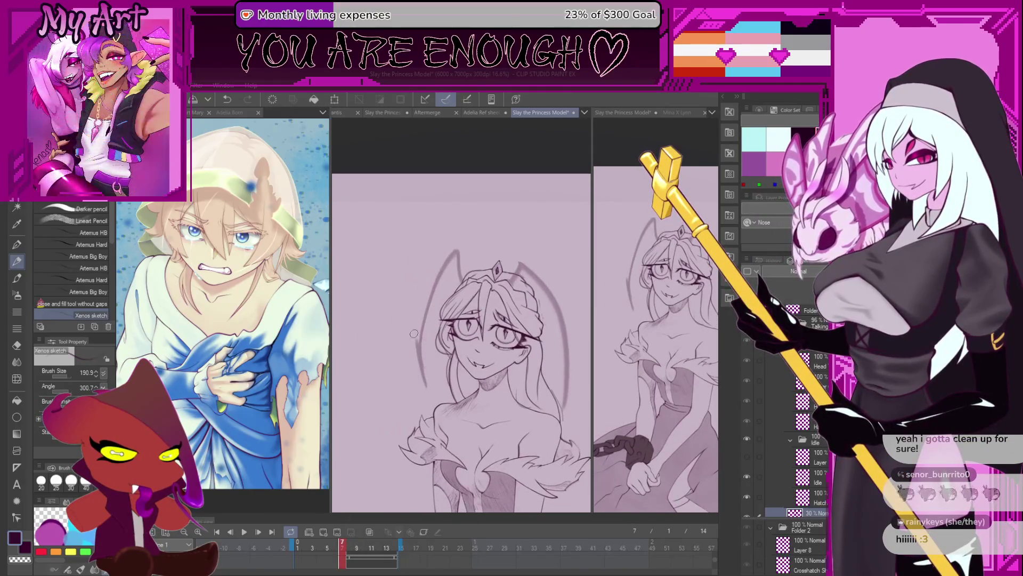
Lasso the left hair strands and skew their lower part outward with Free Transform
key(m)
drag(388, 308, 429, 407)
drag(456, 263, 445, 292)
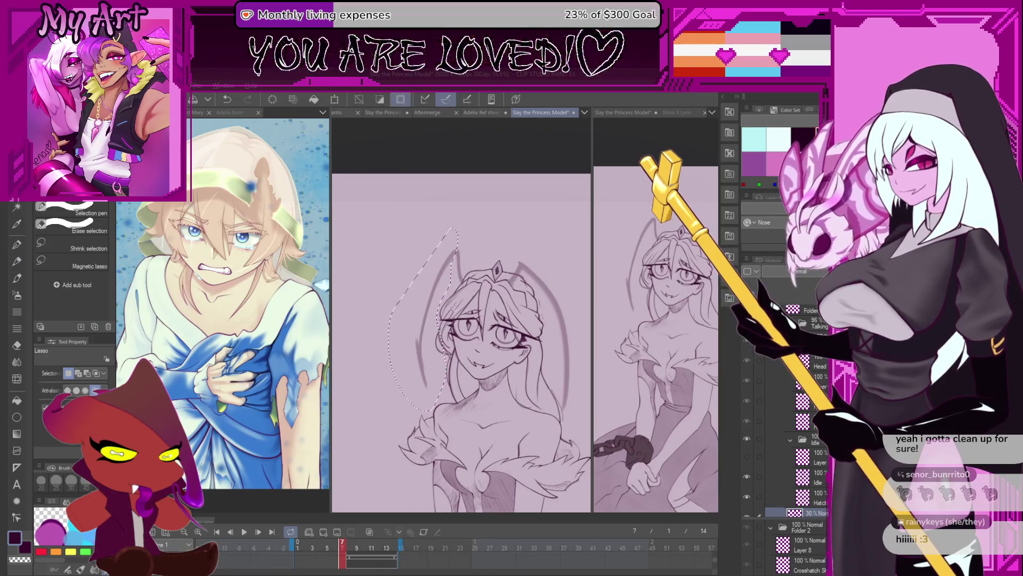
key(ctrl+t)
drag(418, 319, 406, 319)
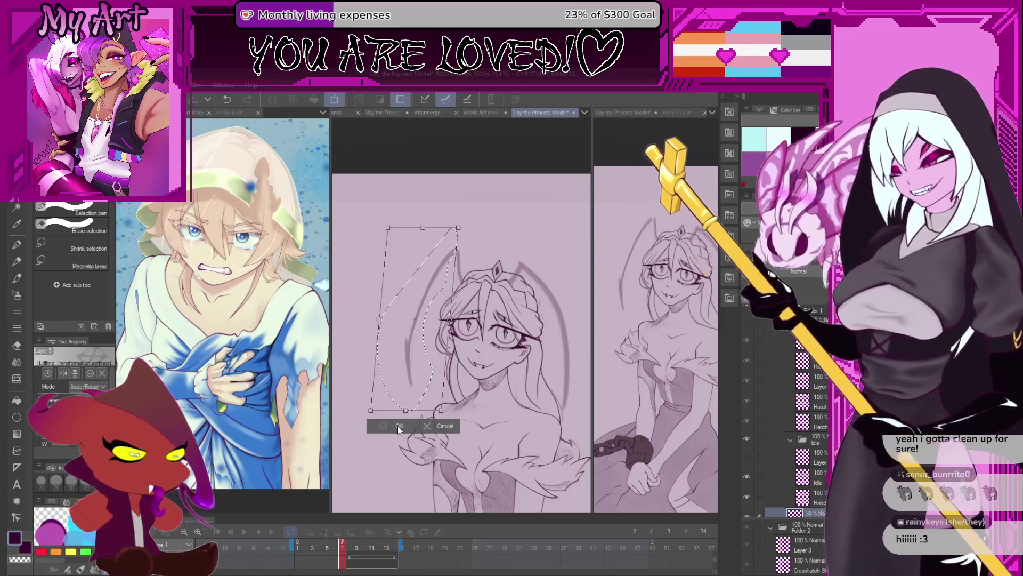
click(398, 426)
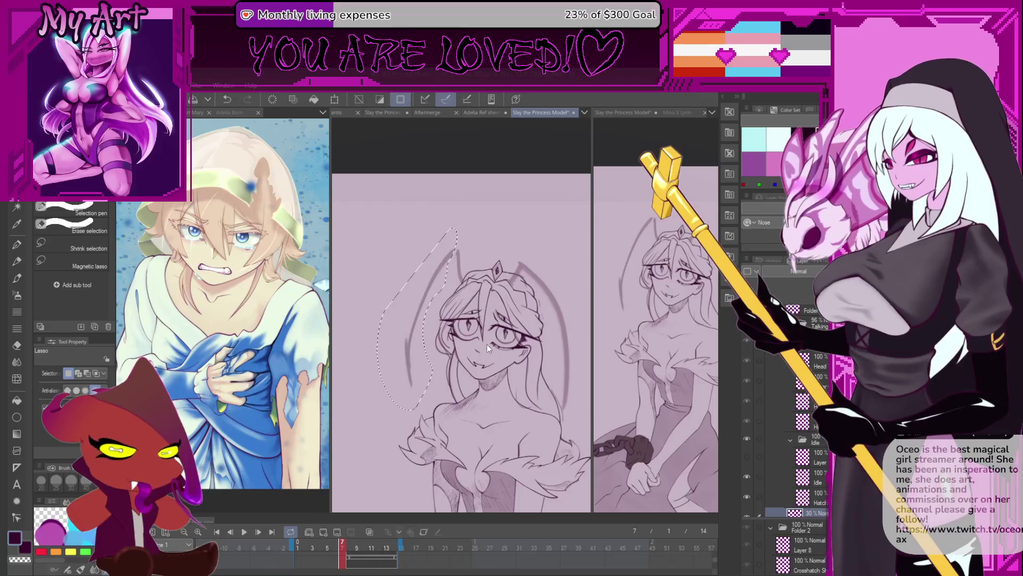
Sketch a long curve left of the hair, transform it into place and preview other frames
drag(438, 226, 422, 390)
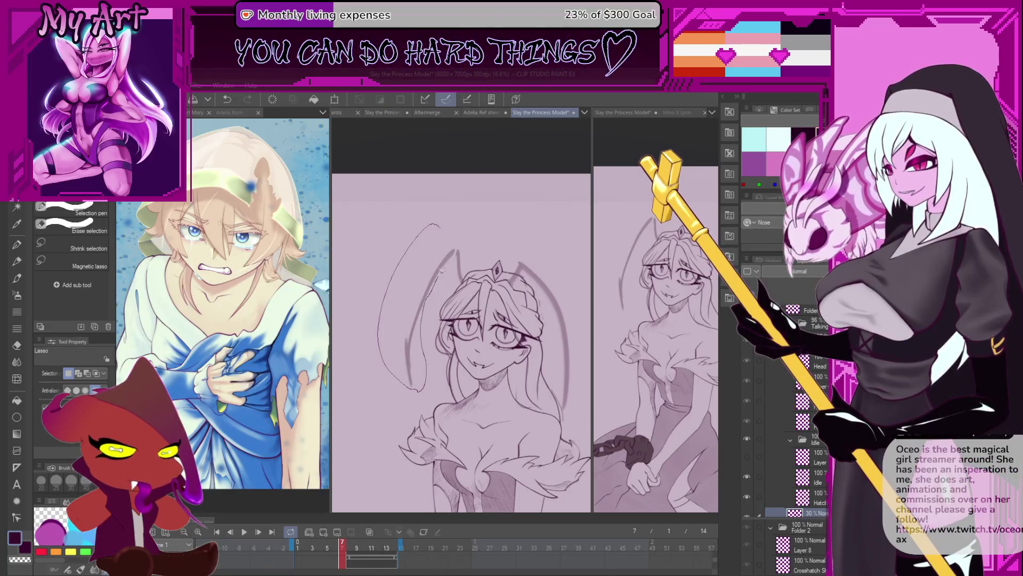
drag(448, 214, 456, 248)
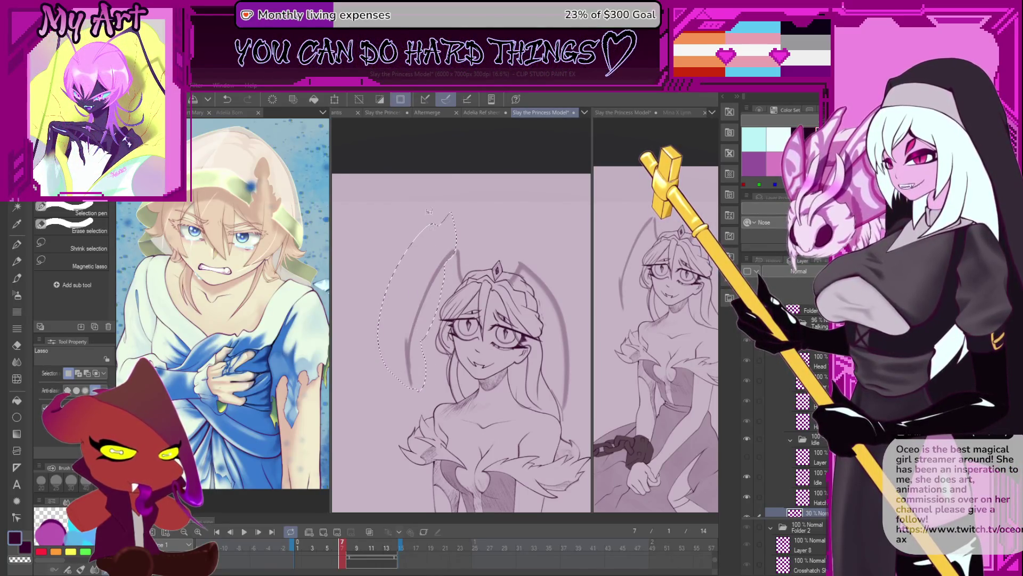
scroll(410, 236, up, 2)
scroll(410, 236, up, 2)
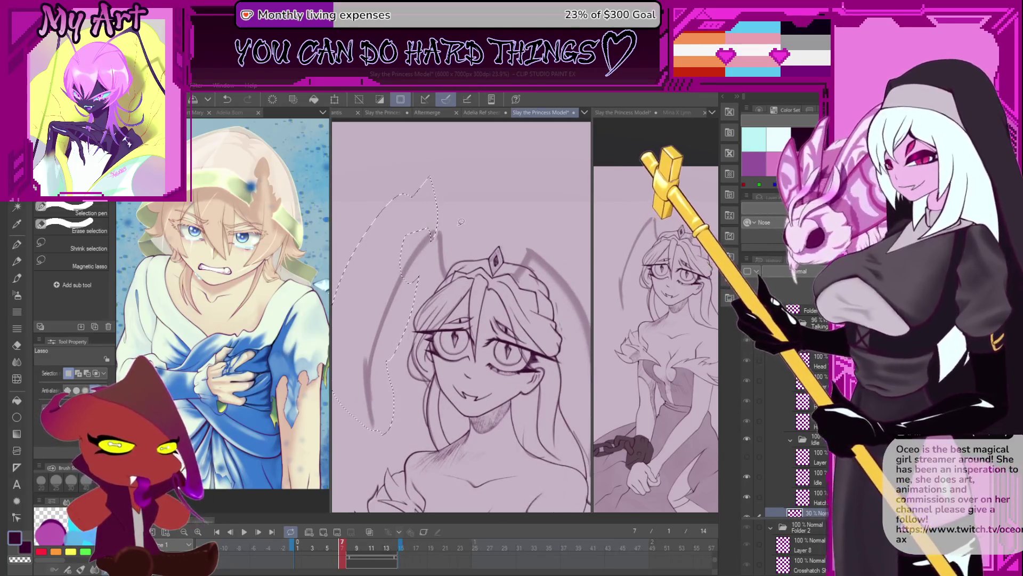
key(ctrl+t)
key(Return)
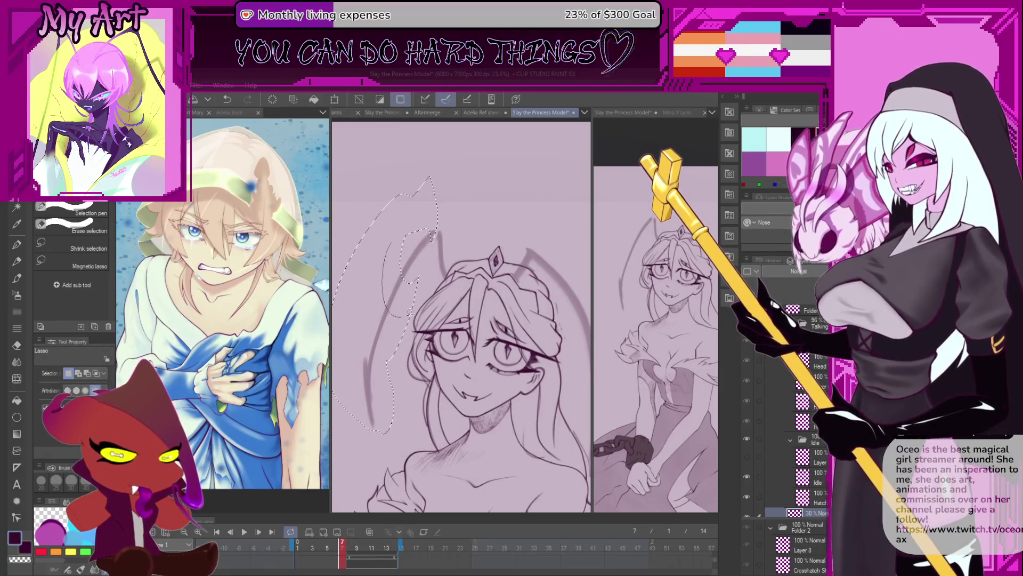
key(ctrl+t)
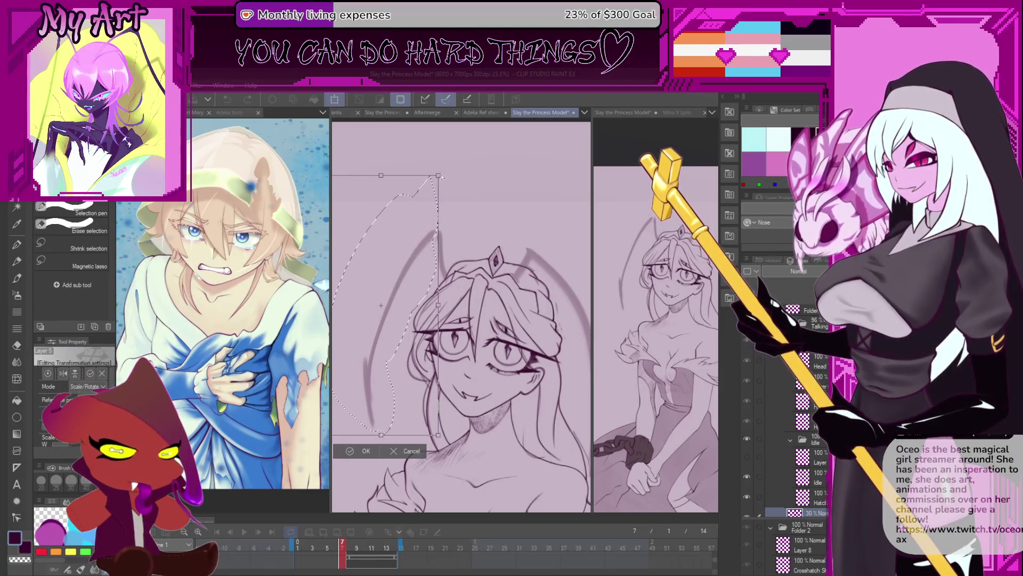
drag(383, 303, 390, 244)
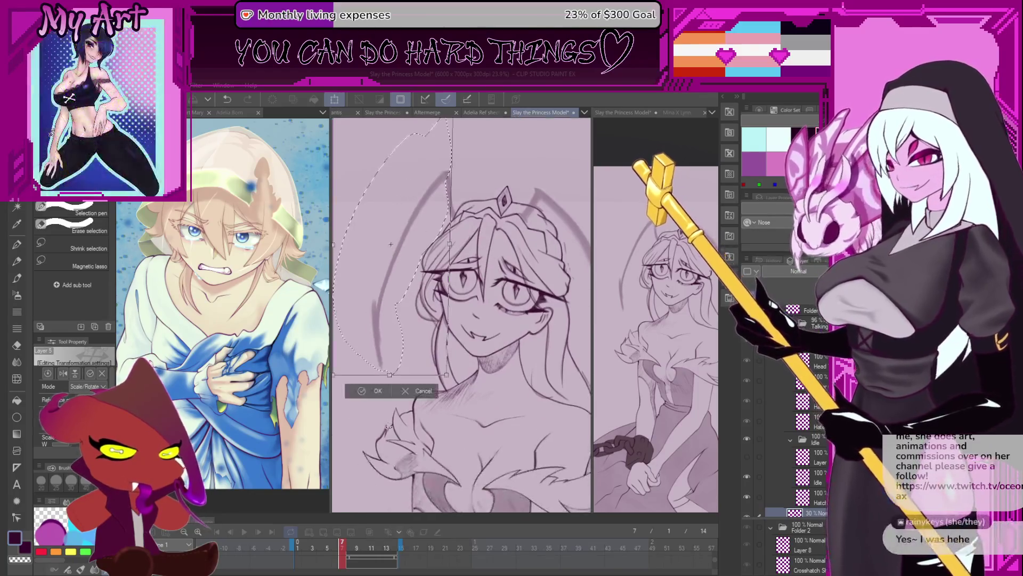
click(369, 391)
scroll(452, 361, down, 2)
scroll(452, 362, down, 2)
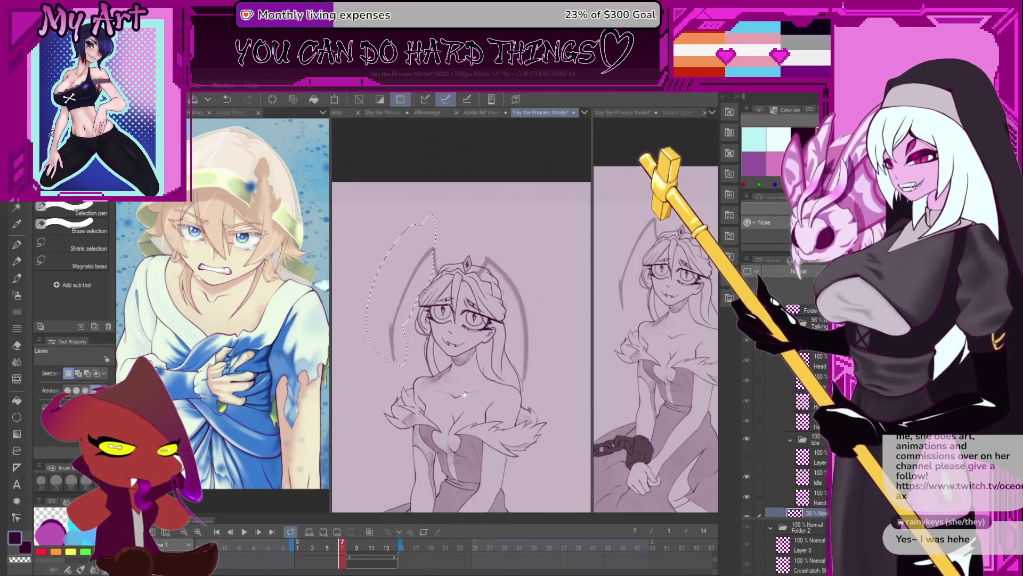
scroll(452, 362, down, 2)
scroll(458, 333, down, 2)
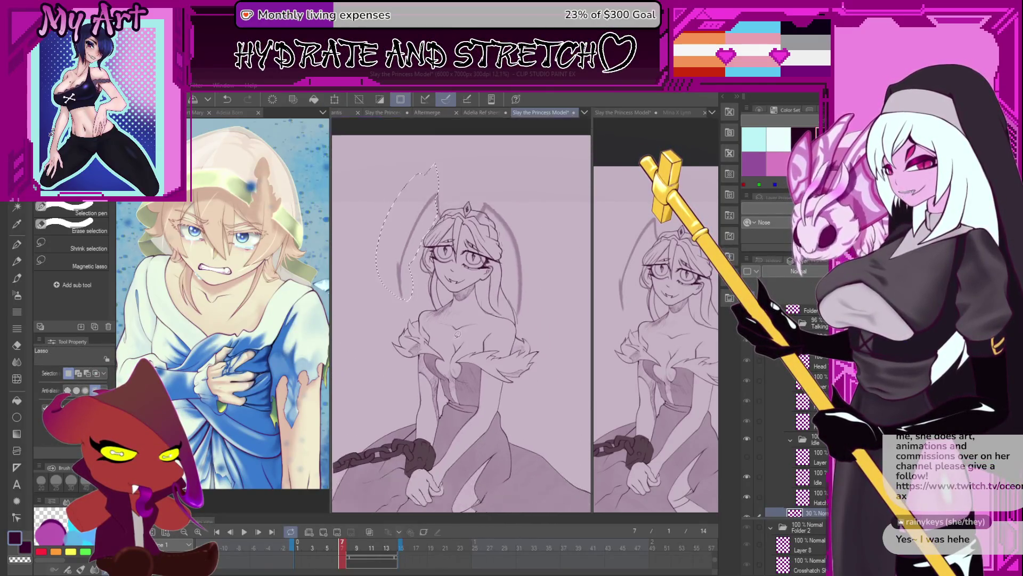
drag(447, 376, 468, 387)
drag(355, 544, 347, 554)
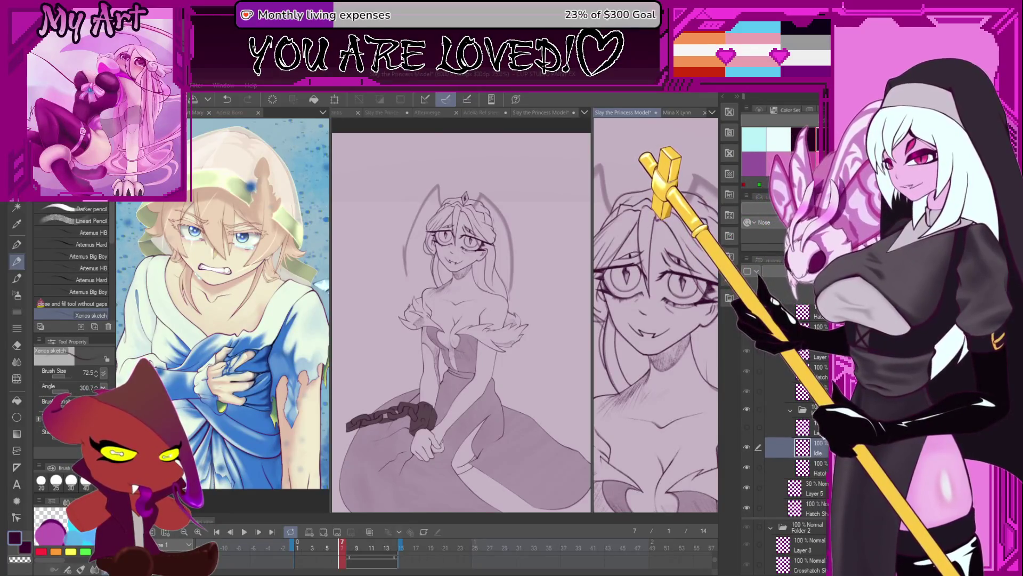
Frame the face in the close-up view, step between frames and draw a curved hair line
drag(667, 240, 684, 299)
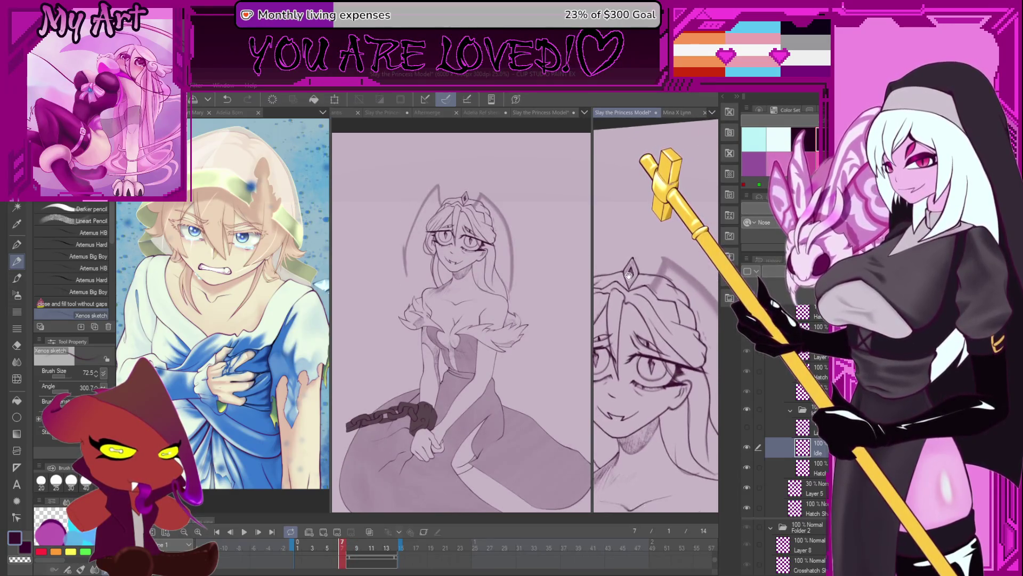
drag(634, 329, 679, 295)
click(350, 548)
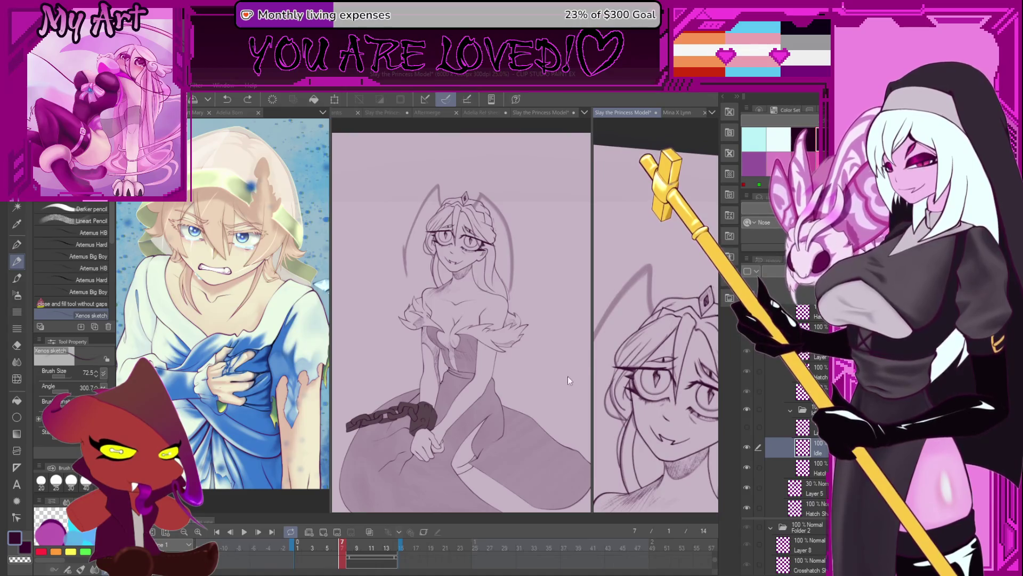
key(Left)
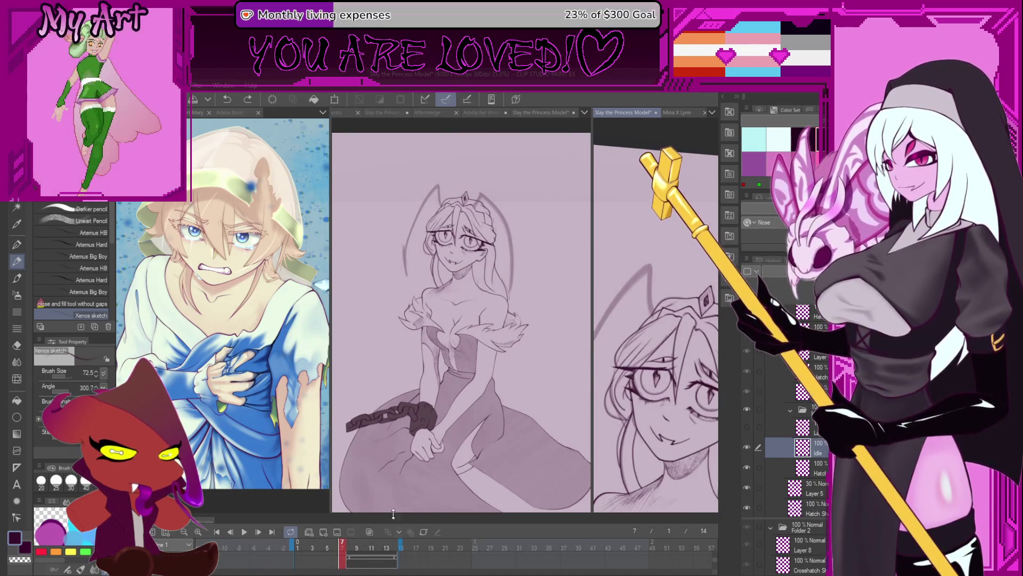
scroll(664, 288, up, 2)
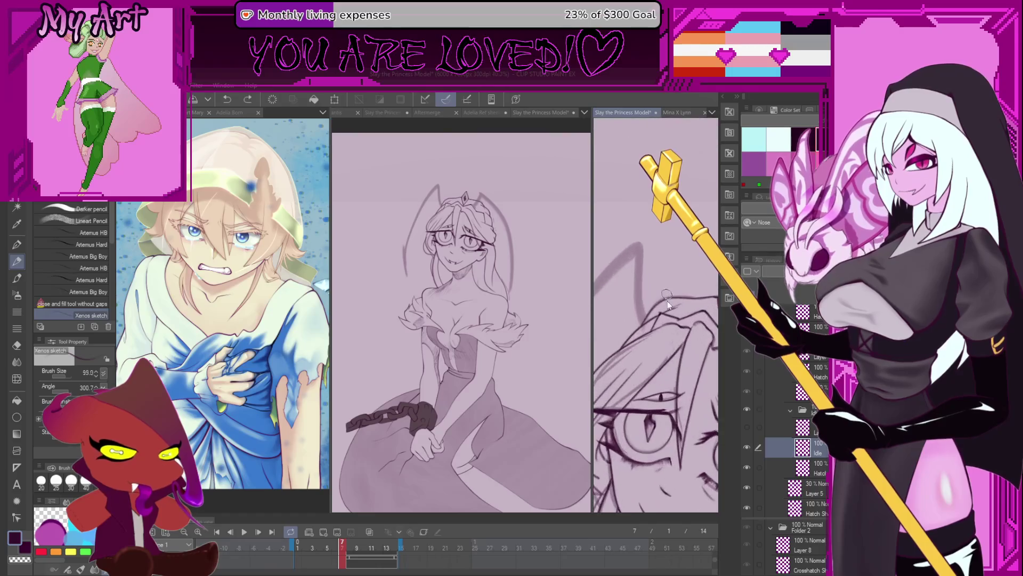
click(351, 544)
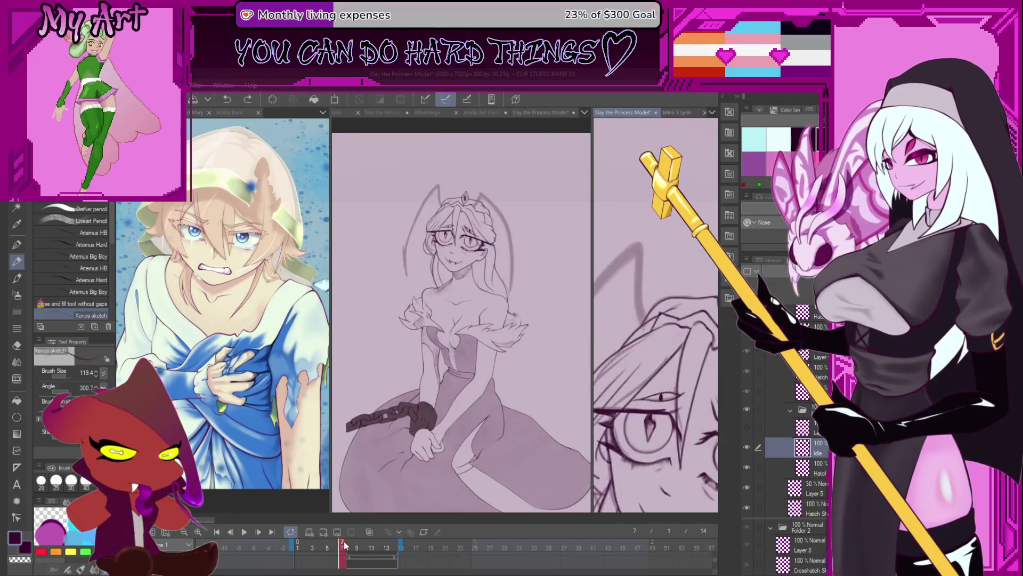
mouse_move(663, 312)
mouse_down()
mouse_move(649, 247)
mouse_move(612, 246)
mouse_up()
scroll(650, 246, down, 2)
click(348, 546)
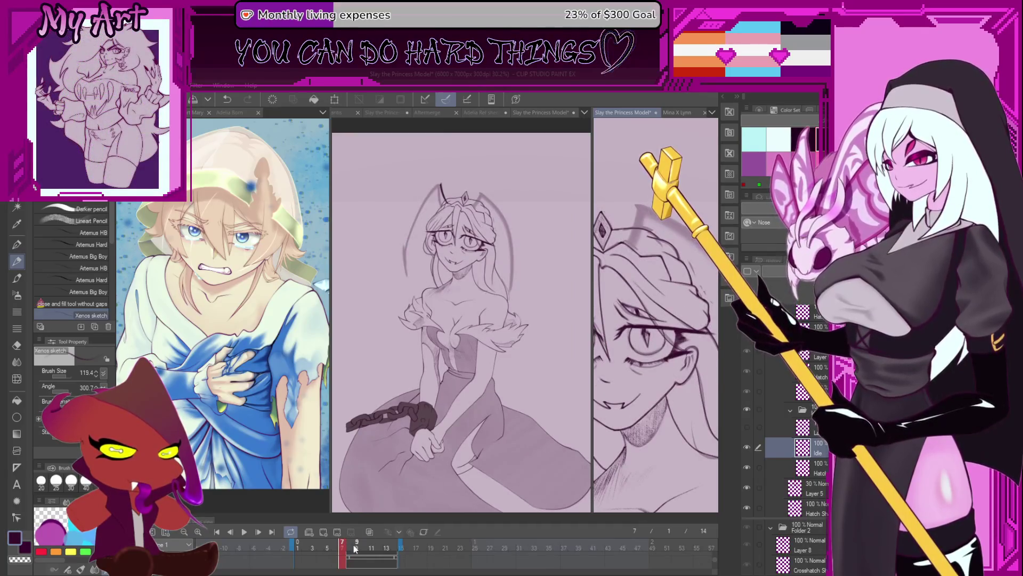
click(341, 546)
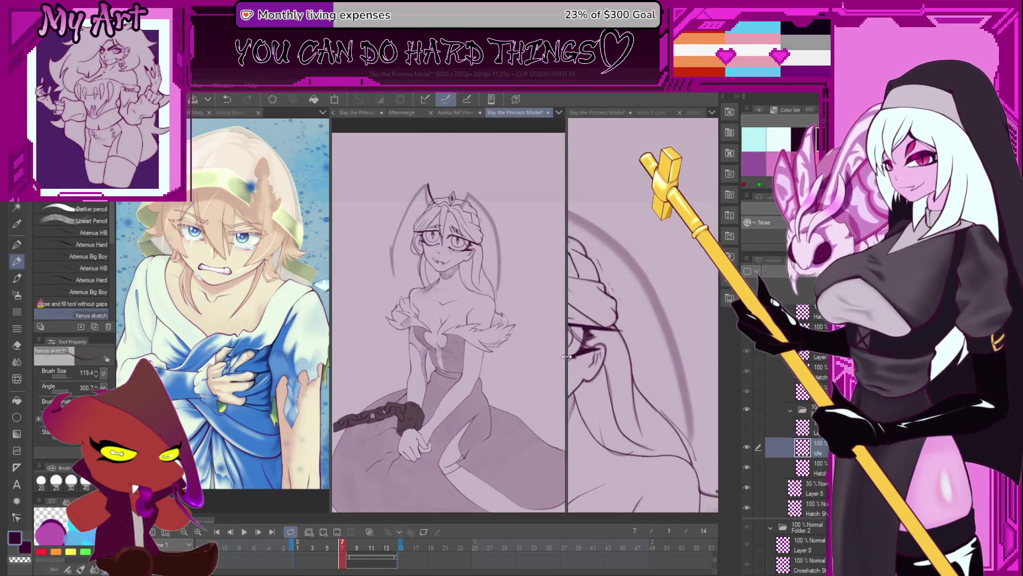
Flip through frames 6–9, try a lasso around the crown and a test stroke, then undo it
drag(592, 349, 554, 349)
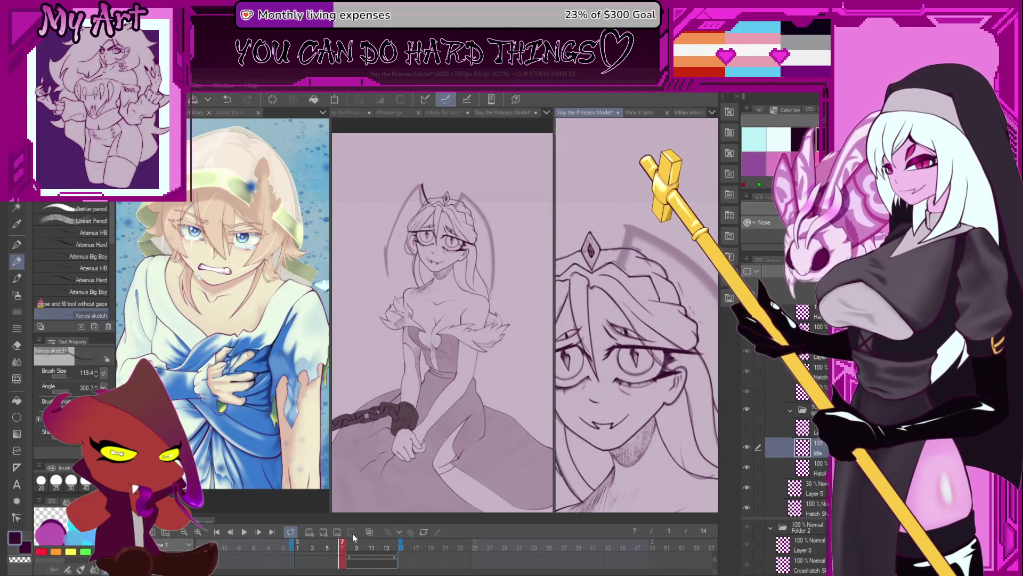
click(349, 546)
drag(340, 545, 353, 546)
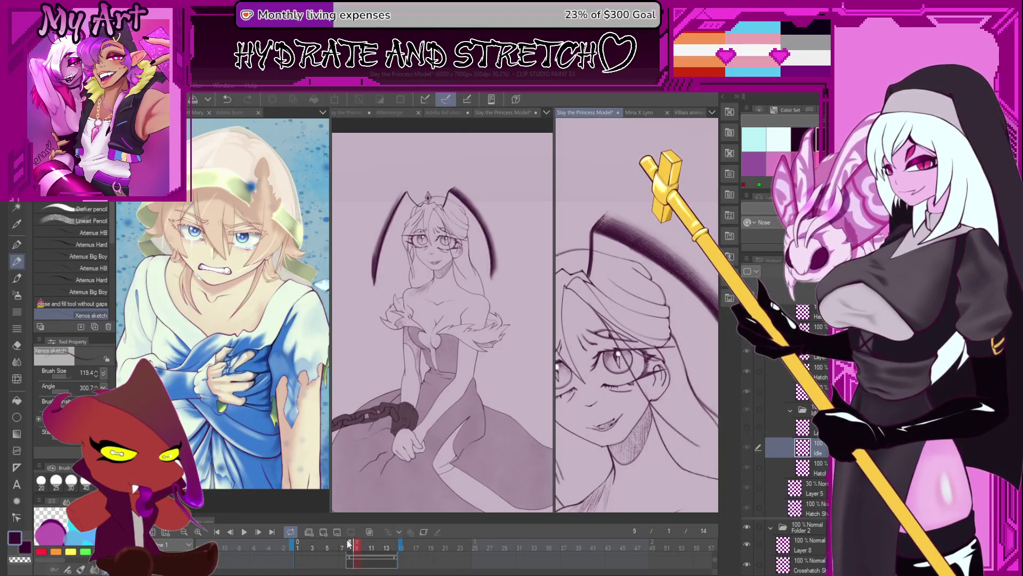
click(340, 544)
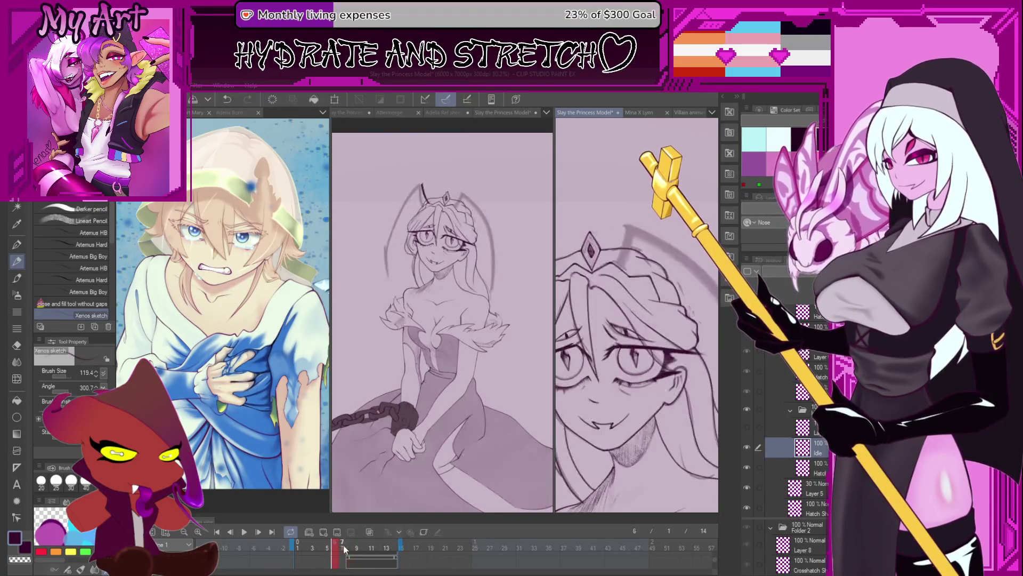
key(m)
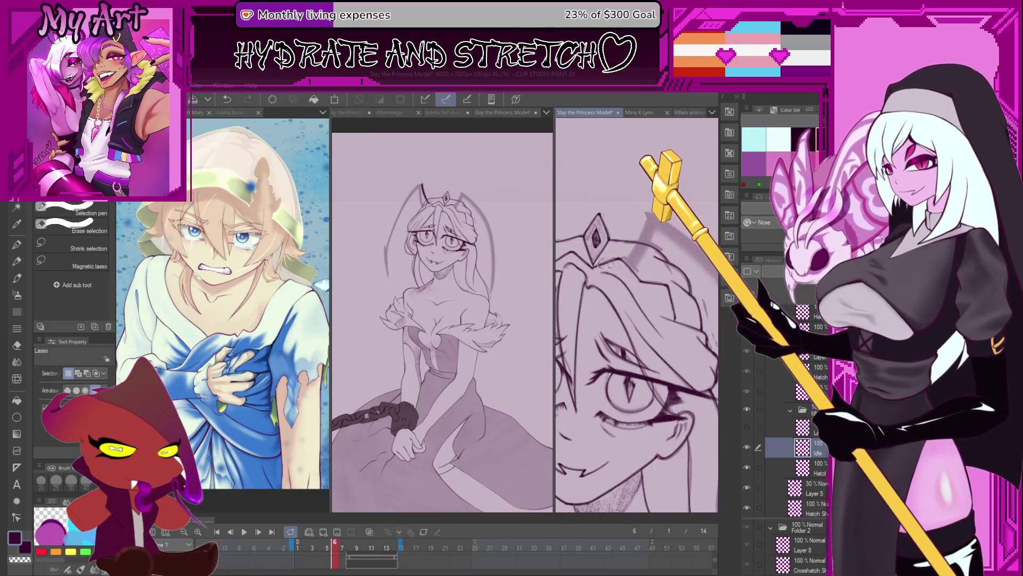
drag(663, 311, 661, 304)
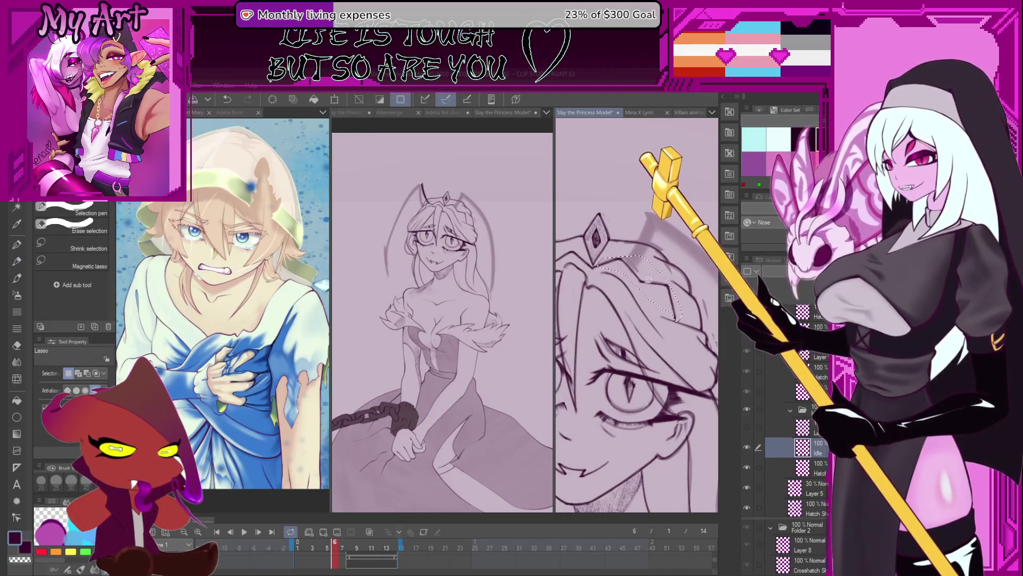
key(p)
click(351, 544)
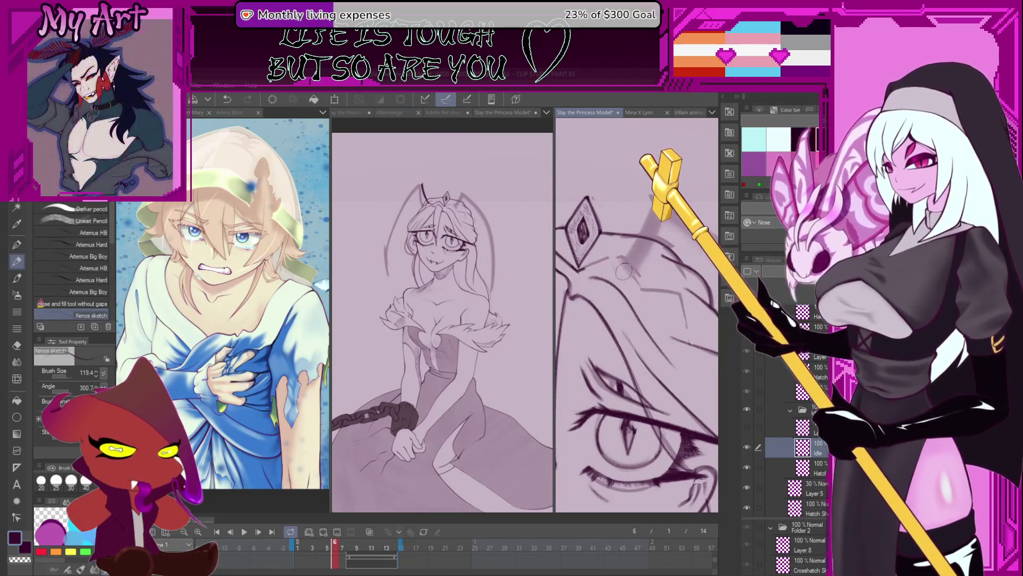
click(331, 545)
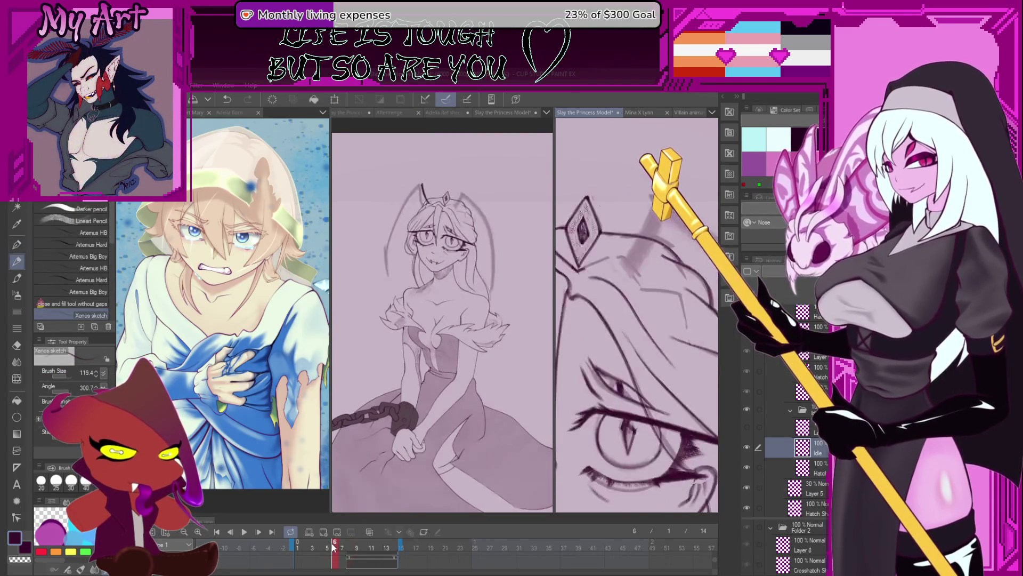
drag(640, 296, 649, 319)
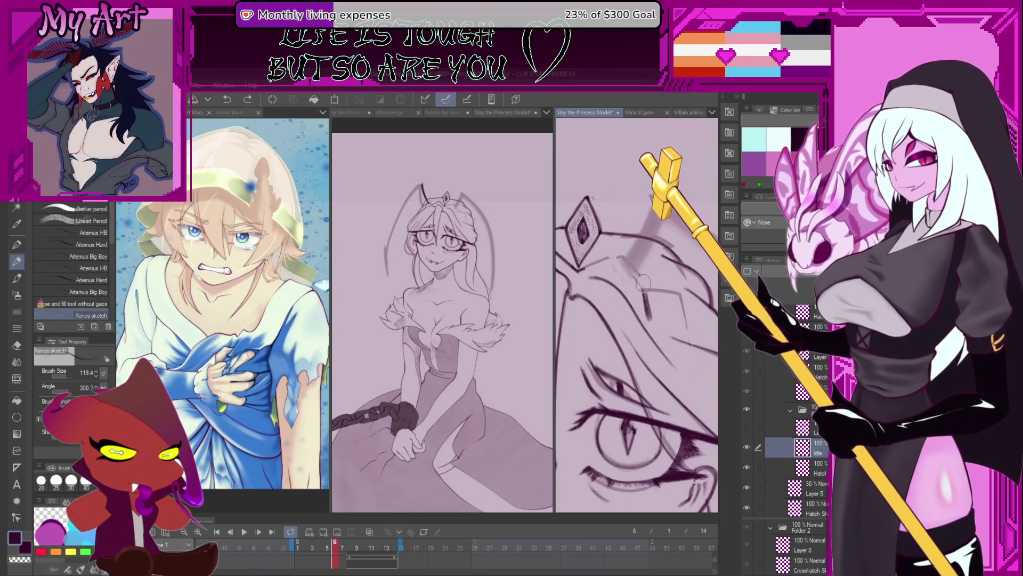
key(ctrl+z)
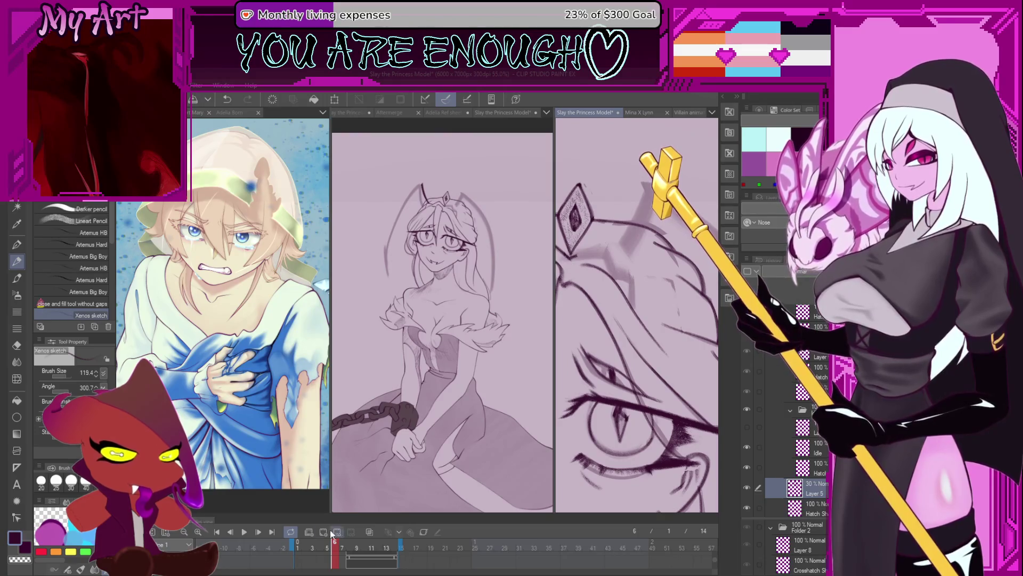
Compare frames 5–9 with the arrow keys and rotate the view so the crown stands upright
key(Right)
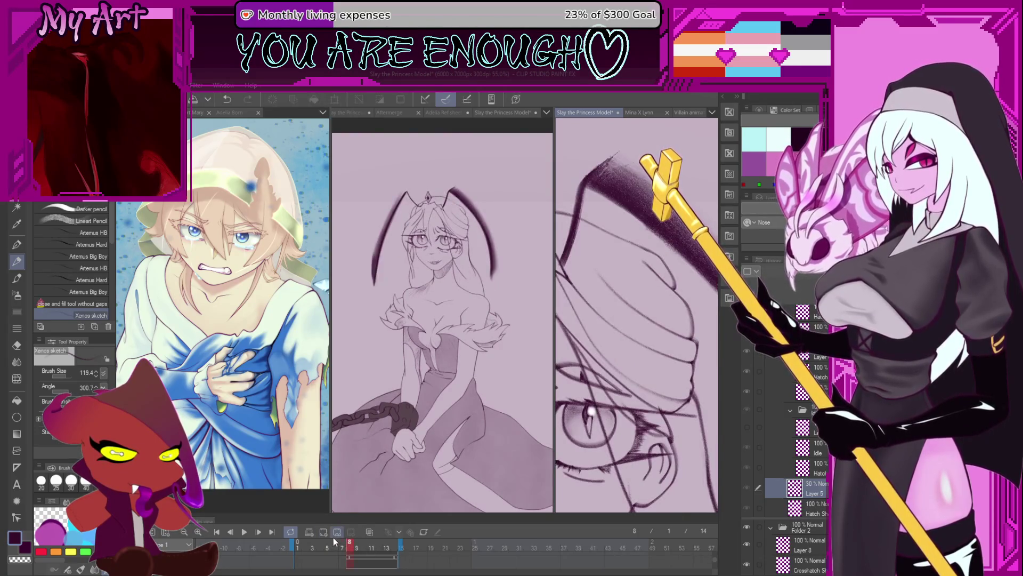
key(Left)
key(Left)
key(Left)
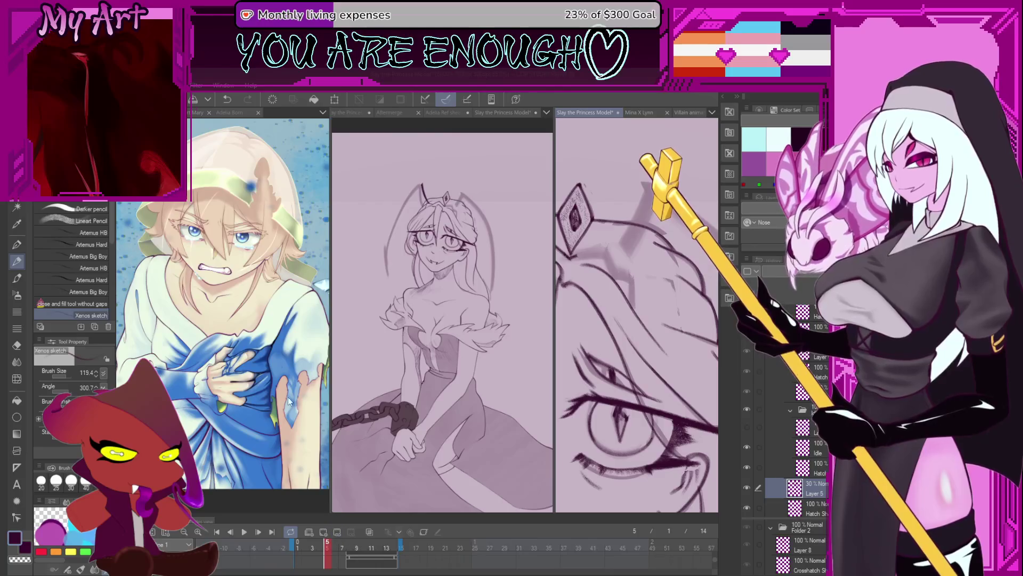
key(Right)
key(Right)
key(Right)
key(Left)
key(Left)
key(Left)
key(Right)
key(Right)
key(Right)
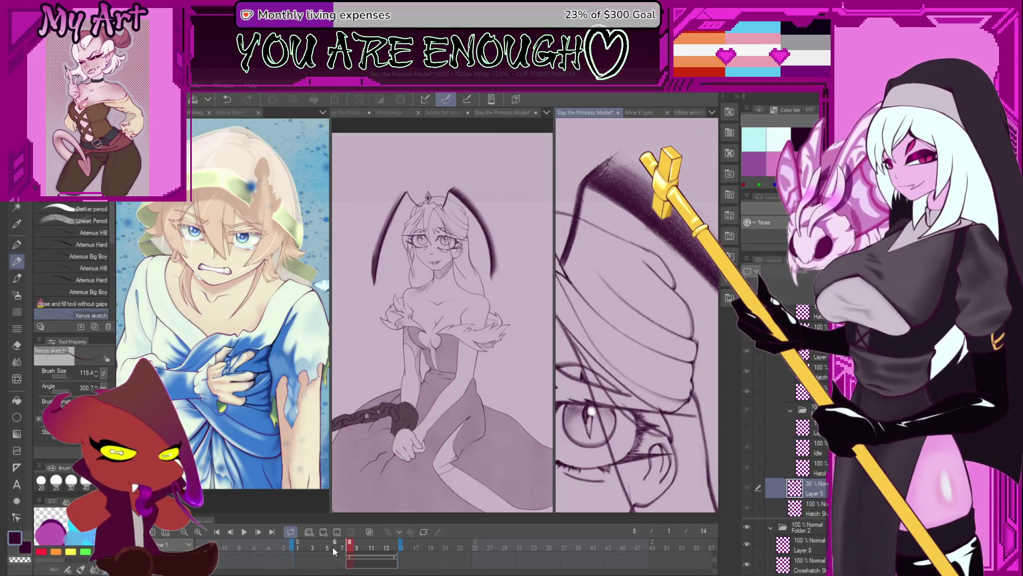
mouse_move(334, 550)
mouse_down()
mouse_move(358, 546)
mouse_move(343, 545)
mouse_up()
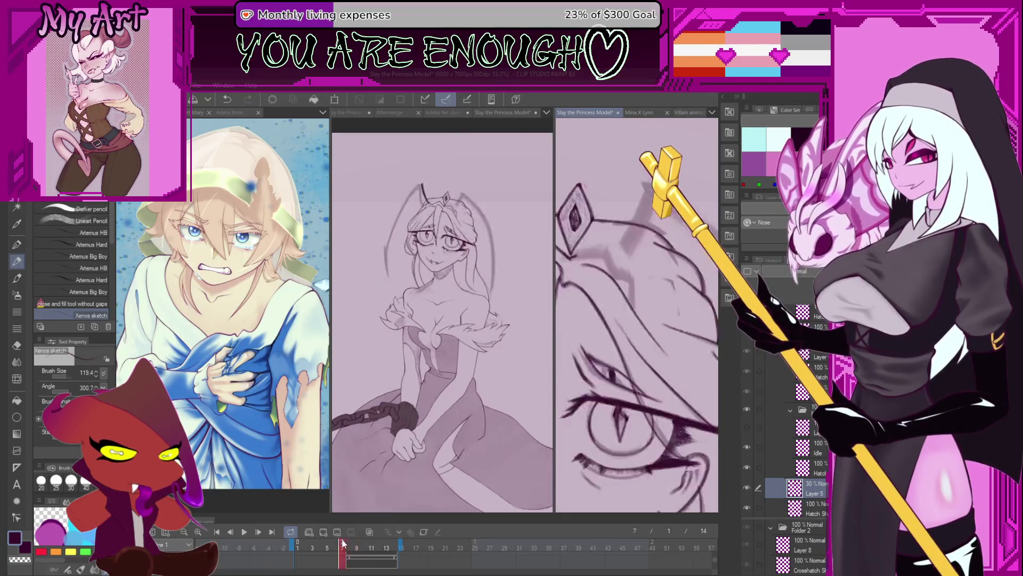
drag(569, 290, 610, 283)
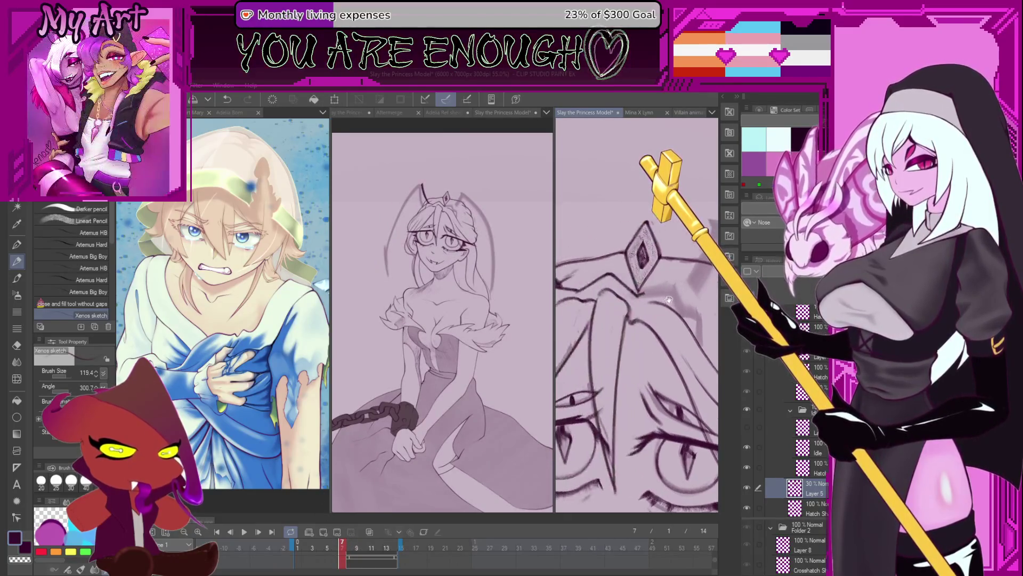
key(m)
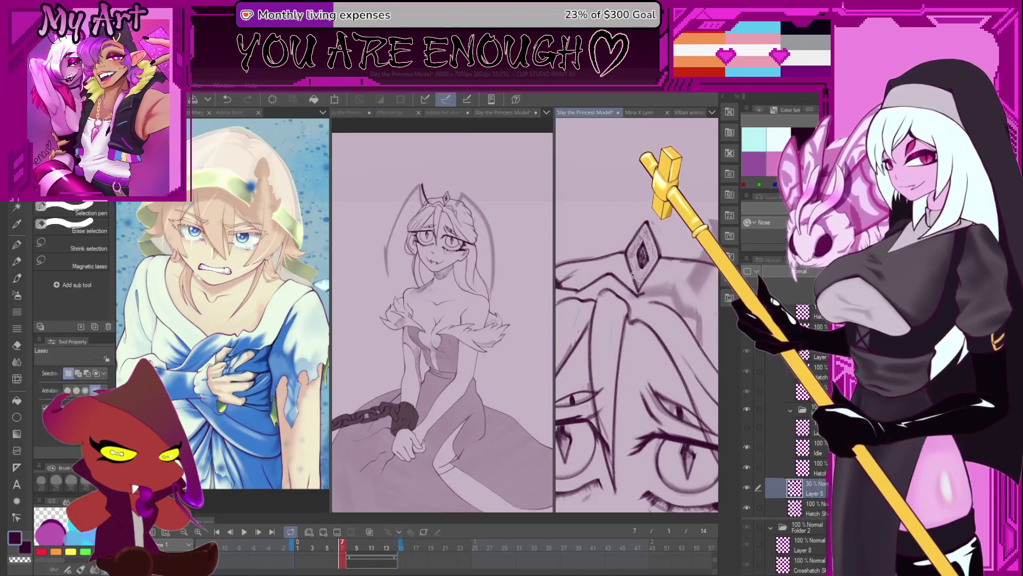
Lasso the diamond crown and transform it about a custom pivot, shifting and tilting it into place
drag(645, 192, 664, 272)
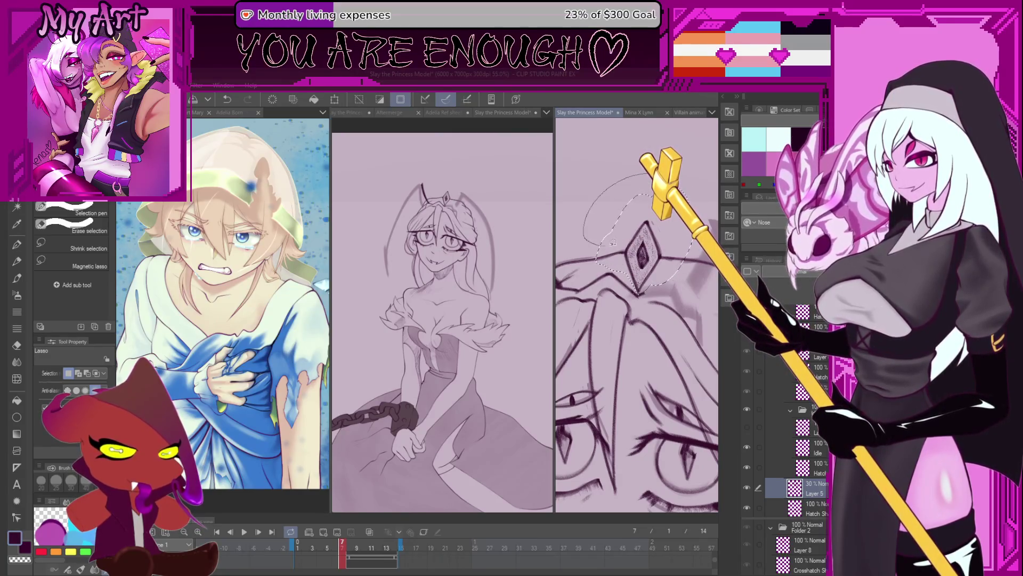
key(ctrl+t)
drag(640, 234, 655, 238)
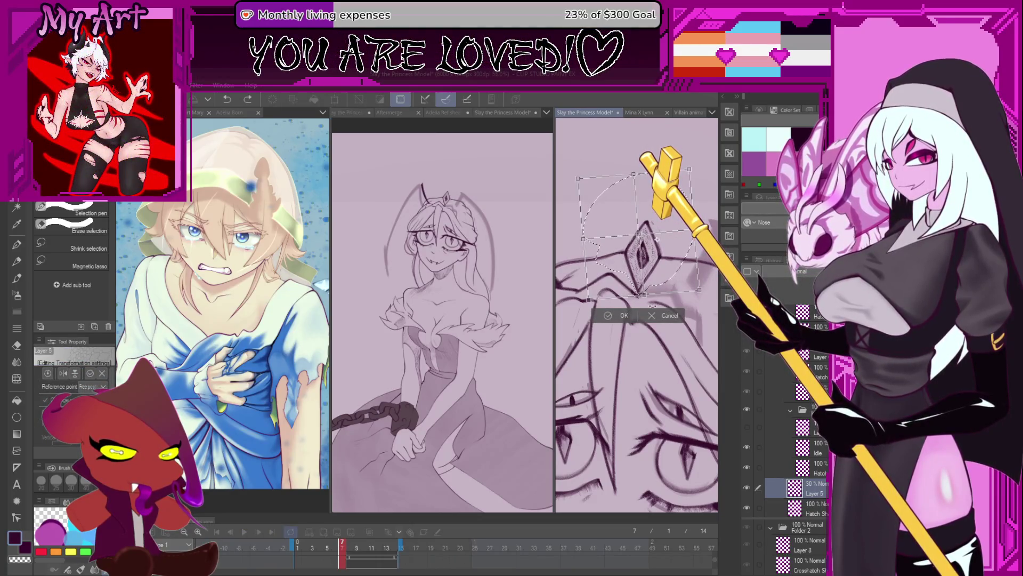
click(800, 447)
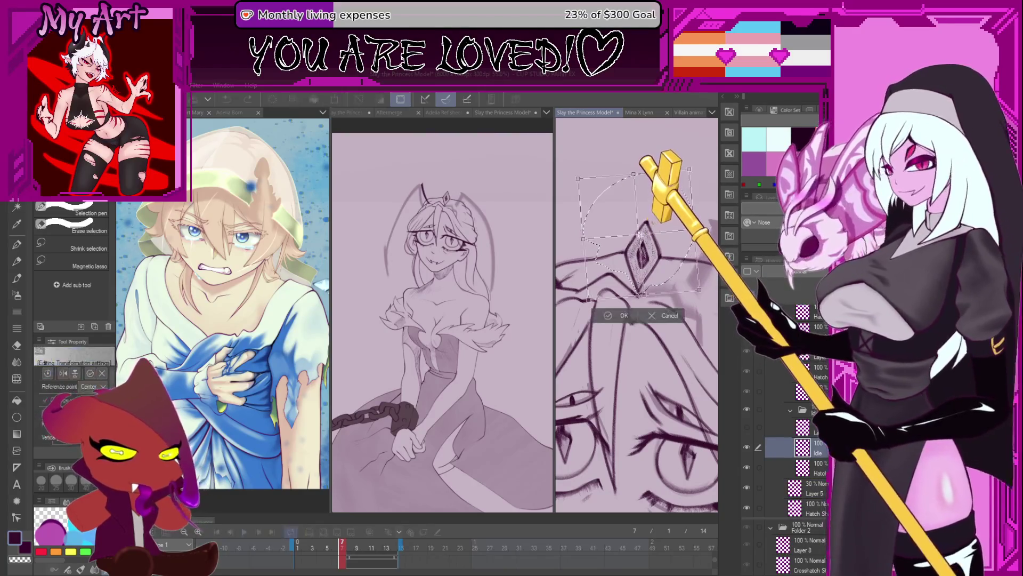
drag(640, 234, 638, 240)
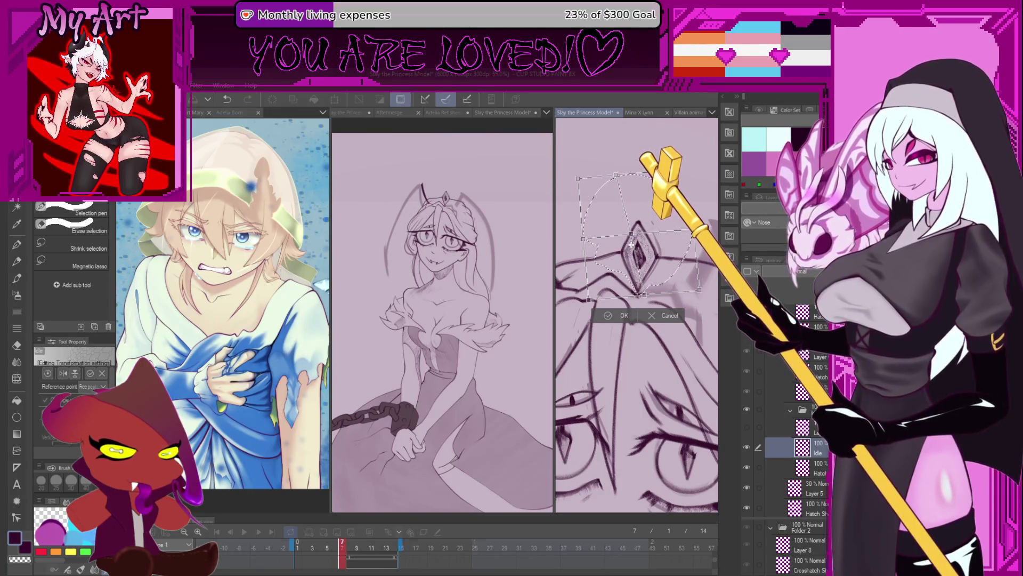
key(Return)
Apply a final transform tweak to the crown and return to the pencil for sketching
key(ctrl+t)
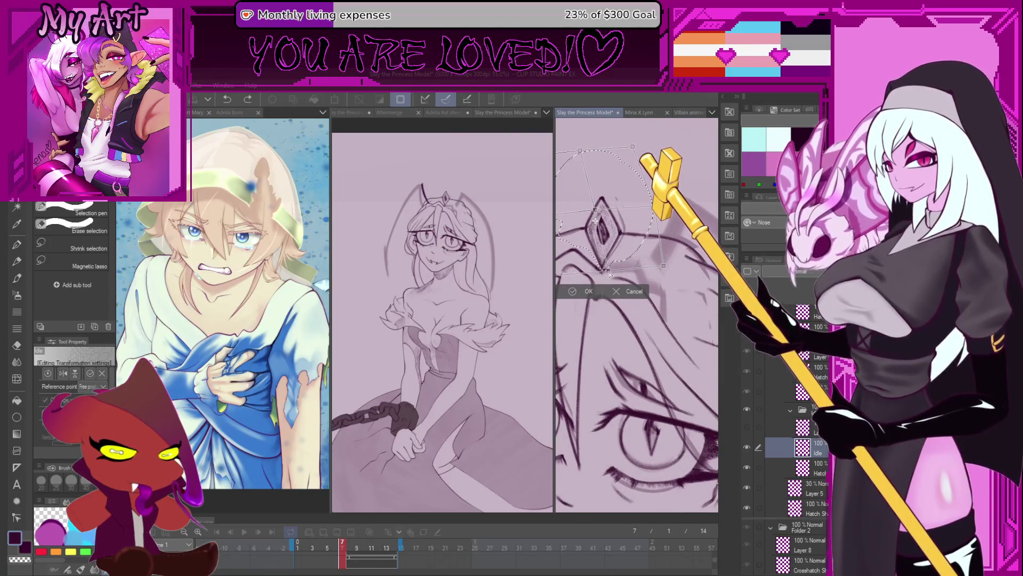
click(589, 293)
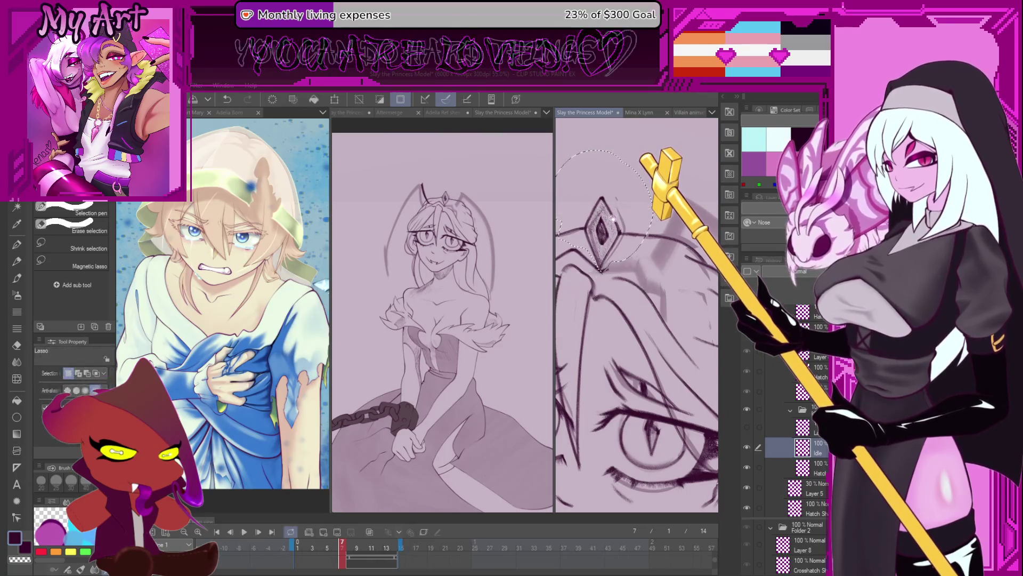
key(p)
mouse_move(634, 155)
mouse_down()
mouse_move(601, 236)
mouse_move(611, 256)
mouse_up()
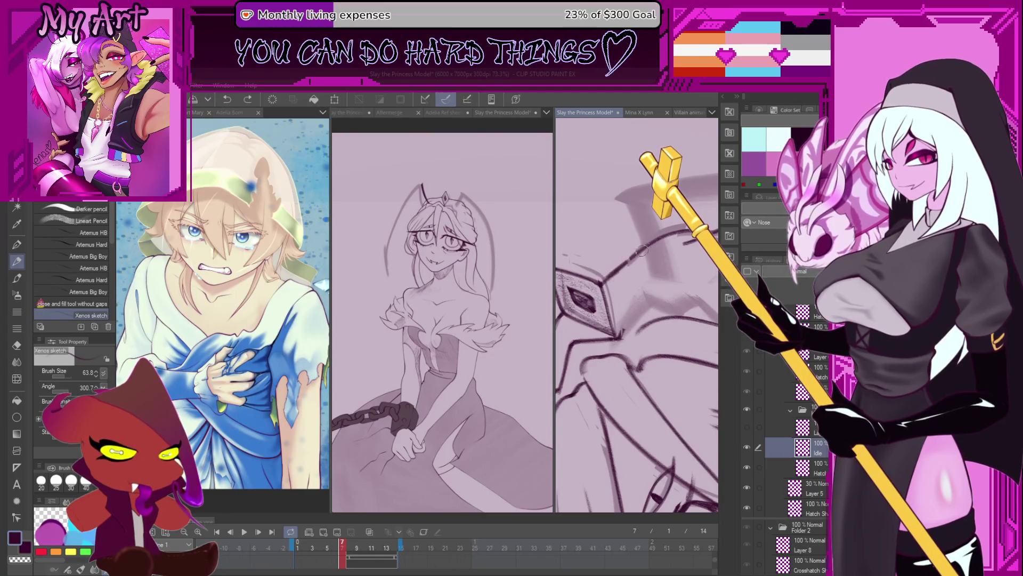
Rotate the canvas around the glasses face, undoing a stray stroke, and step the timeline back to frame 7
mouse_move(638, 251)
mouse_down()
mouse_move(634, 282)
mouse_move(647, 280)
mouse_move(625, 262)
mouse_move(656, 266)
mouse_up()
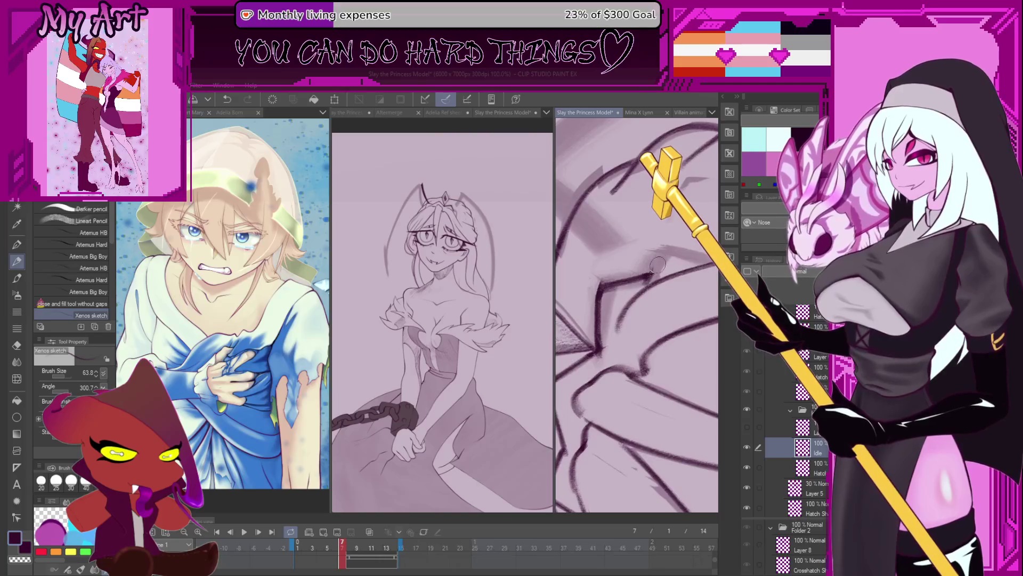
key(ctrl+z)
drag(660, 255, 621, 281)
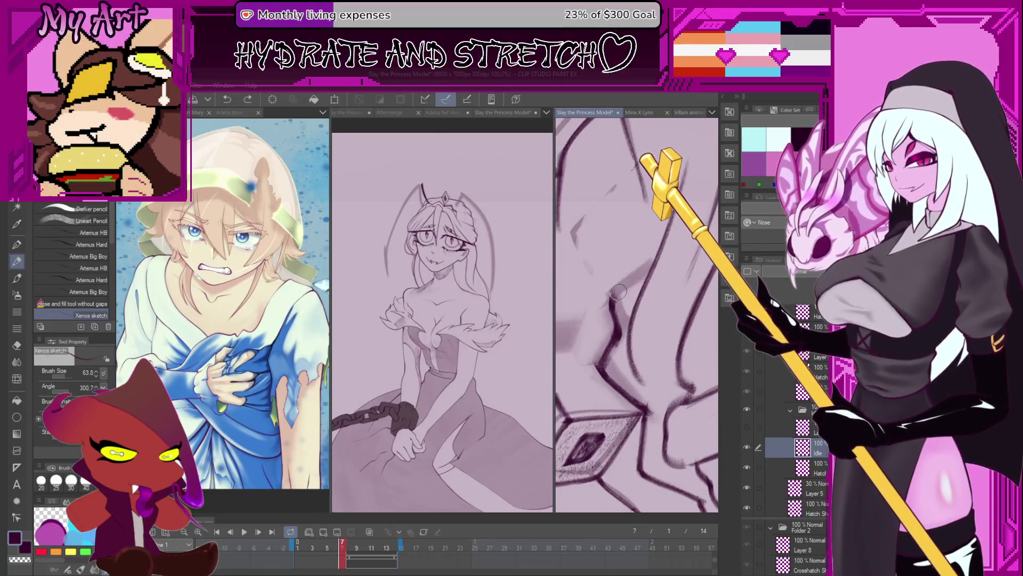
drag(648, 264, 632, 295)
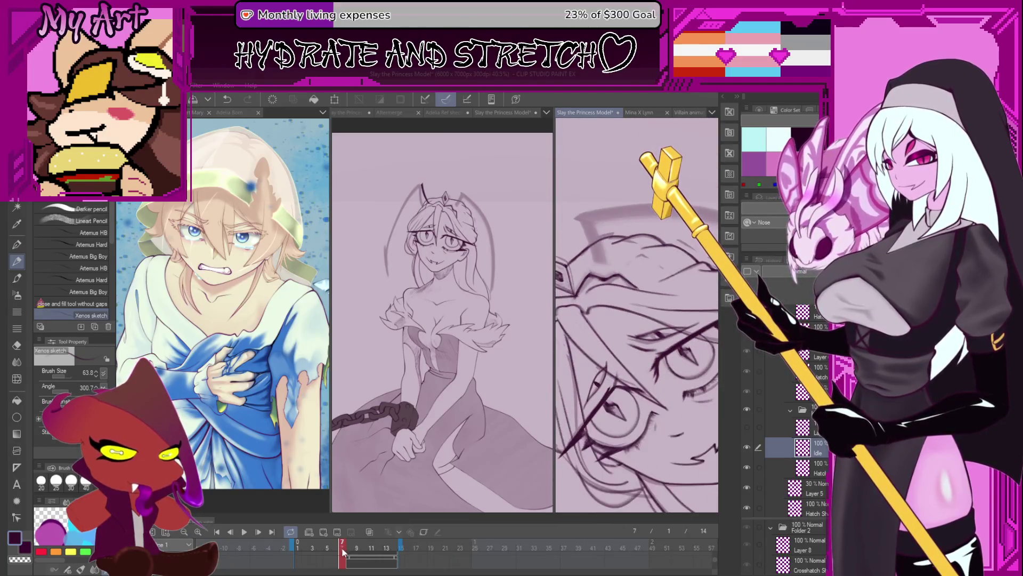
click(352, 541)
click(344, 545)
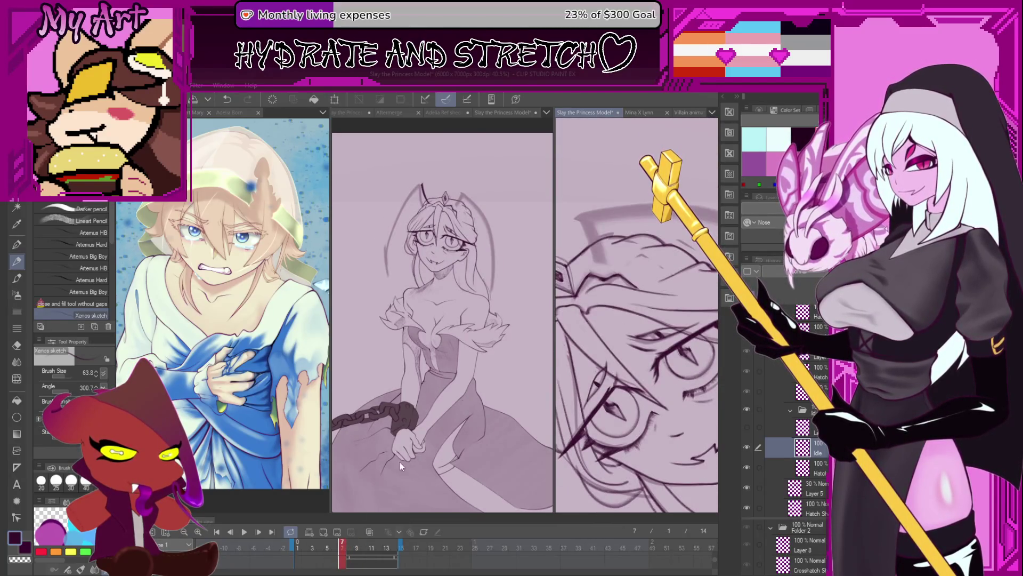
drag(631, 304, 636, 336)
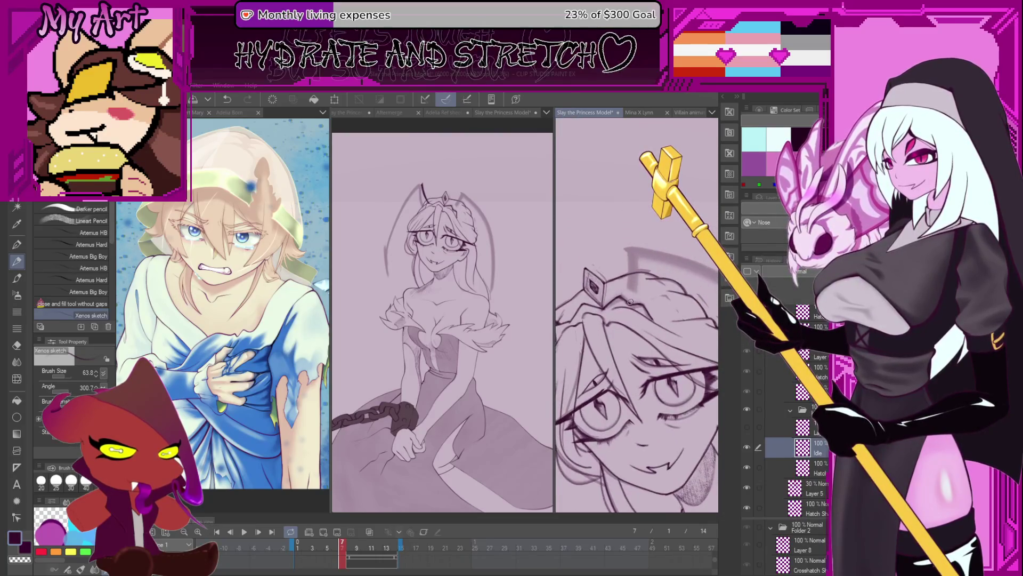
Scrub back to frame 6, undo a stray vertical line beside the crown, and re-angle the view on the head
drag(350, 547, 336, 547)
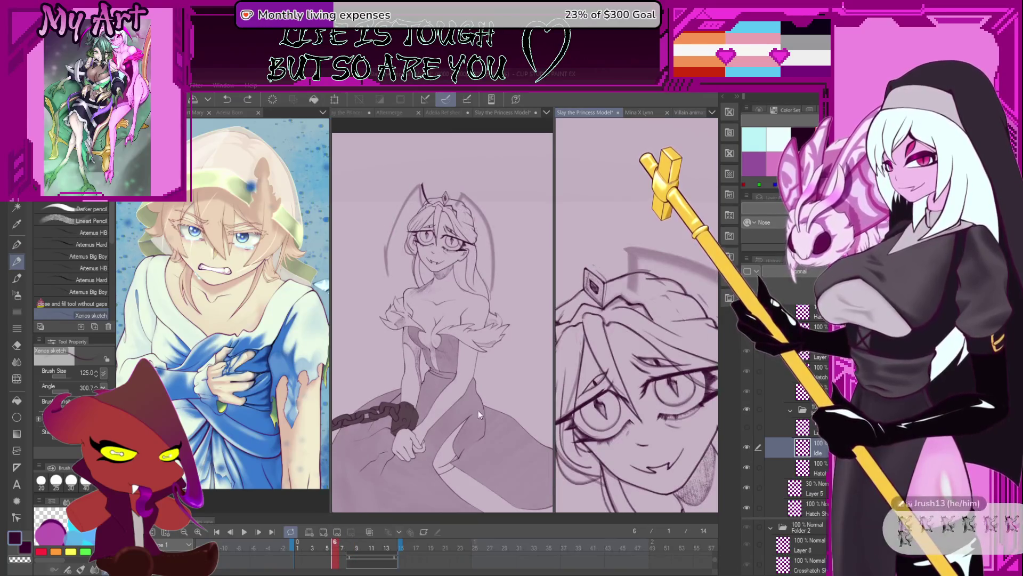
drag(648, 297, 624, 273)
scroll(624, 273, up, 3)
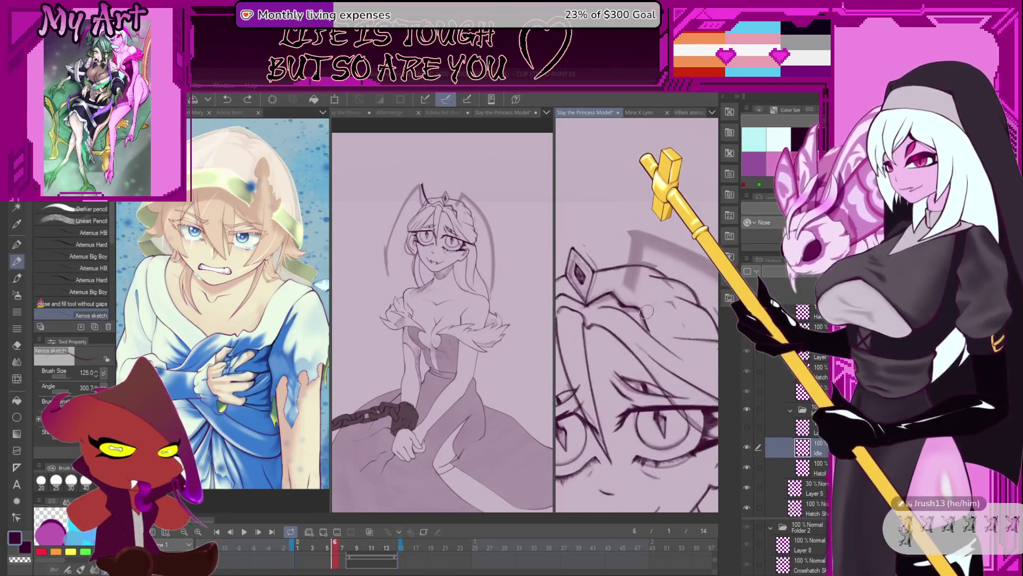
drag(649, 308, 664, 233)
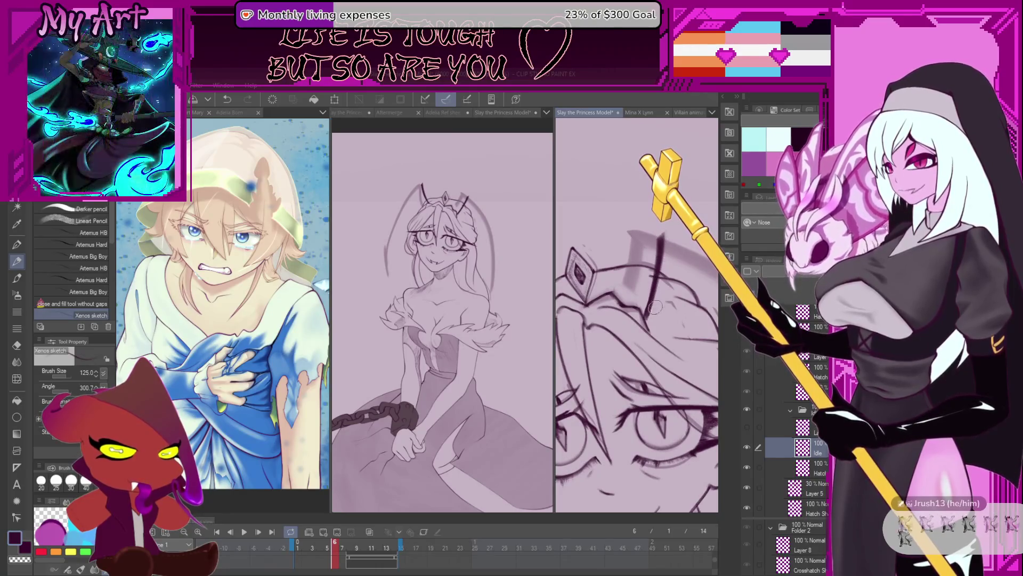
key(ctrl+z)
drag(657, 242, 595, 253)
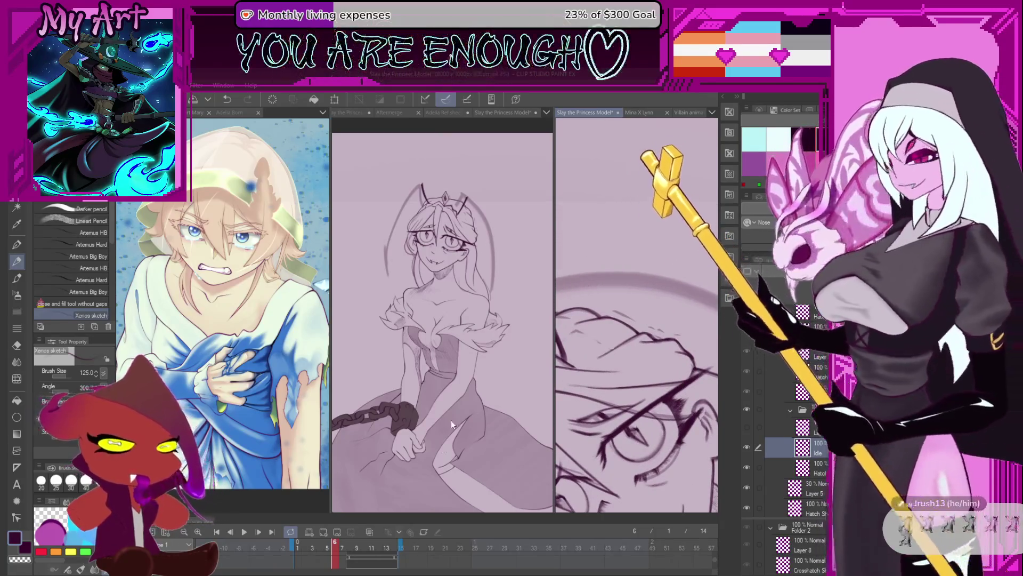
Preview a neighbouring frame, then attempt the curved stroke over the head and enlarge the pencil brush
click(337, 533)
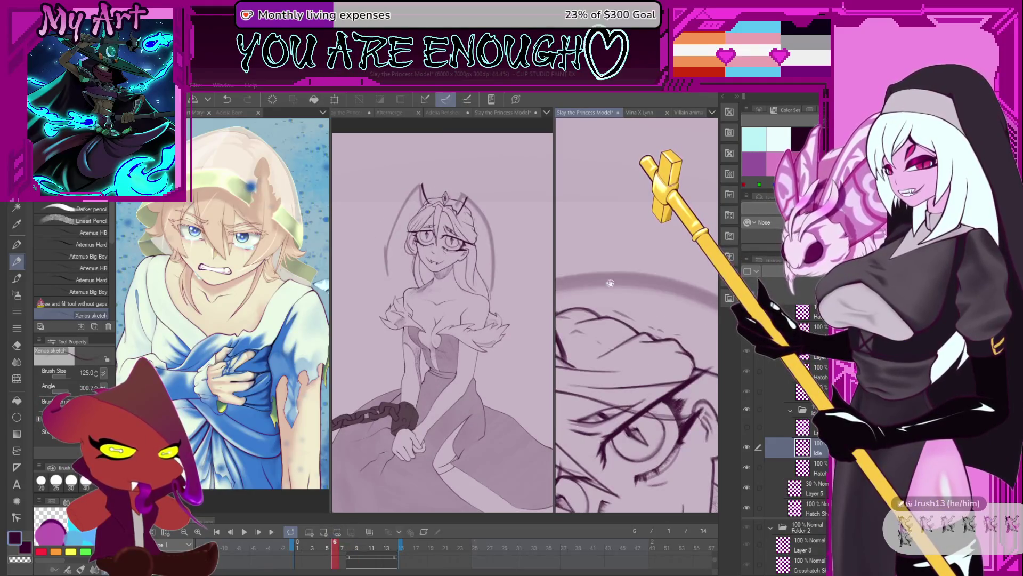
drag(640, 360, 613, 319)
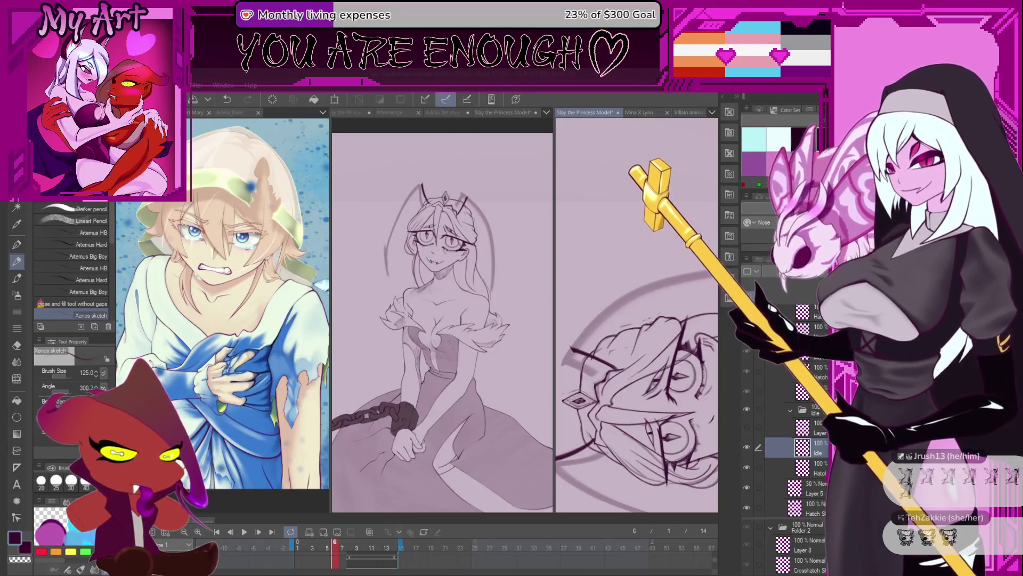
scroll(637, 360, down, 3)
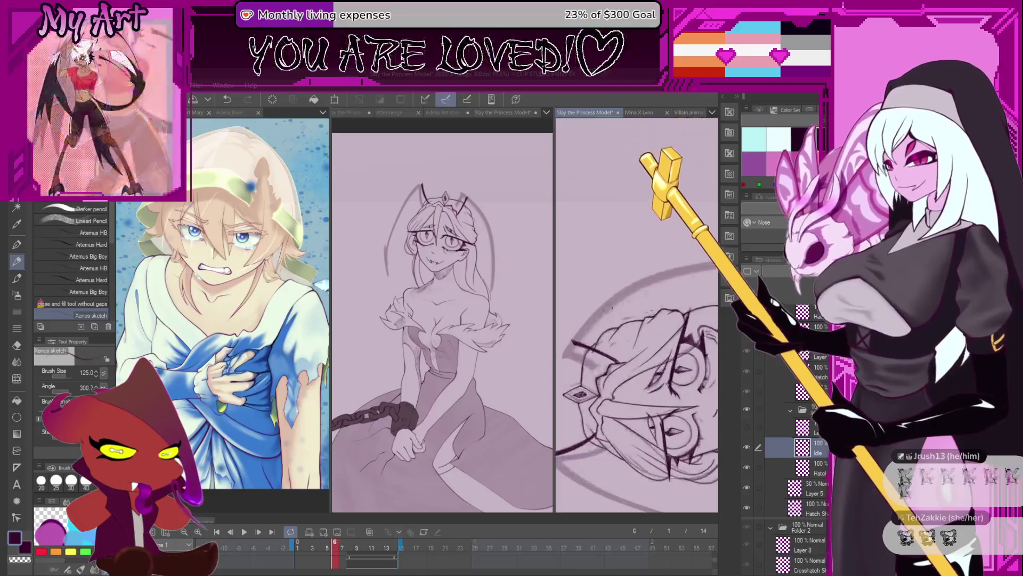
scroll(608, 310, up, 2)
scroll(582, 393, up, 1)
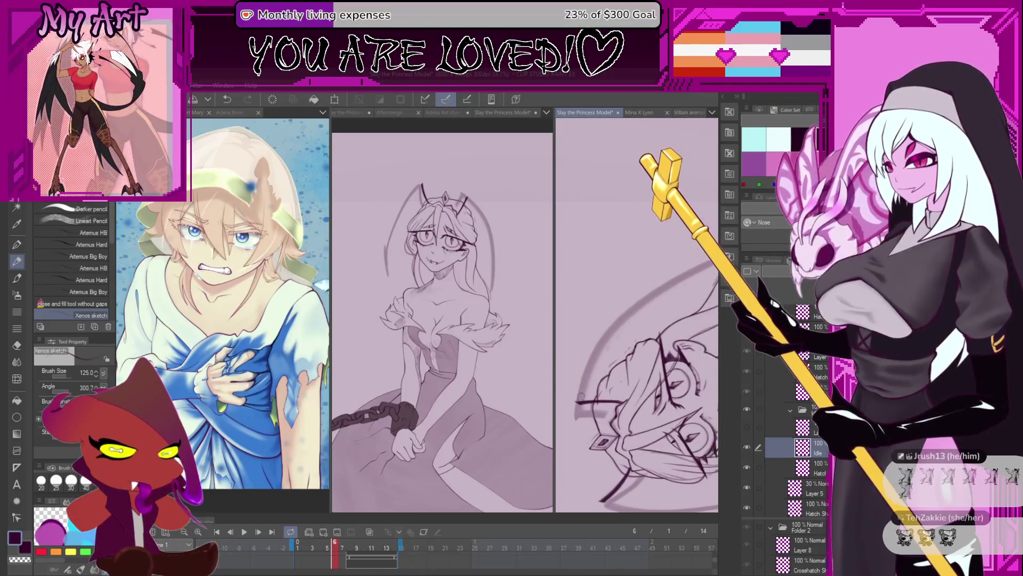
mouse_move(620, 337)
mouse_down()
mouse_move(588, 391)
mouse_move(696, 300)
mouse_up()
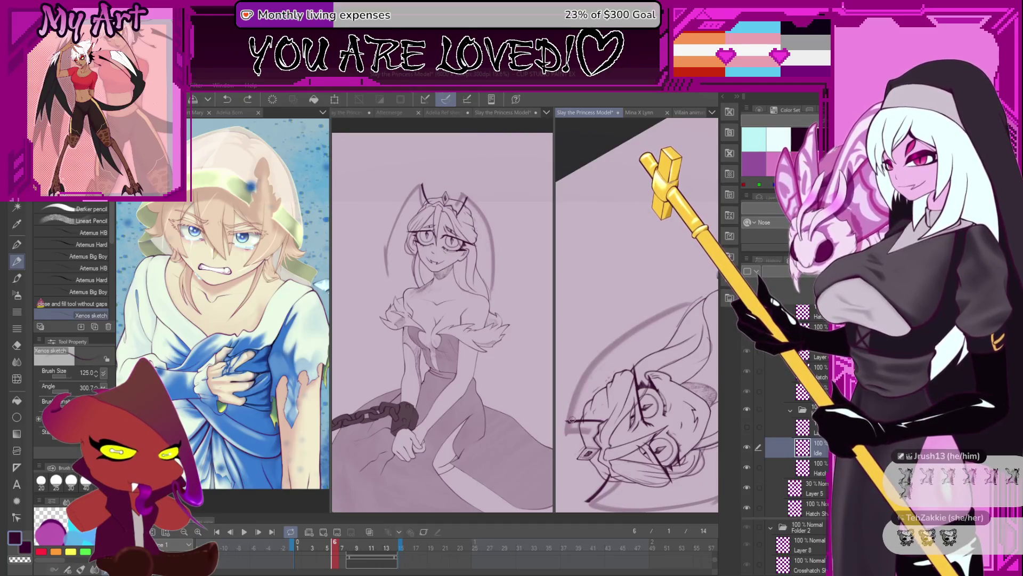
key(ctrl+z)
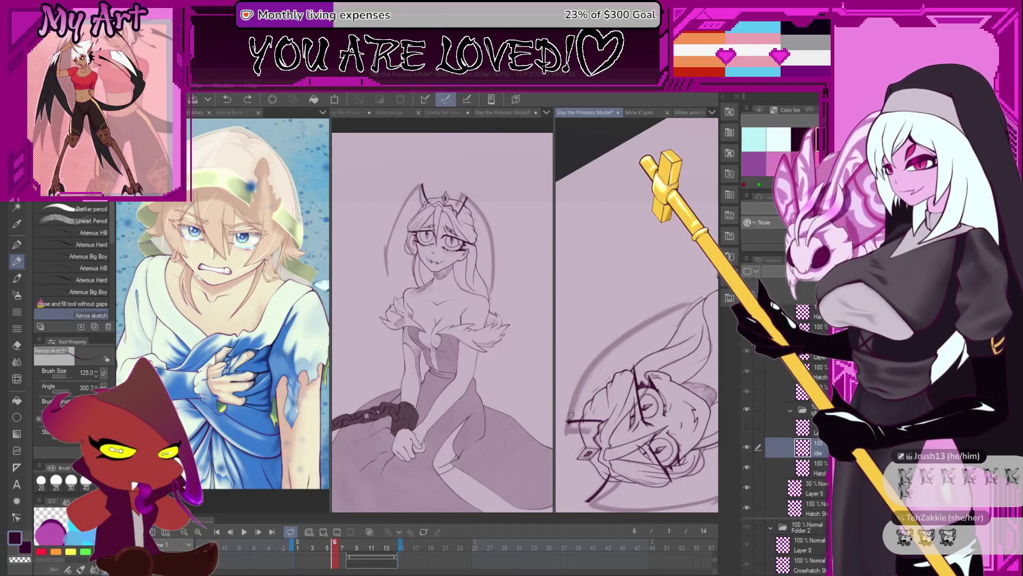
drag(622, 345, 697, 301)
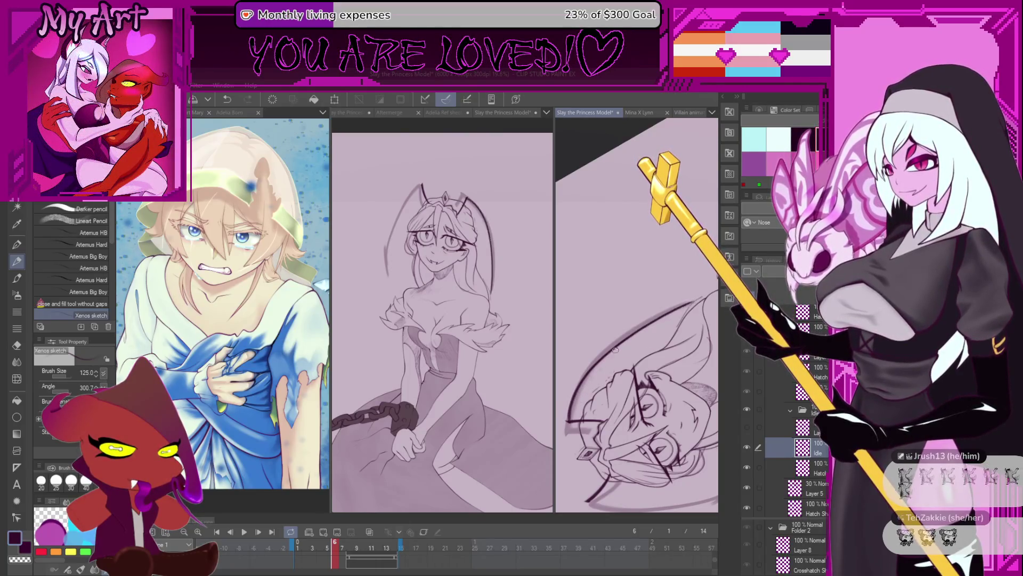
mouse_move(593, 390)
mouse_down()
mouse_move(578, 398)
mouse_move(608, 365)
mouse_move(666, 346)
mouse_move(599, 431)
mouse_up()
Undo the faulty strokes and redraw a bold curved hair outline over the right side of the head
key(ctrl+z)
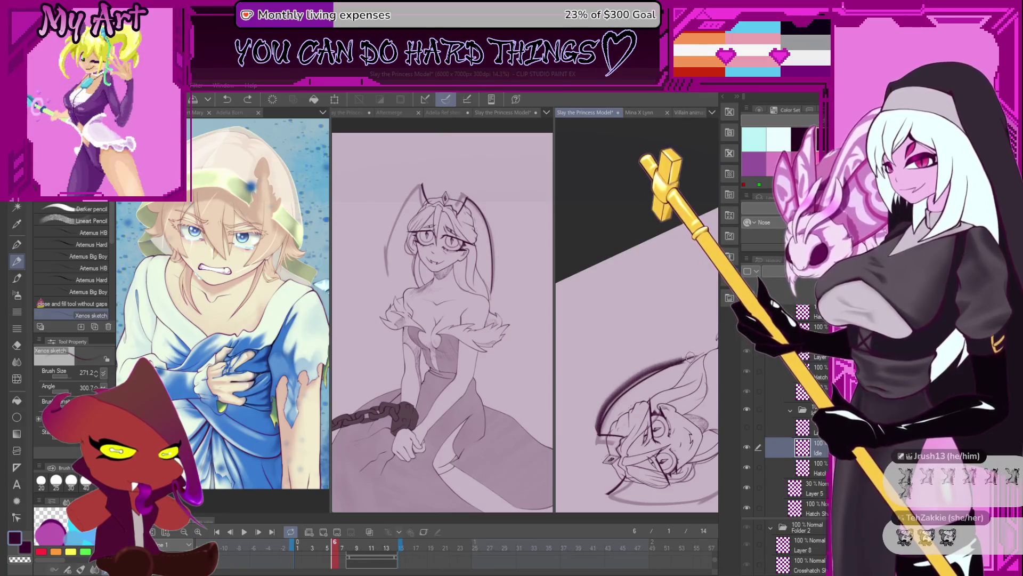
key(ctrl+z)
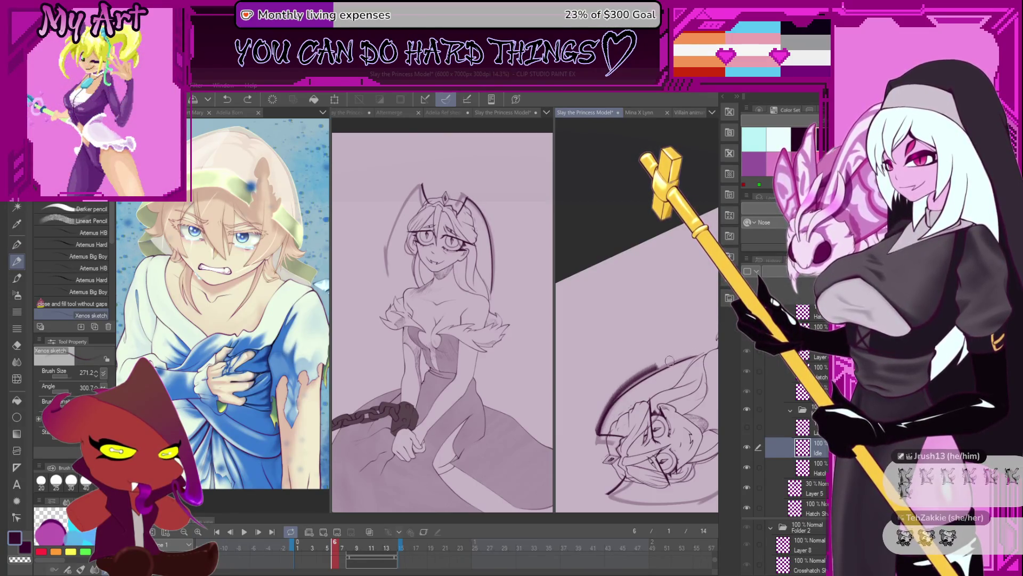
drag(666, 361, 695, 352)
drag(623, 387, 613, 395)
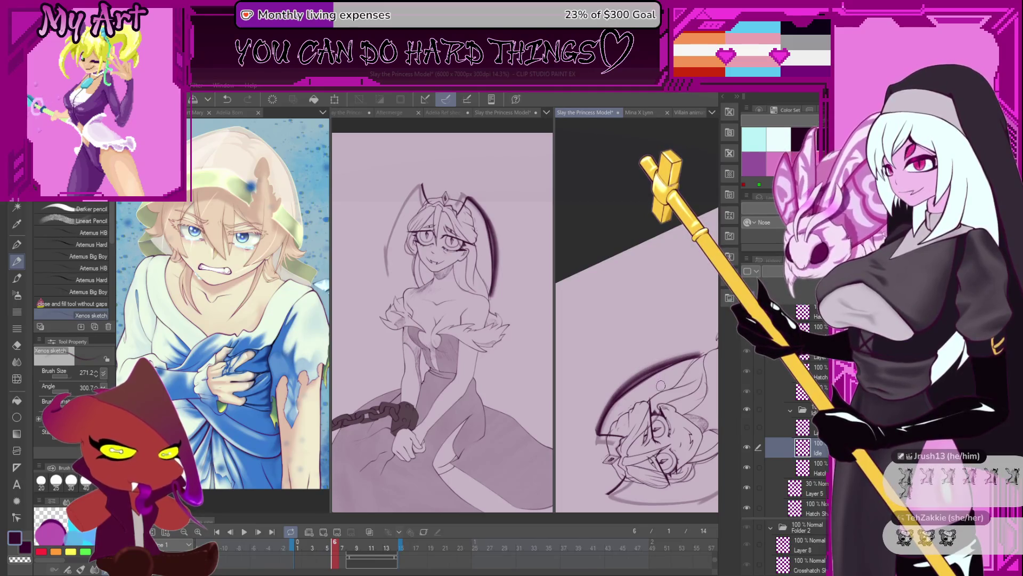
drag(662, 378, 689, 399)
scroll(631, 386, up, 5)
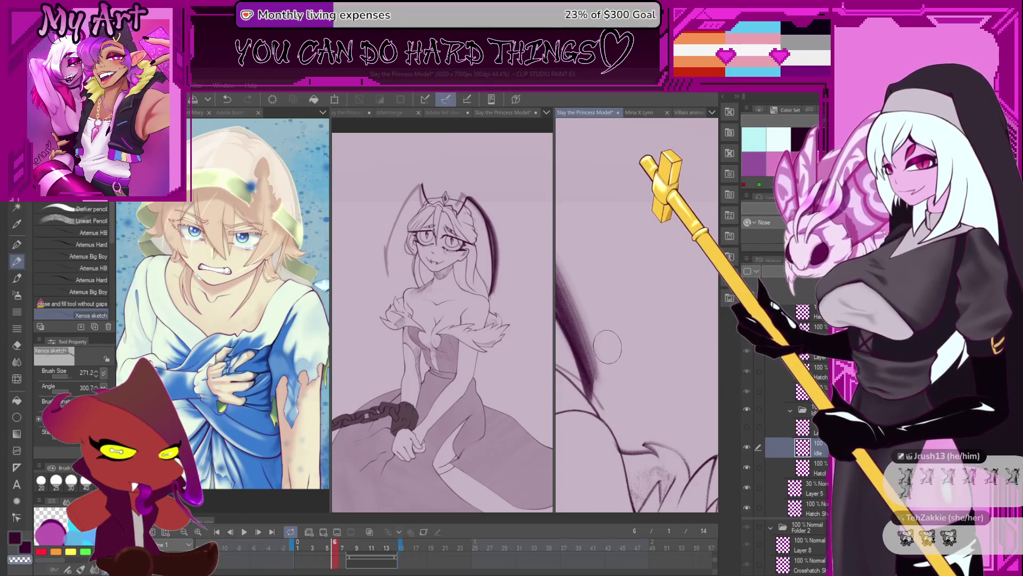
scroll(601, 389, down, 5)
drag(682, 317, 640, 376)
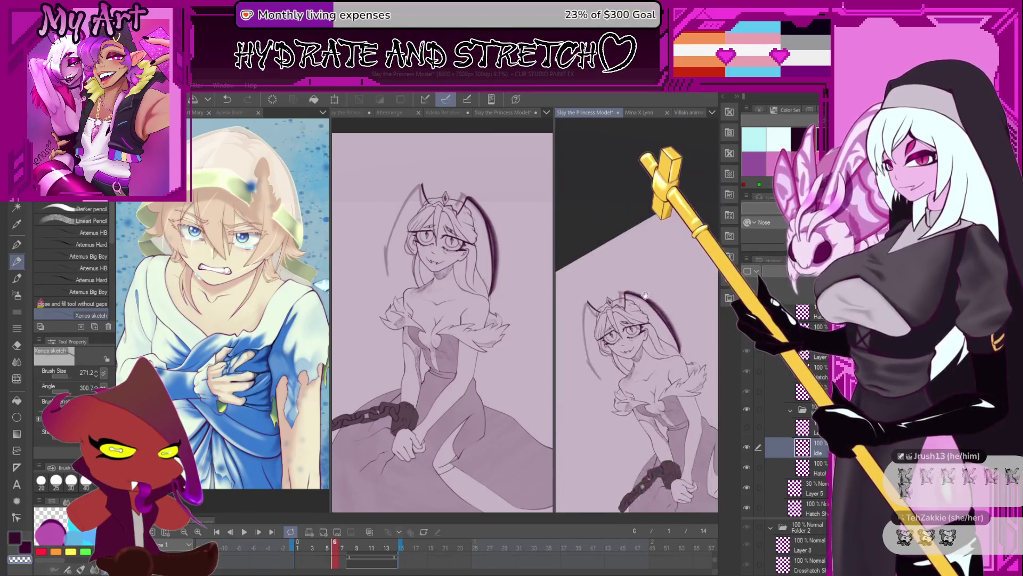
drag(327, 545, 347, 547)
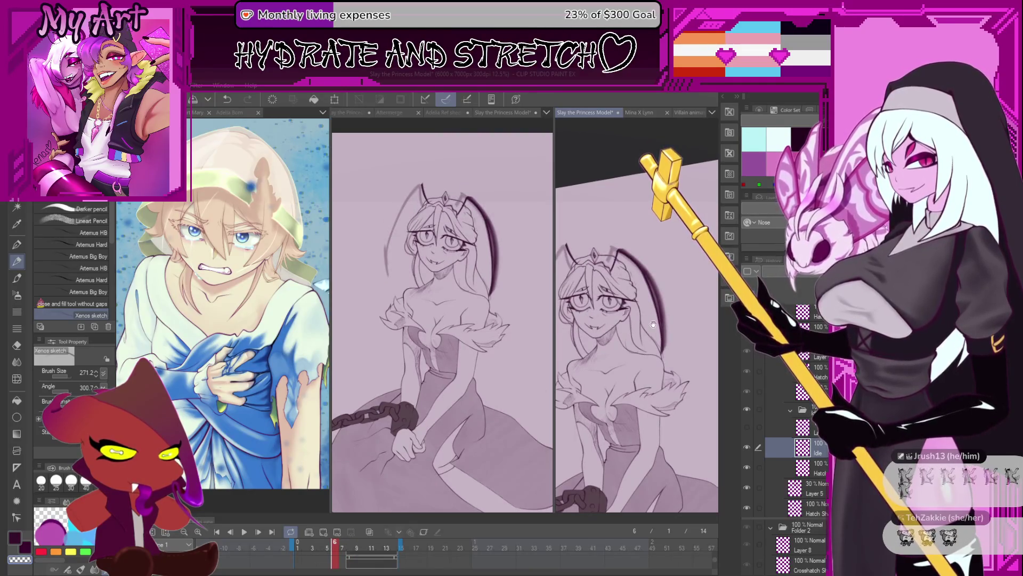
scroll(615, 361, up, 5)
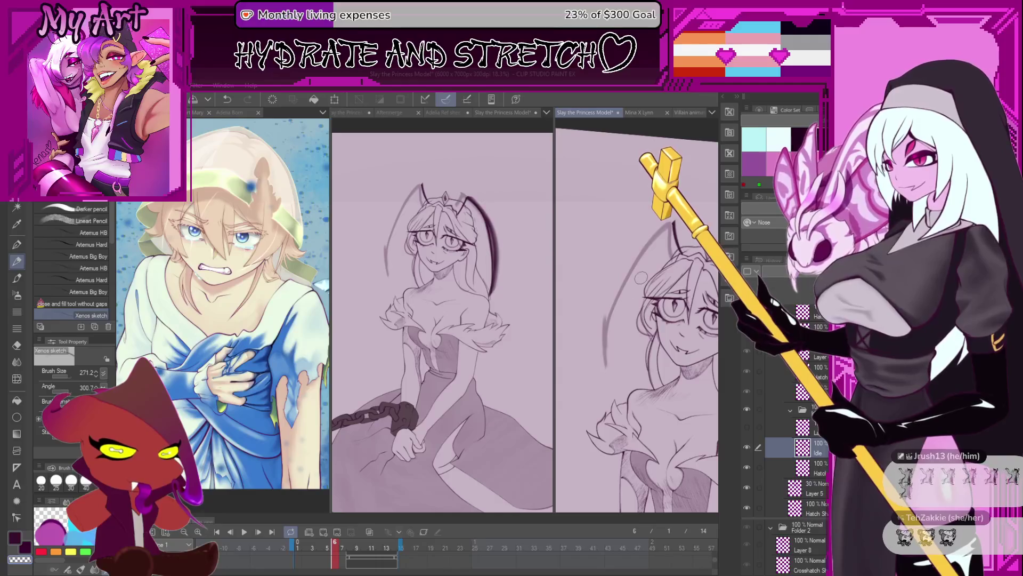
scroll(615, 361, down, 2)
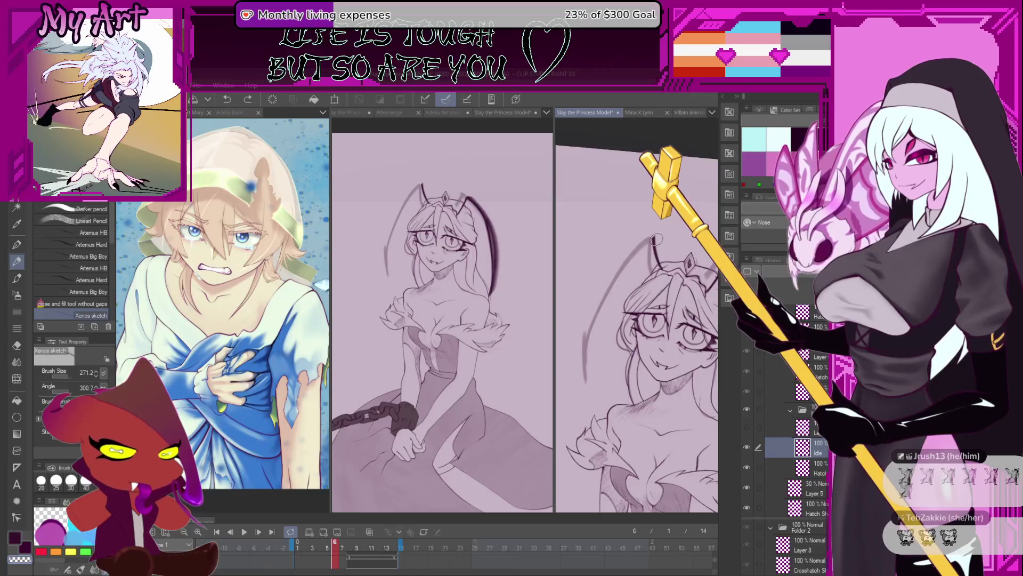
drag(608, 304, 596, 376)
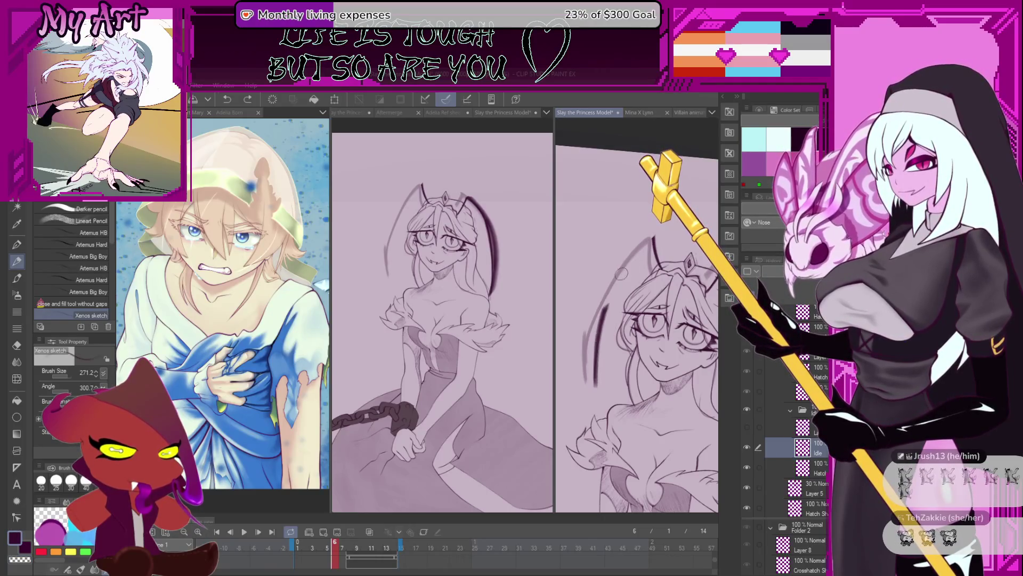
Draw, undo and redraw a long curved outline left of the head up toward the horn, then set the head upright
drag(651, 236, 598, 388)
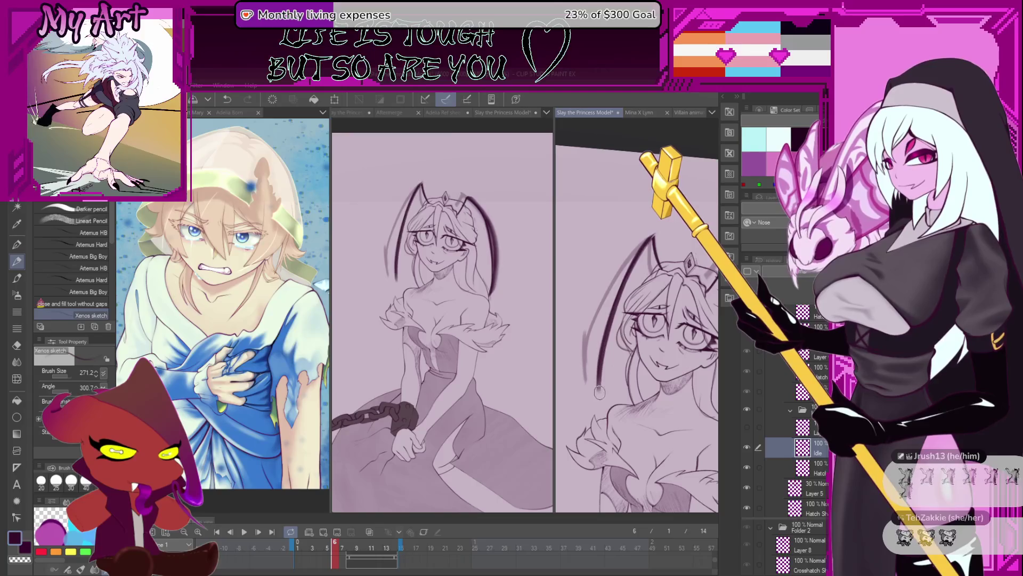
key(ctrl+z)
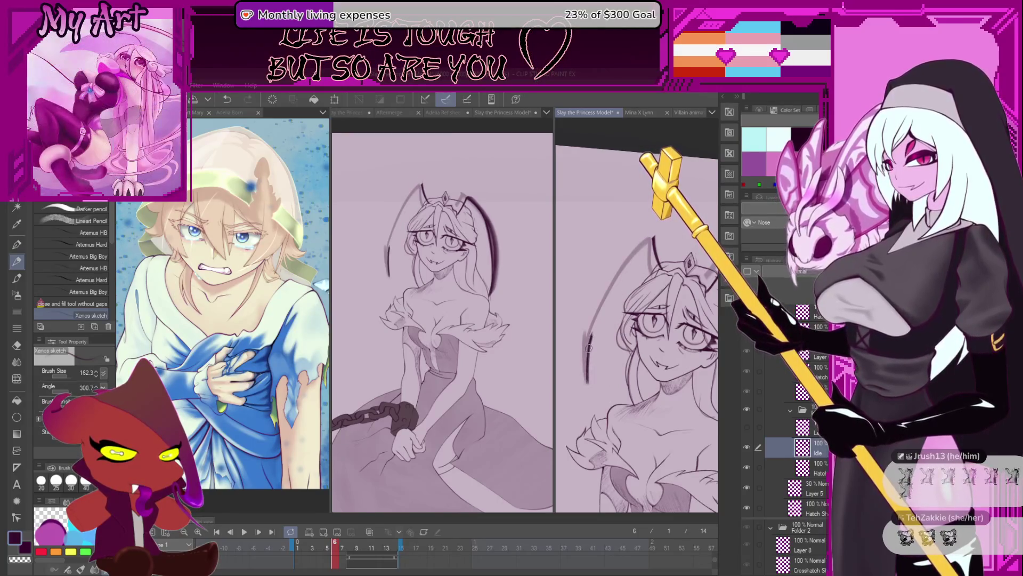
mouse_move(593, 323)
mouse_down()
mouse_move(652, 239)
mouse_move(620, 390)
mouse_up()
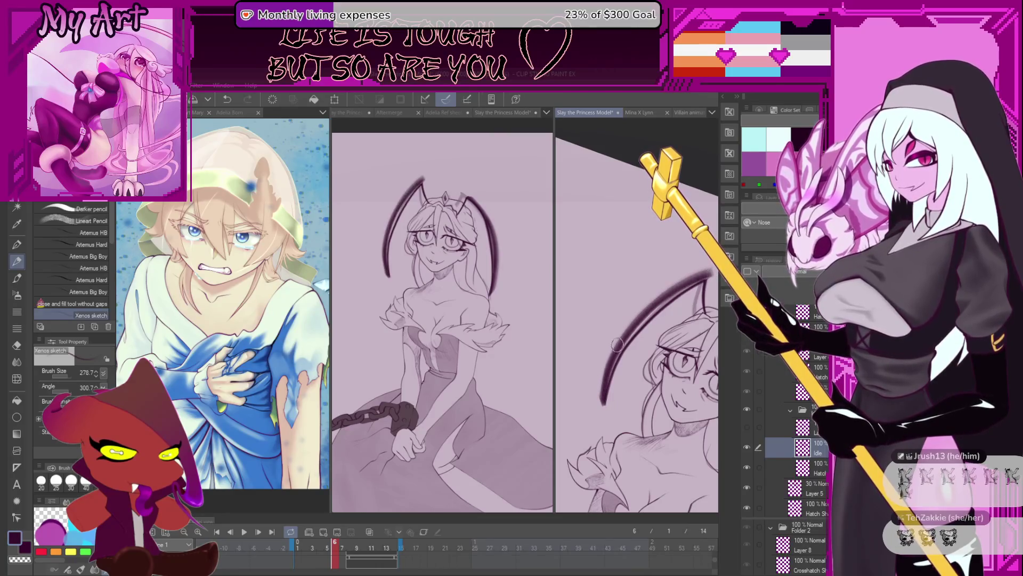
key(ctrl+z)
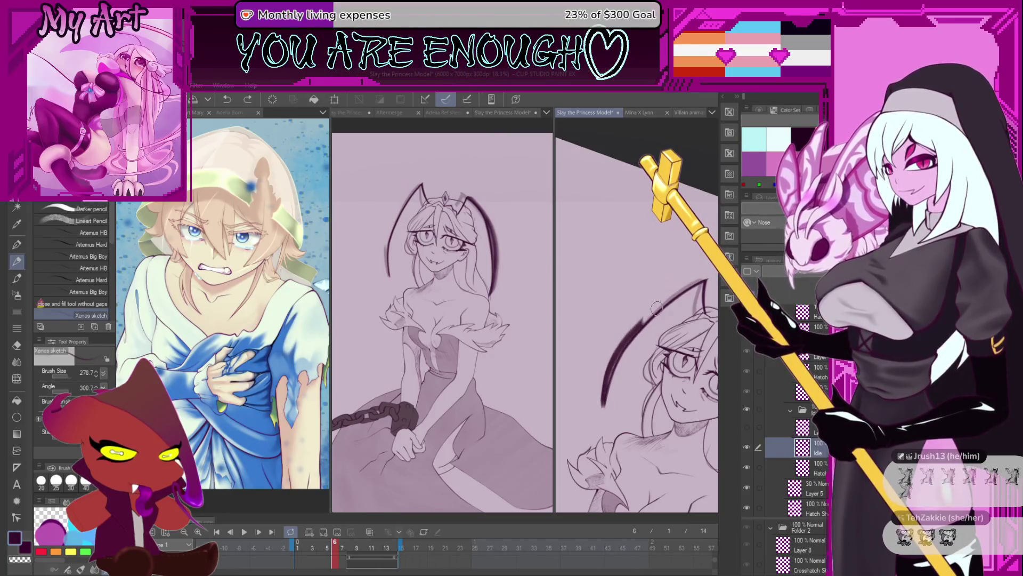
drag(613, 366, 678, 261)
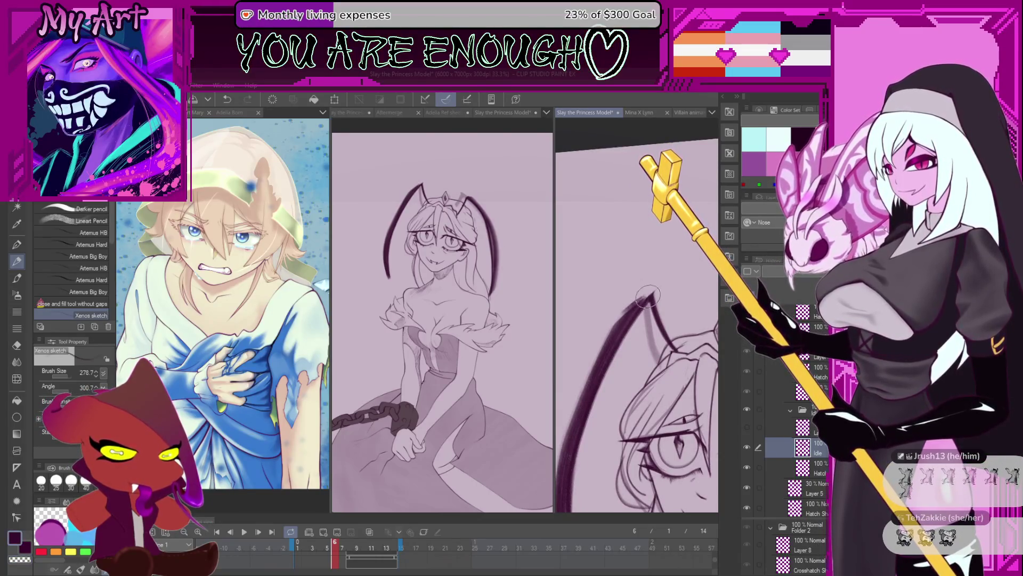
scroll(644, 299, down, 5)
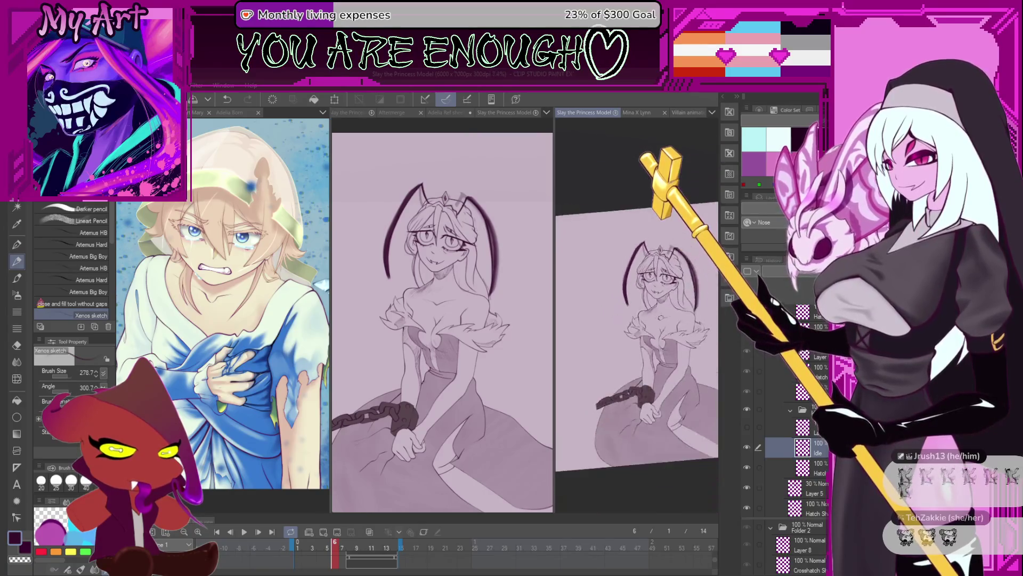
Scrub the timeline playhead through frames 8 and 10, then settle back on frame 7
click(350, 543)
mouse_move(358, 543)
mouse_down()
mouse_move(339, 543)
mouse_move(349, 549)
mouse_up()
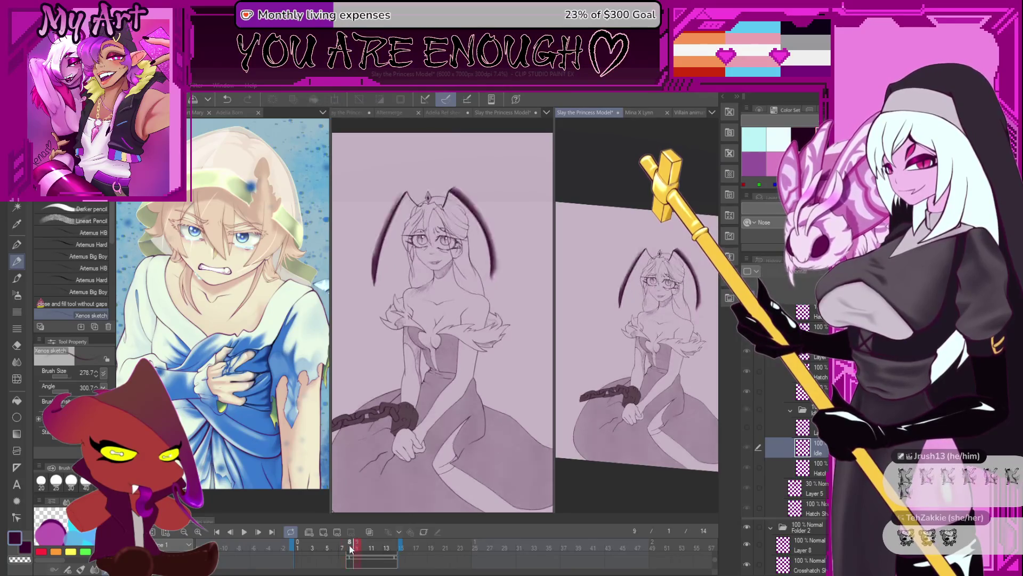
click(350, 546)
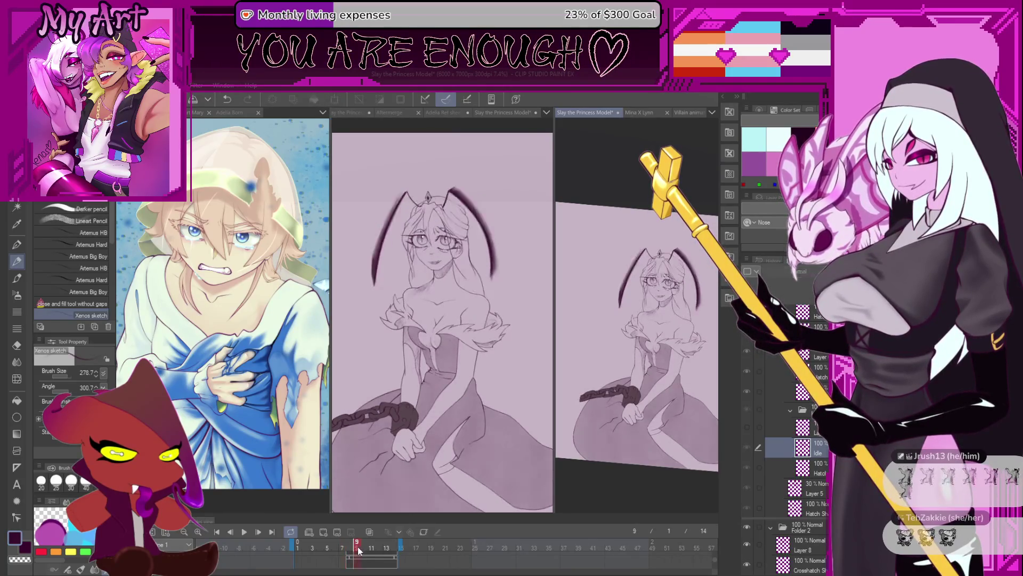
drag(343, 545, 342, 546)
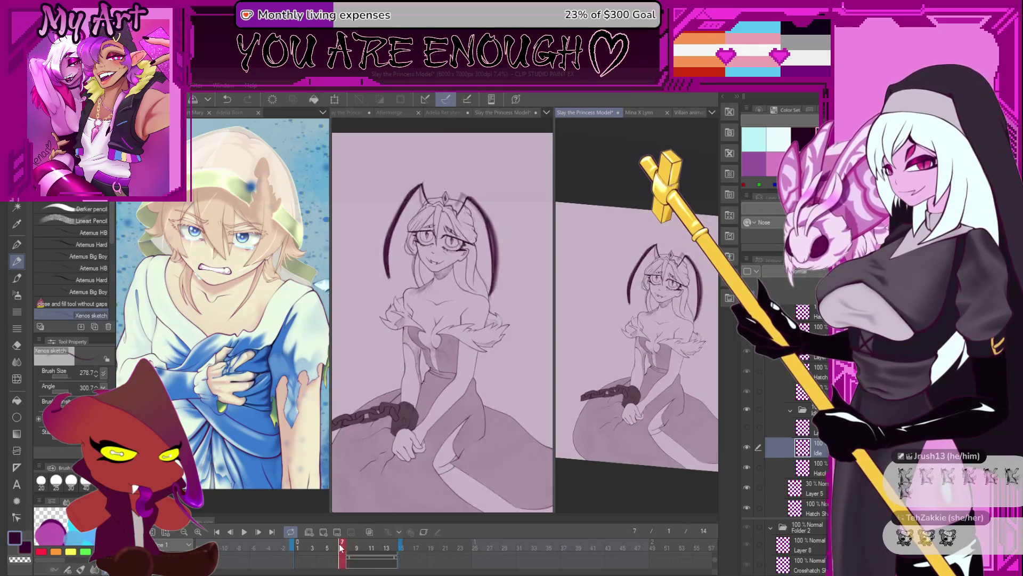
scroll(640, 316, up, 3)
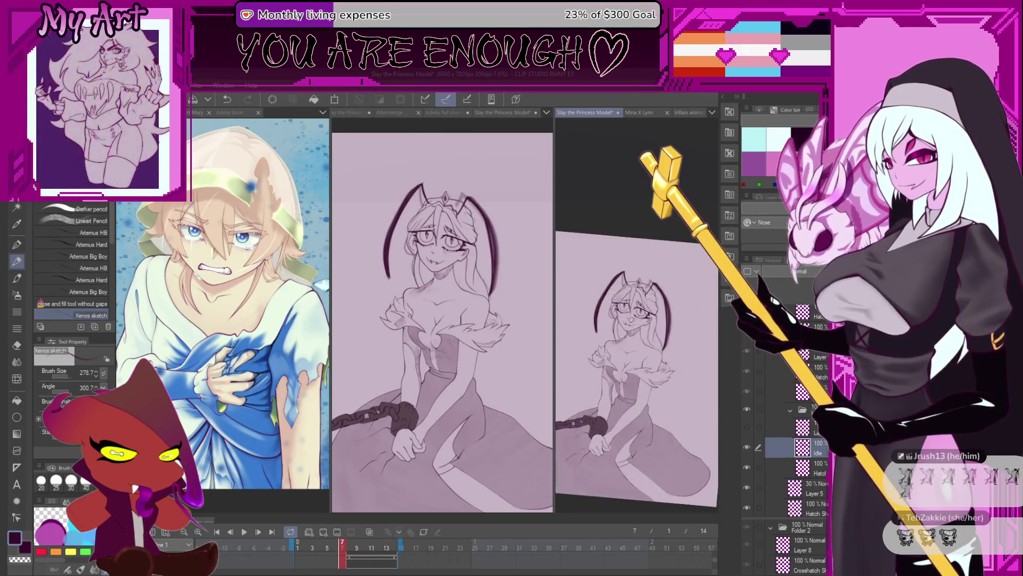
scroll(634, 311, up, 3)
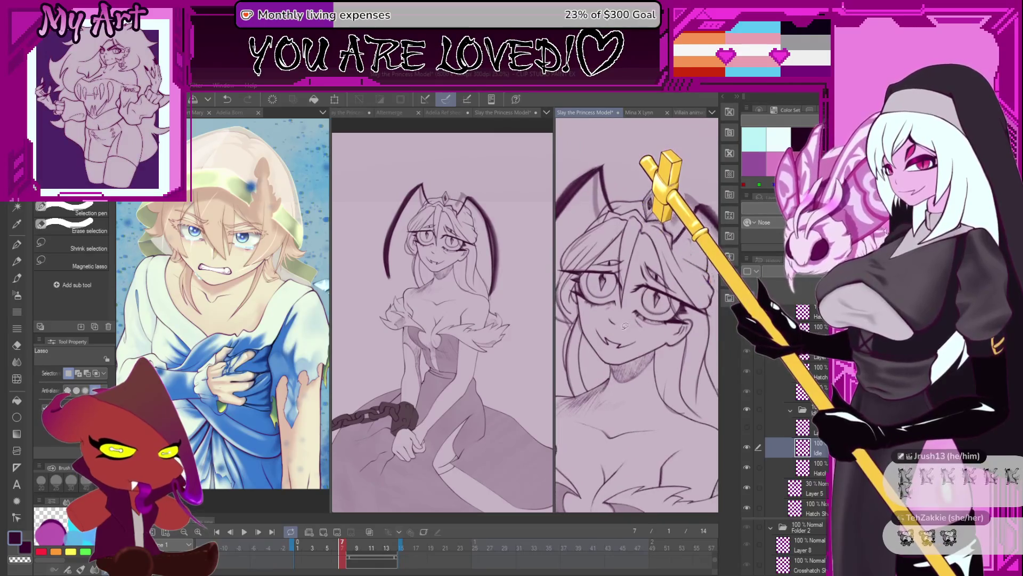
Return to frame 6, zoom in on the eye and add a thin pencil stroke beside it
drag(351, 545, 333, 548)
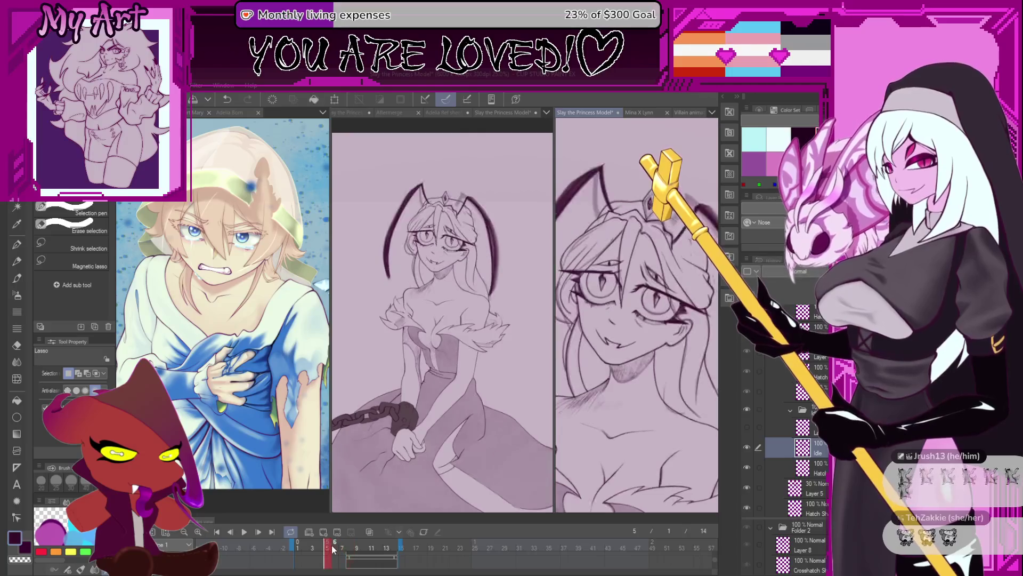
scroll(631, 335, down, 2)
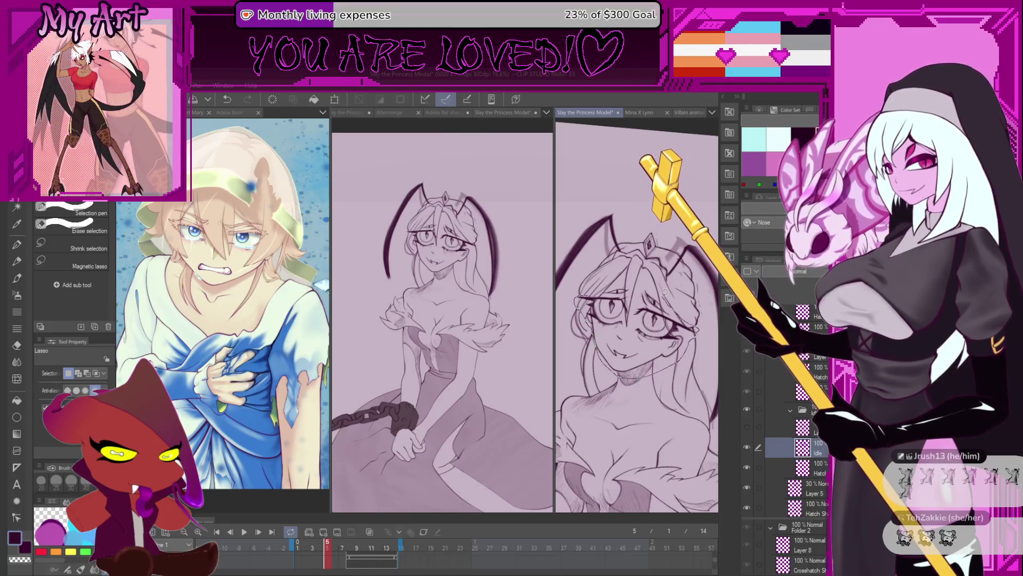
scroll(669, 282, up, 4)
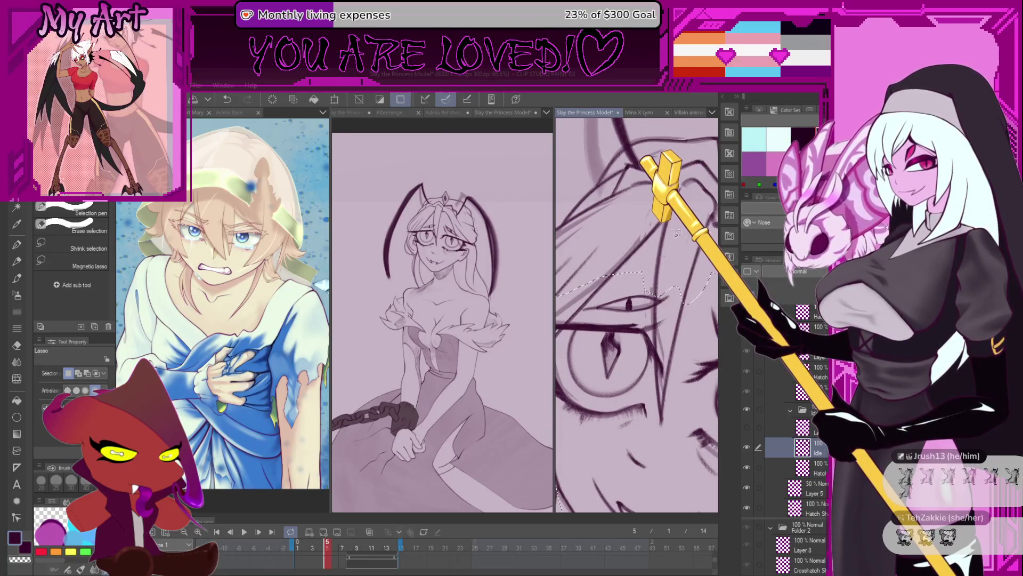
scroll(669, 282, up, 1)
scroll(596, 292, up, 1)
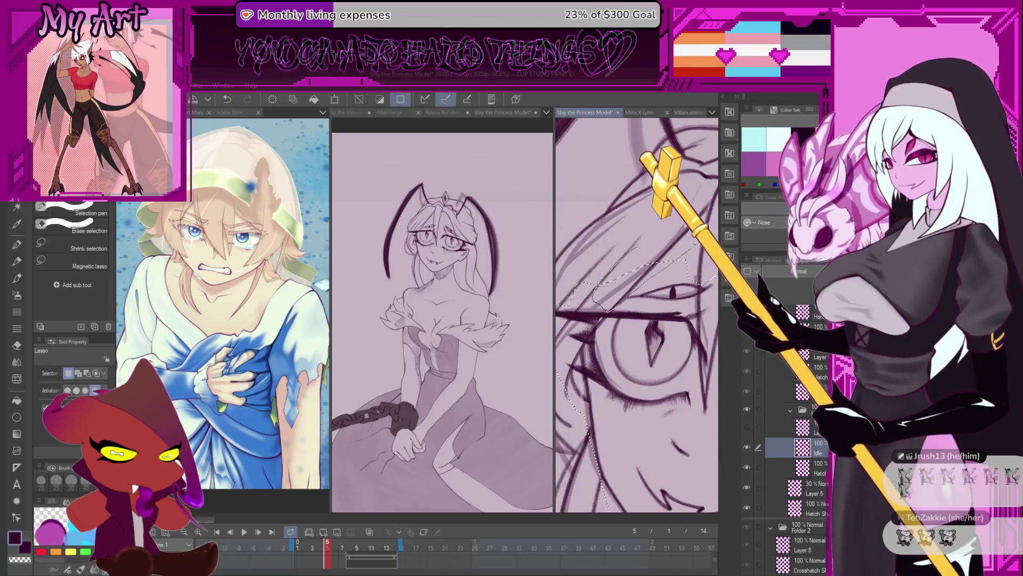
scroll(655, 252, up, 1)
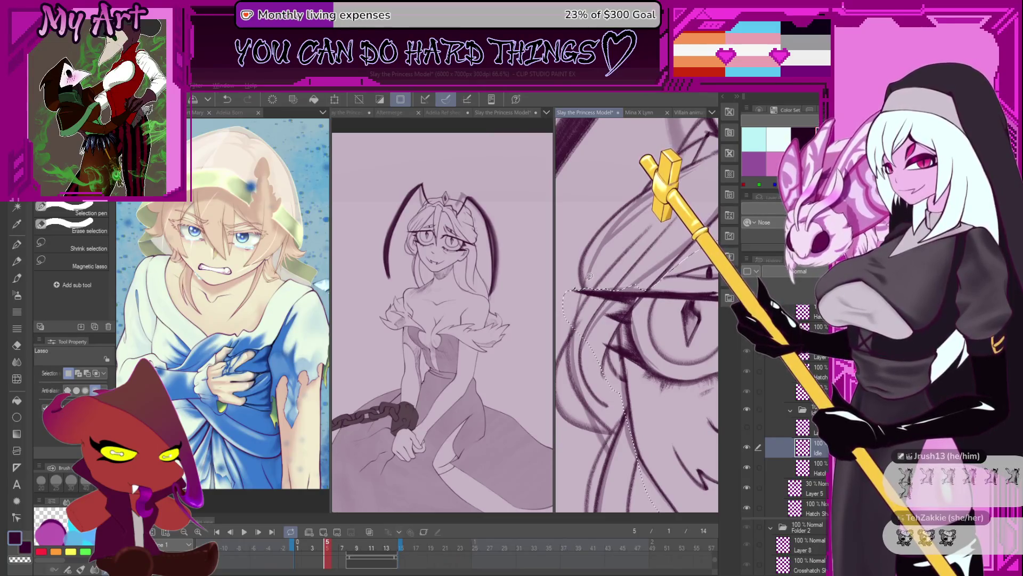
drag(586, 278, 622, 272)
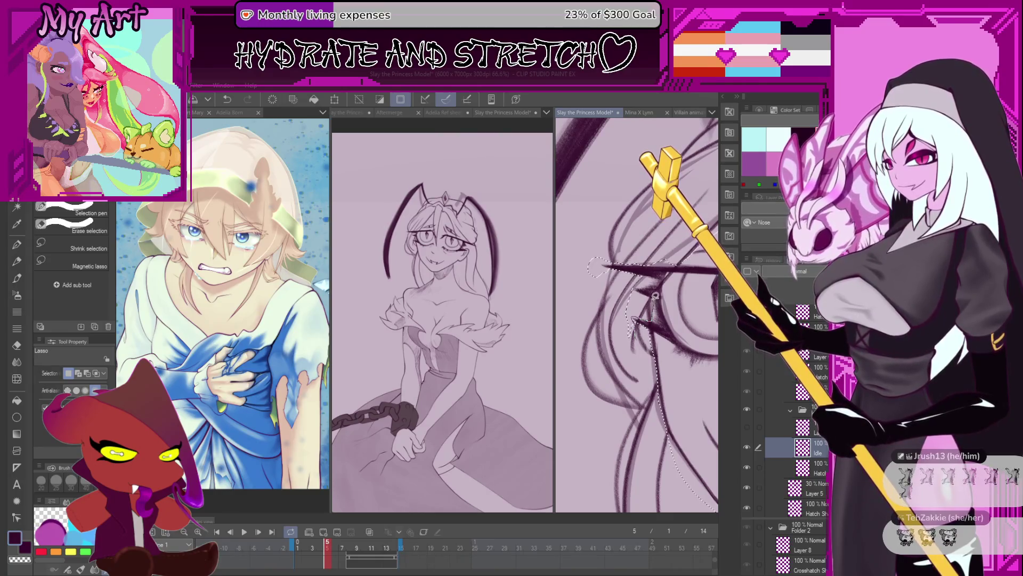
key(ctrl+plus)
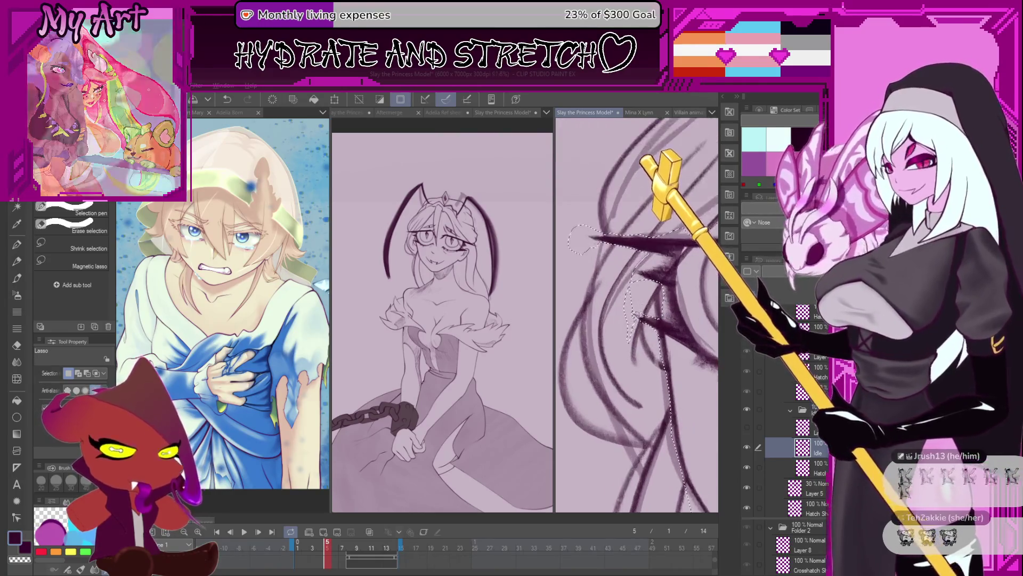
drag(613, 306, 632, 361)
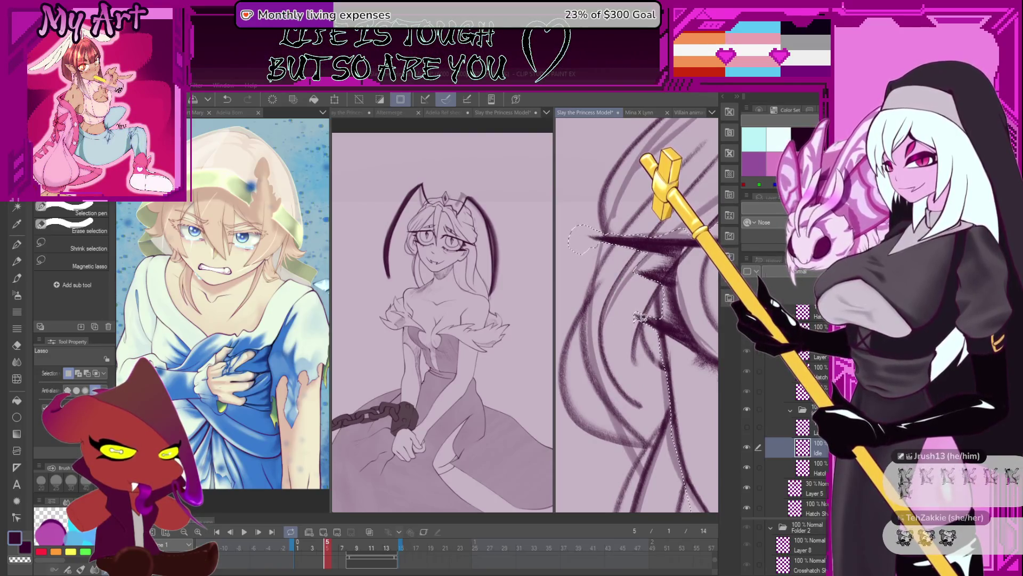
drag(640, 315, 628, 295)
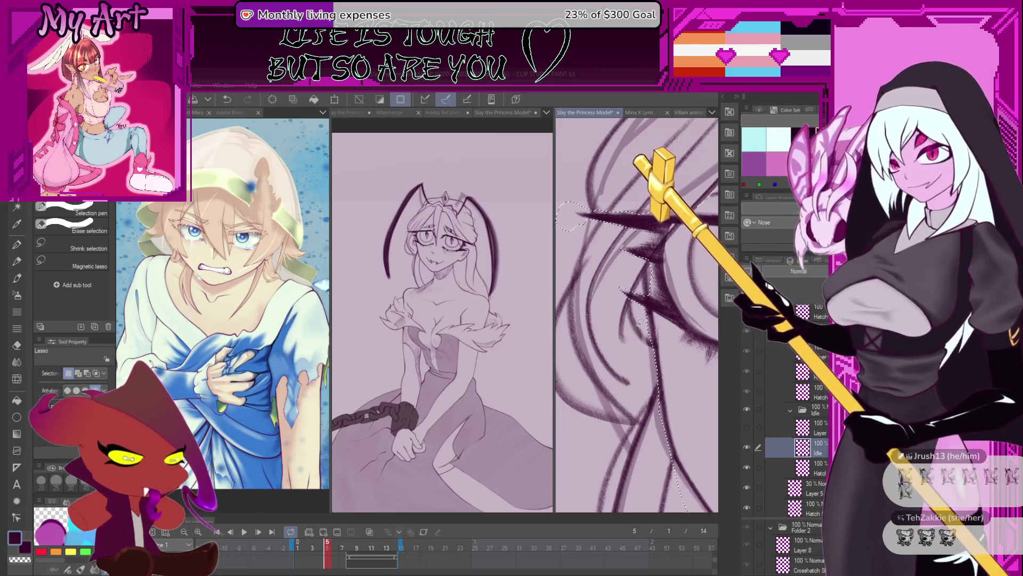
scroll(640, 321, down, 2)
scroll(632, 337, down, 2)
scroll(623, 355, down, 1)
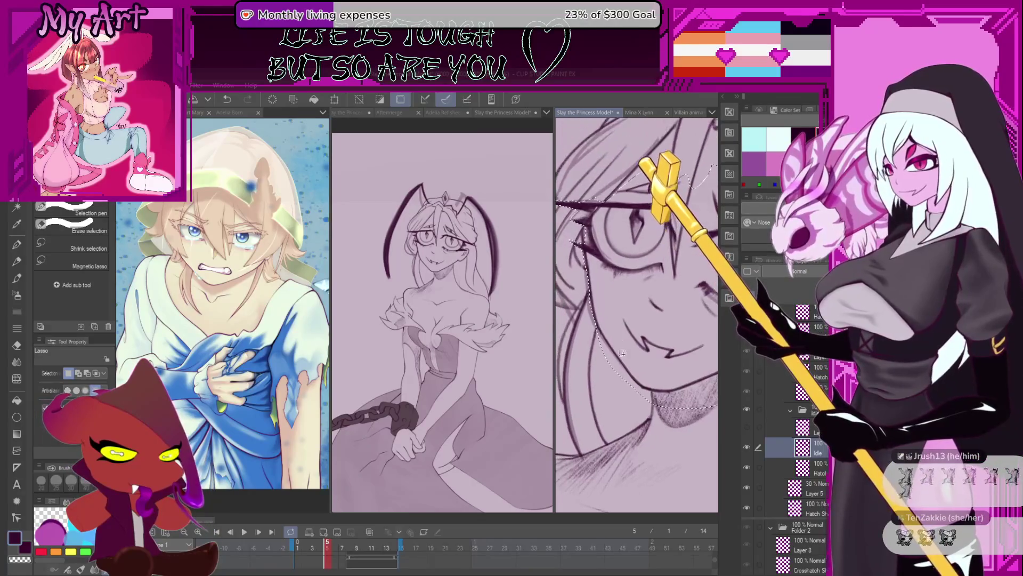
scroll(623, 352, up, 2)
scroll(624, 366, up, 1)
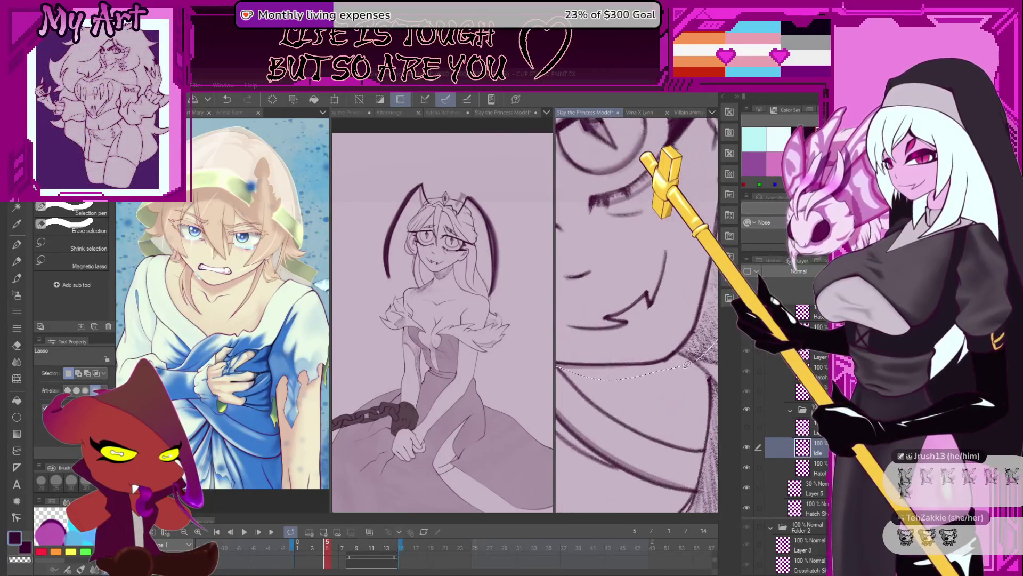
Rotate the canvas to hatch under the chin, then reset the canvas rotation and zoom
drag(685, 364, 652, 385)
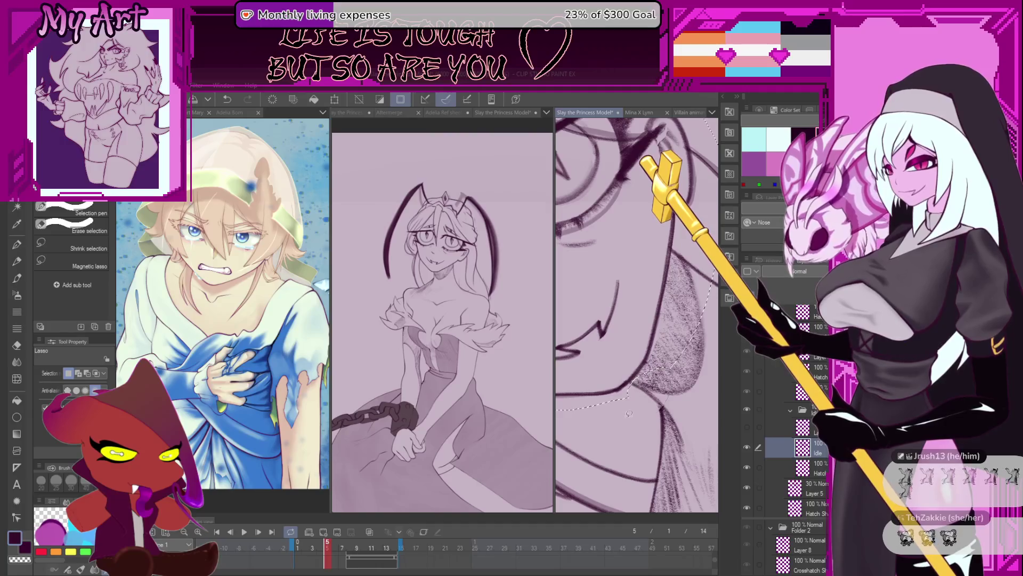
mouse_move(631, 422)
mouse_down()
mouse_move(644, 323)
mouse_move(677, 392)
mouse_up()
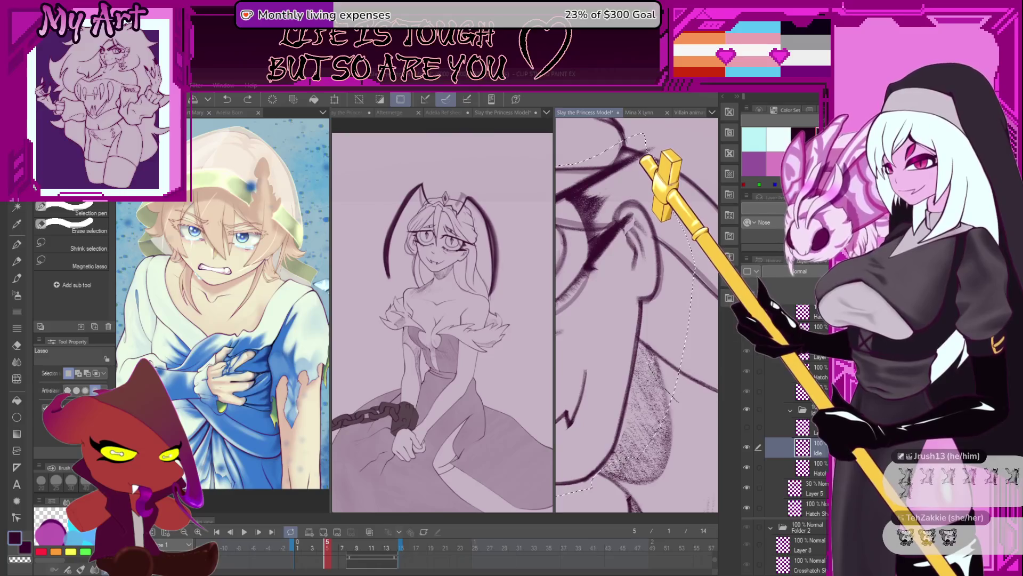
drag(642, 333, 667, 302)
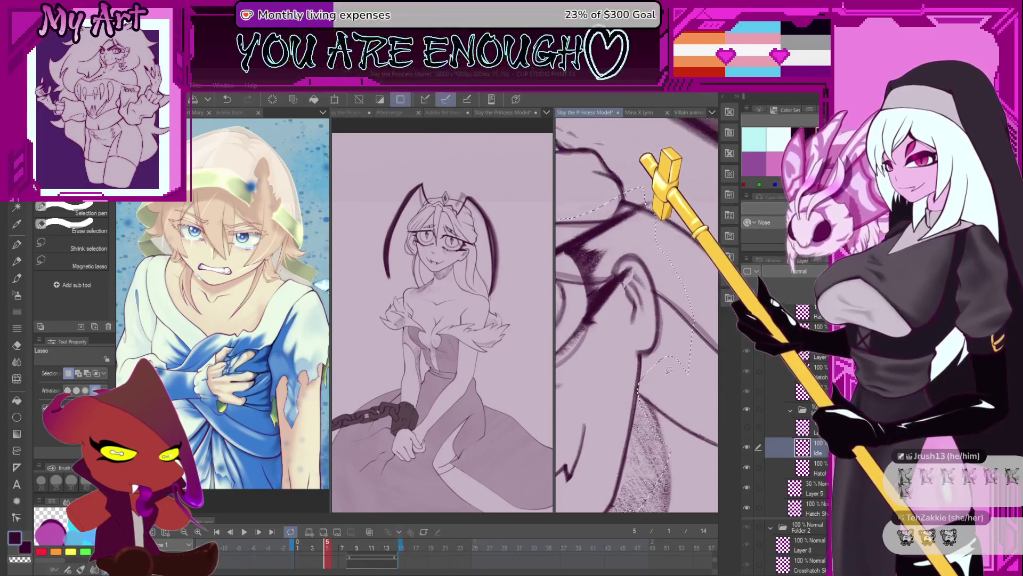
key(ctrl+0)
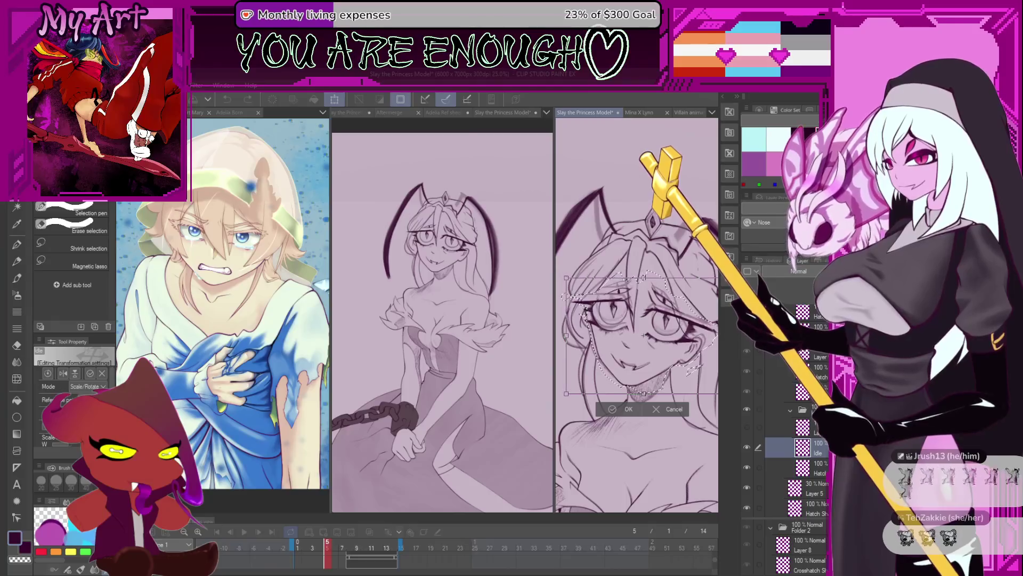
Transform the selected face slightly upward, confirm it, deselect and move to a lower layer
key(ctrl+t)
drag(640, 335, 648, 358)
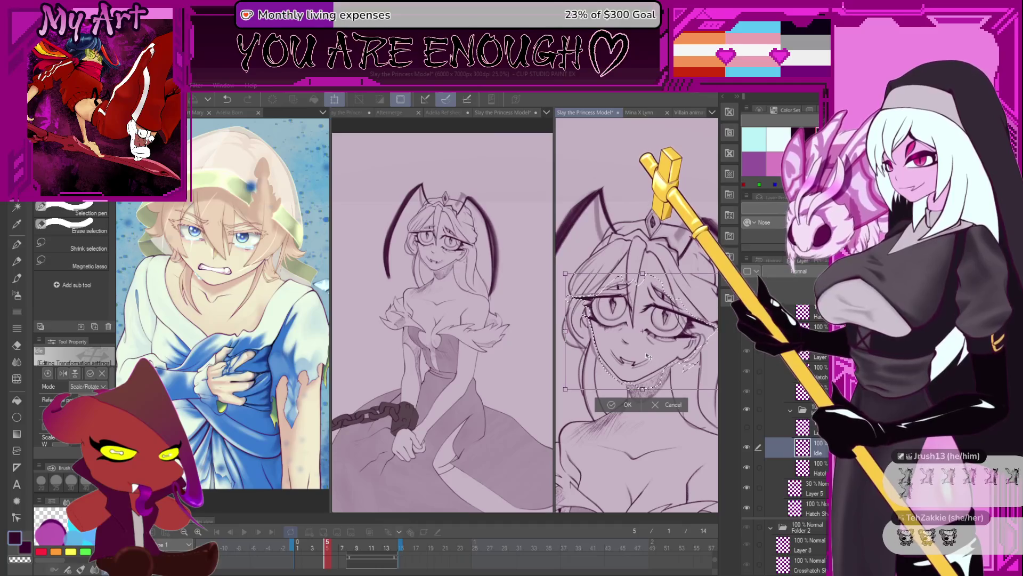
drag(639, 282, 642, 276)
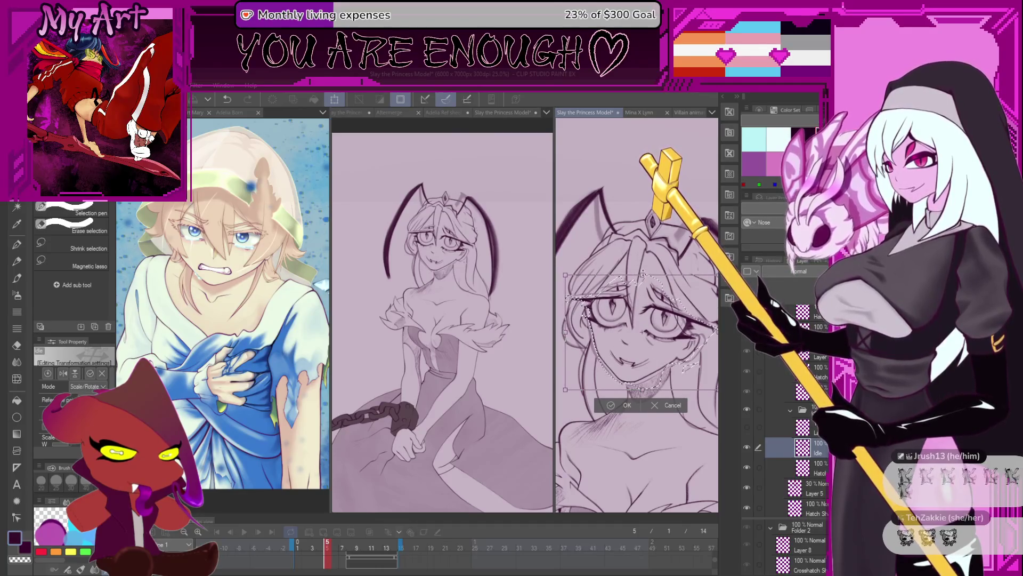
click(624, 405)
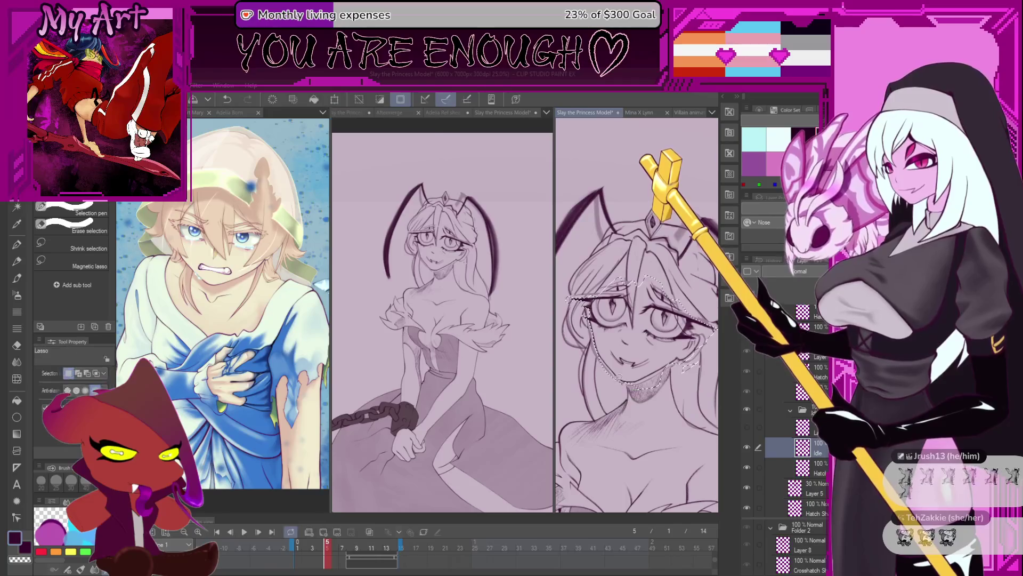
key(ctrl+d)
click(812, 487)
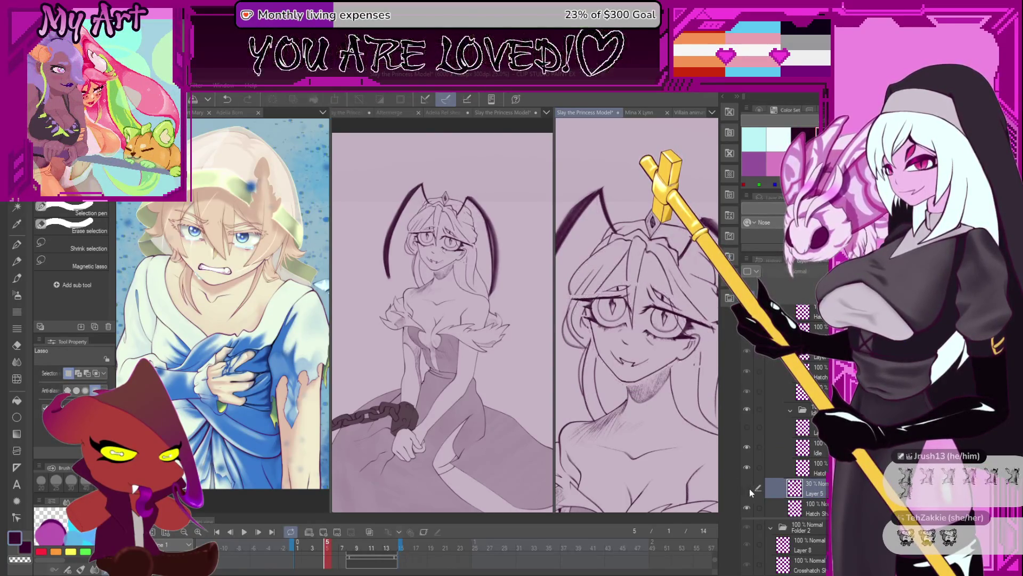
scroll(637, 327, down, 2)
Compare the sketch across several timeline frames, then lasso the face on the chosen frame
click(350, 548)
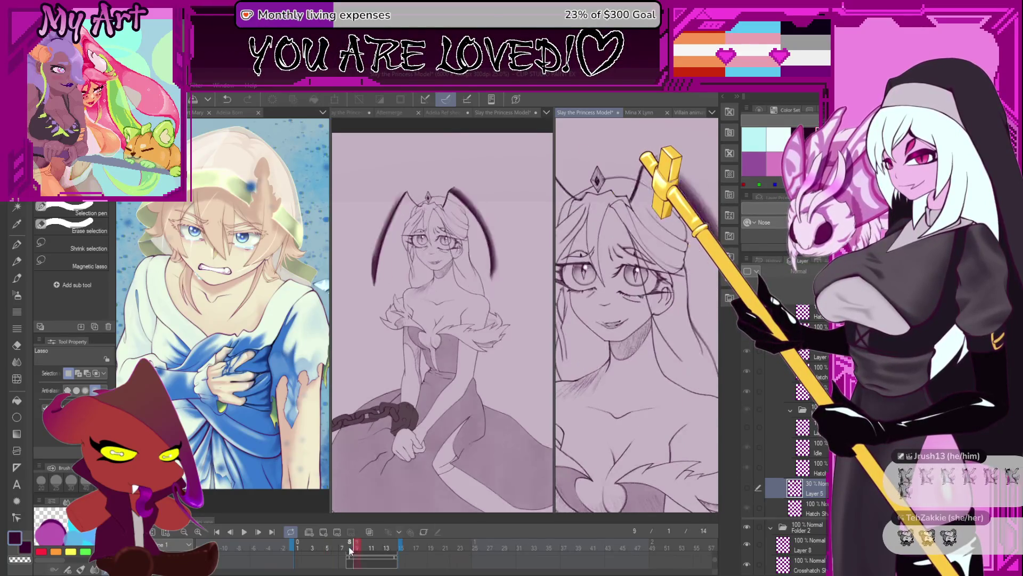
click(331, 544)
click(339, 544)
click(336, 549)
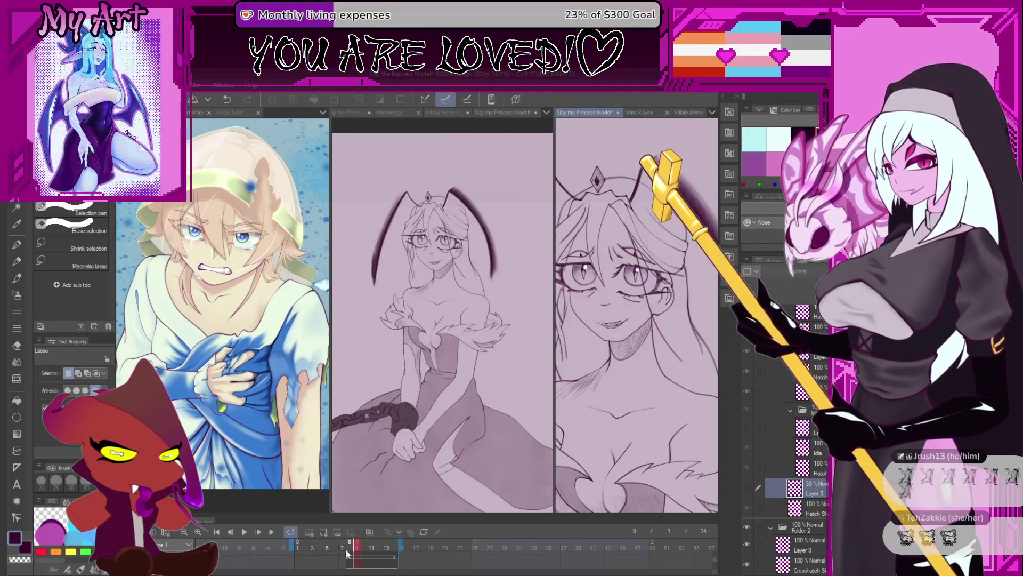
click(642, 385)
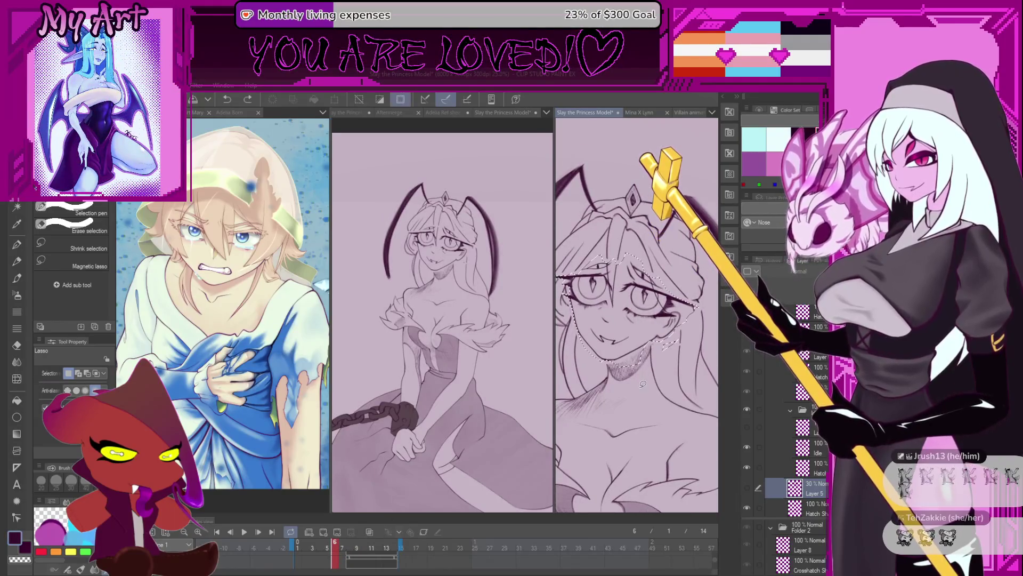
scroll(648, 350, up, 1)
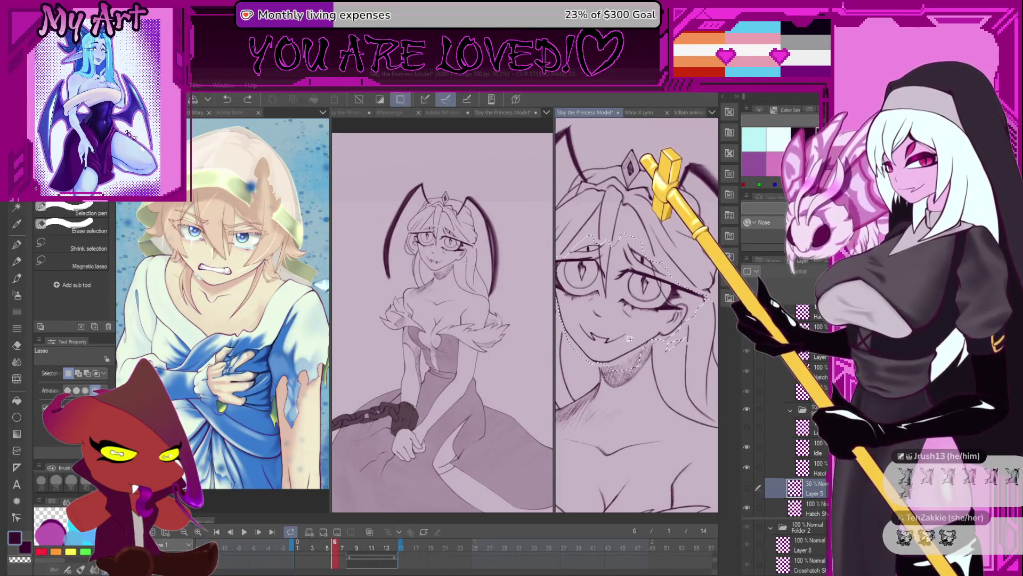
scroll(646, 332, down, 2)
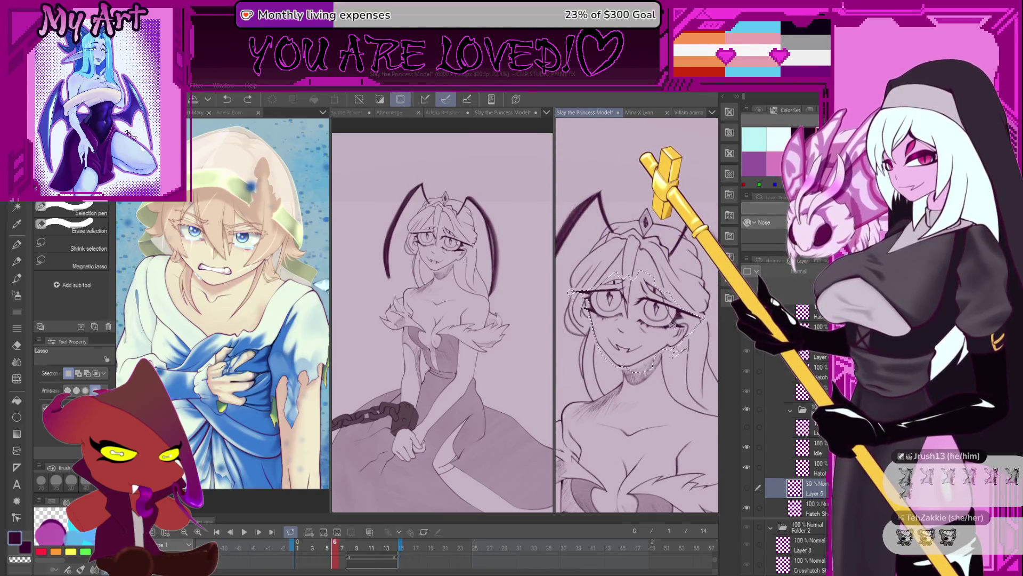
Copy-paste and transform the selected face into alignment, then advance to frame 7 with the pencil ready
key(ctrl+c)
key(ctrl+v)
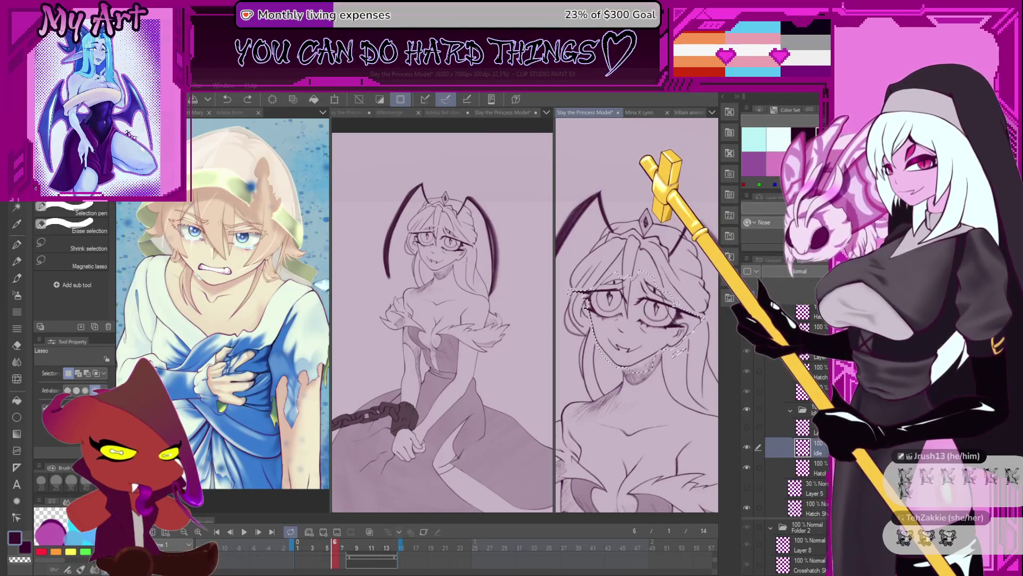
key(ctrl+t)
drag(636, 336, 626, 310)
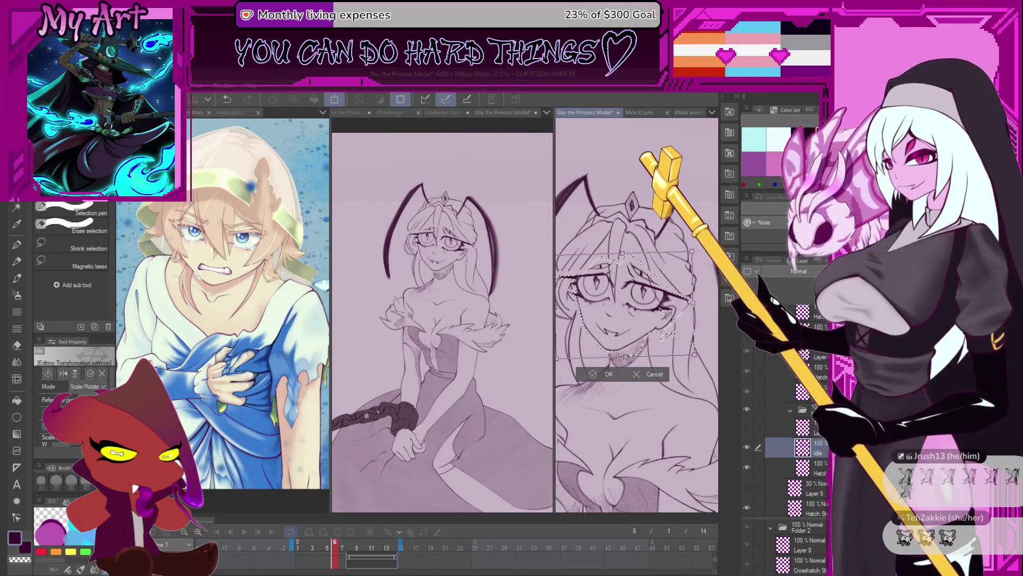
click(608, 376)
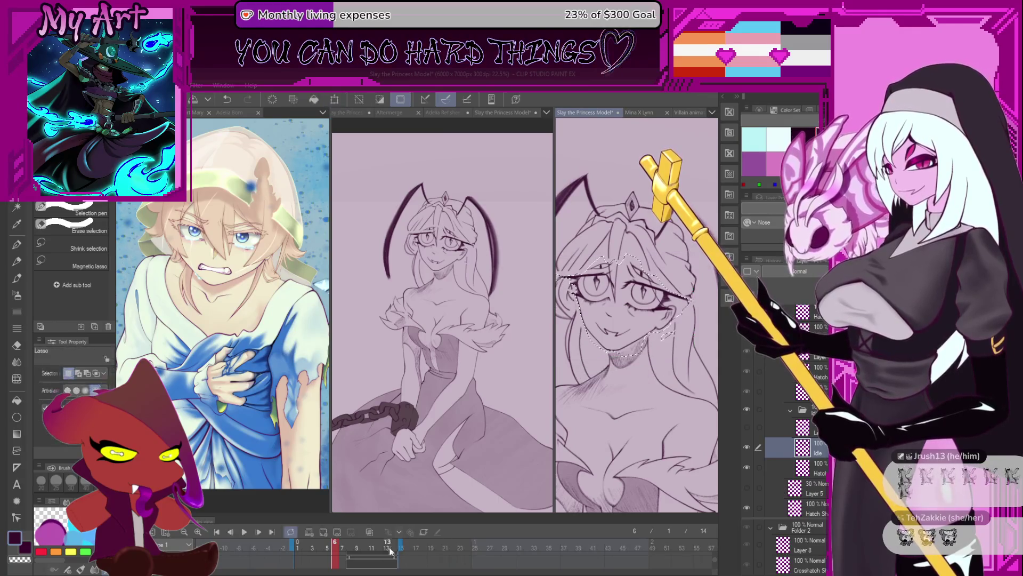
click(342, 544)
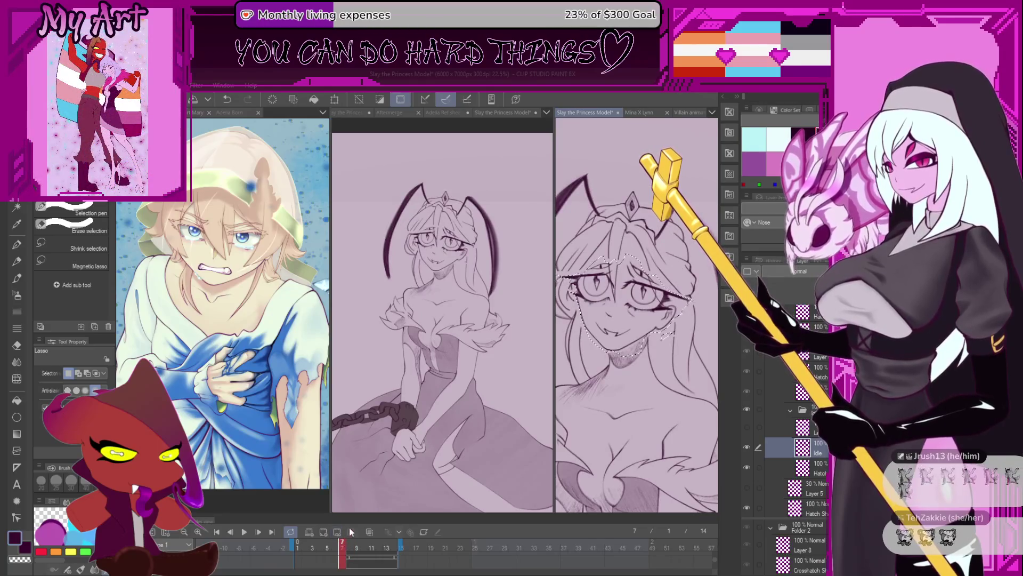
scroll(636, 313, up, 1)
scroll(638, 312, up, 1)
scroll(637, 312, up, 1)
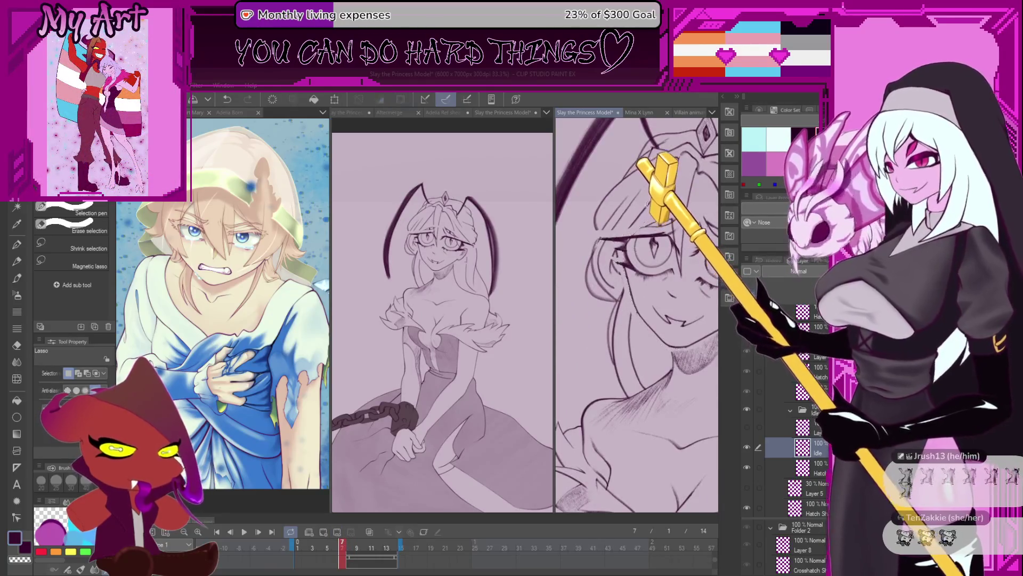
scroll(649, 236, up, 1)
key(p)
scroll(649, 236, up, 1)
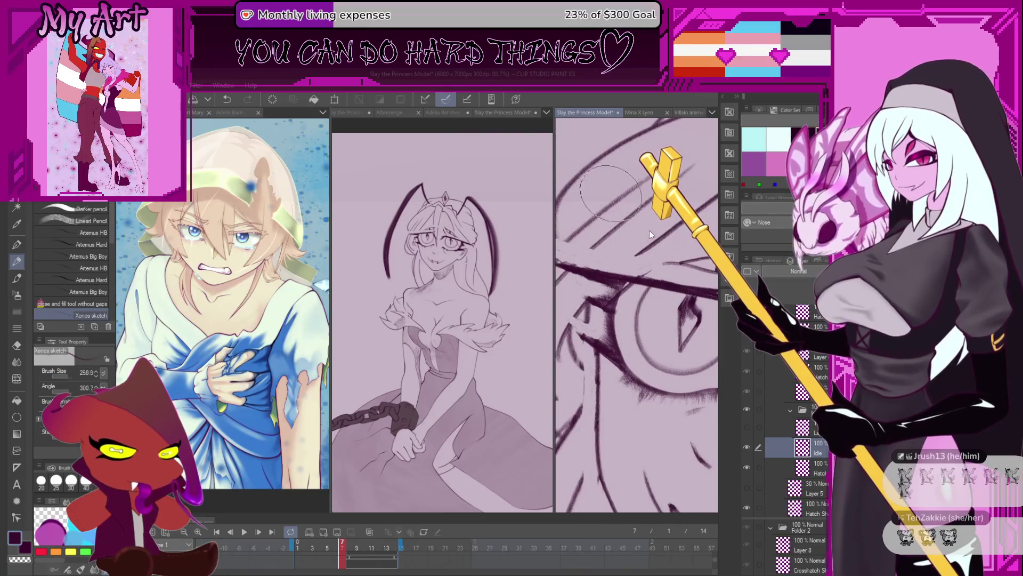
scroll(649, 236, down, 1)
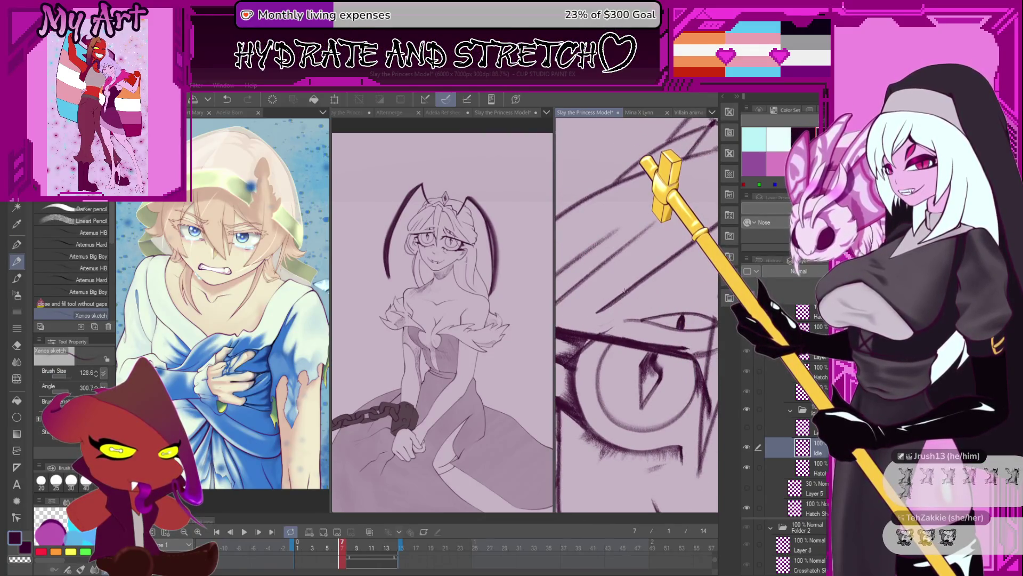
scroll(625, 290, down, 1)
scroll(667, 262, down, 1)
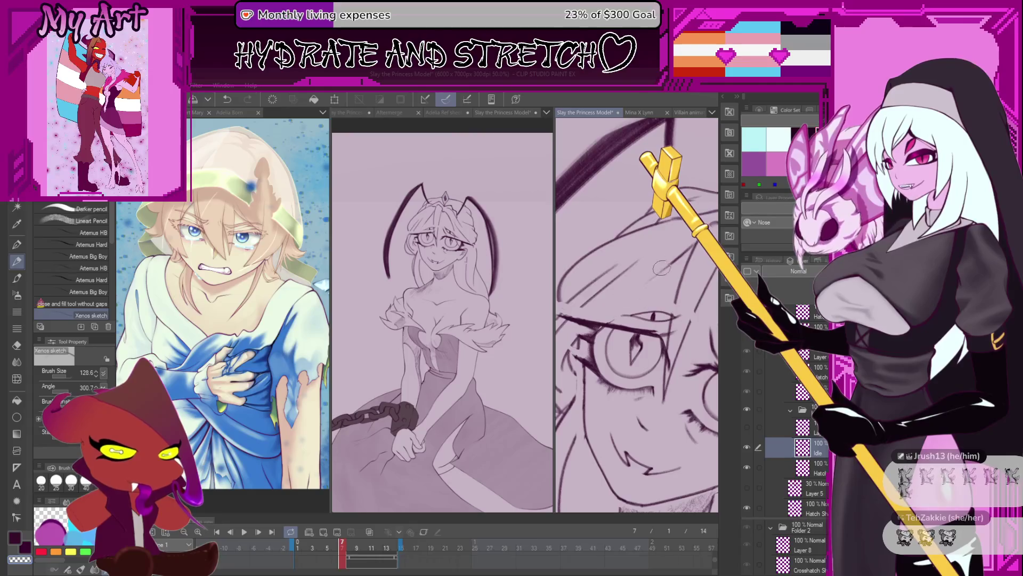
scroll(594, 369, down, 1)
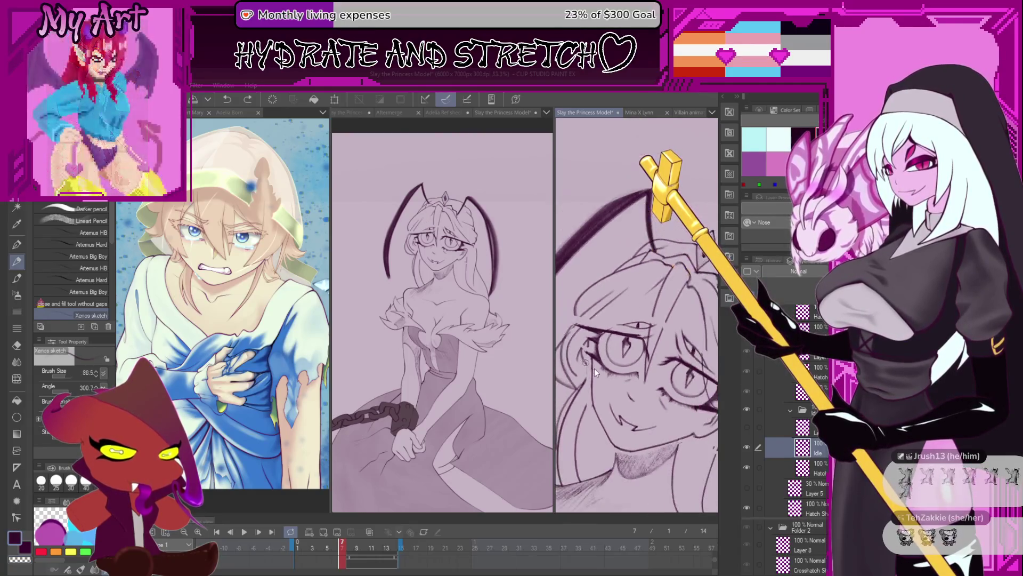
scroll(593, 369, up, 2)
scroll(587, 350, down, 1)
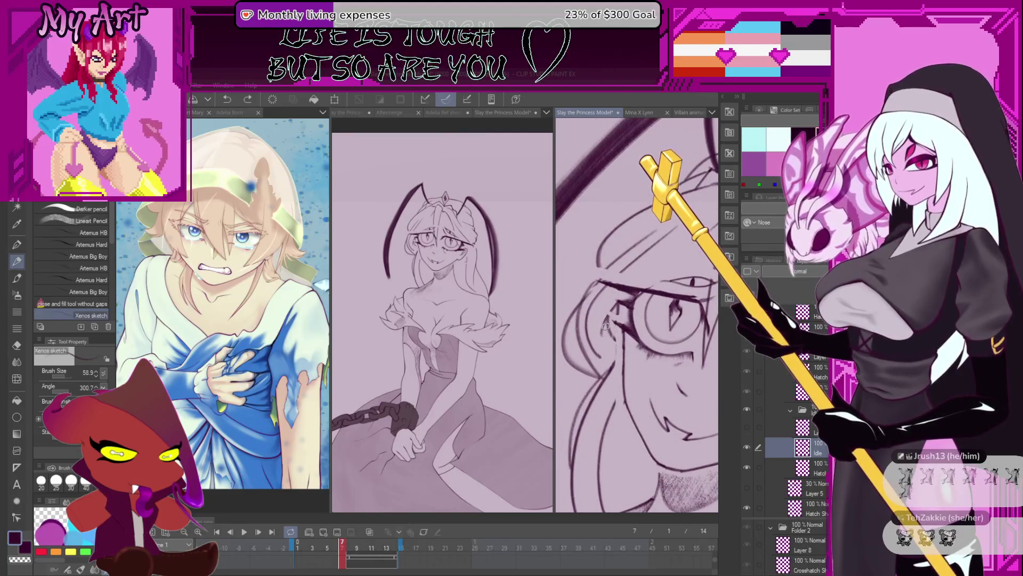
Lasso the hair strand beside the glasses and start transforming it
key(m)
scroll(605, 327, up, 1)
mouse_move(592, 287)
mouse_down()
mouse_move(615, 352)
mouse_move(640, 321)
mouse_up()
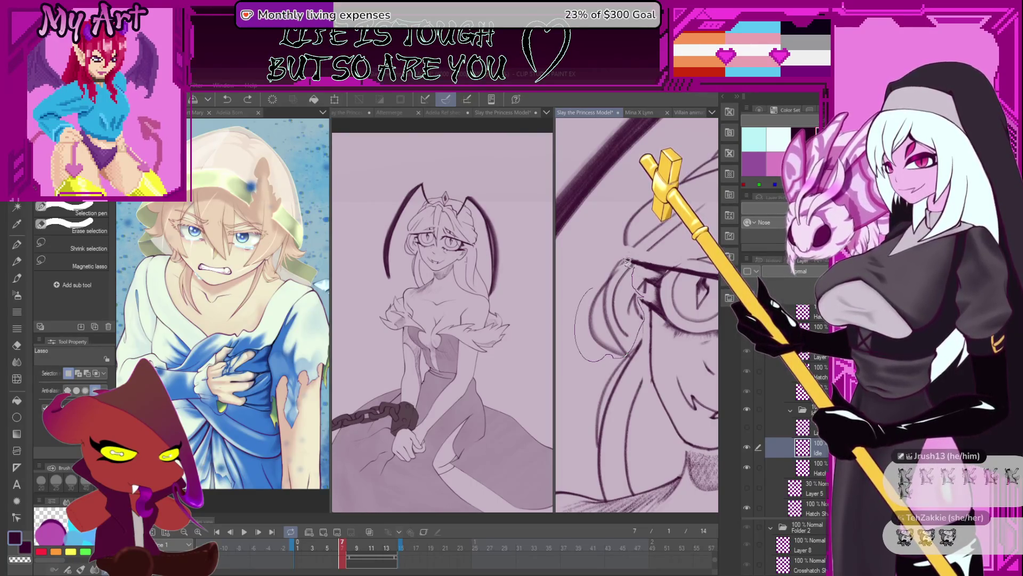
key(ctrl+t)
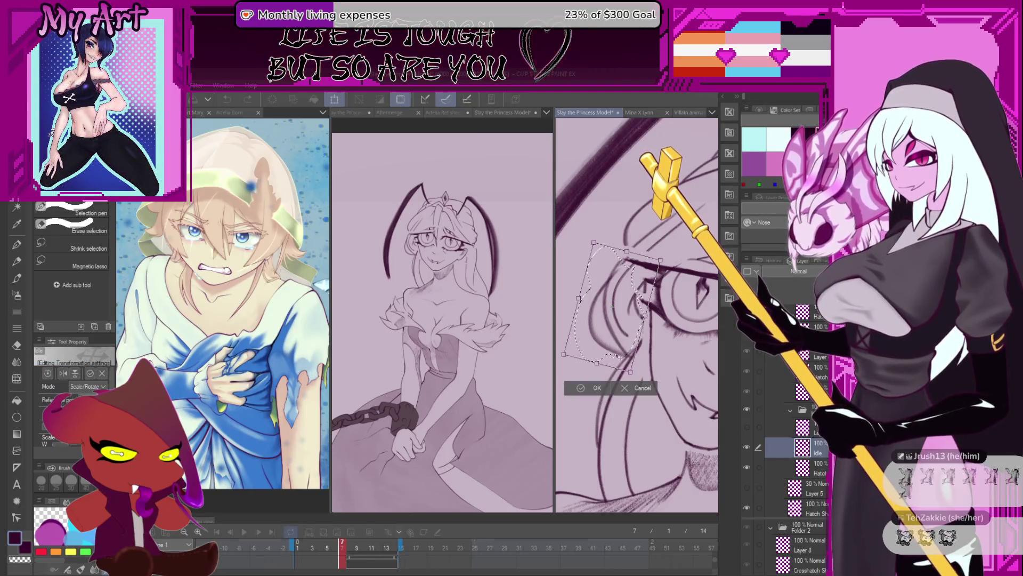
Confirm the earlier hair transform and cancel a stray second transform
click(623, 386)
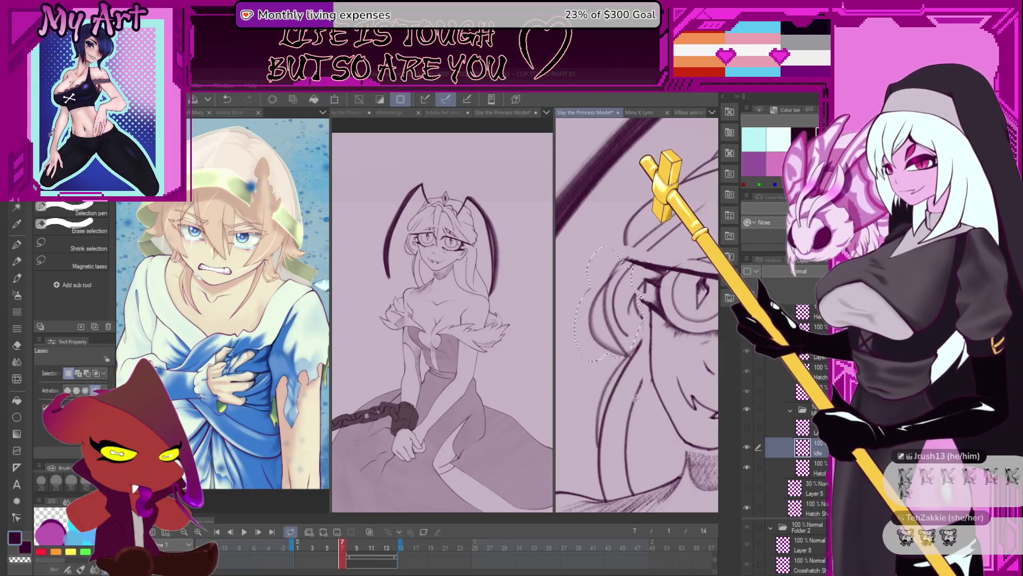
scroll(623, 386, down, 2)
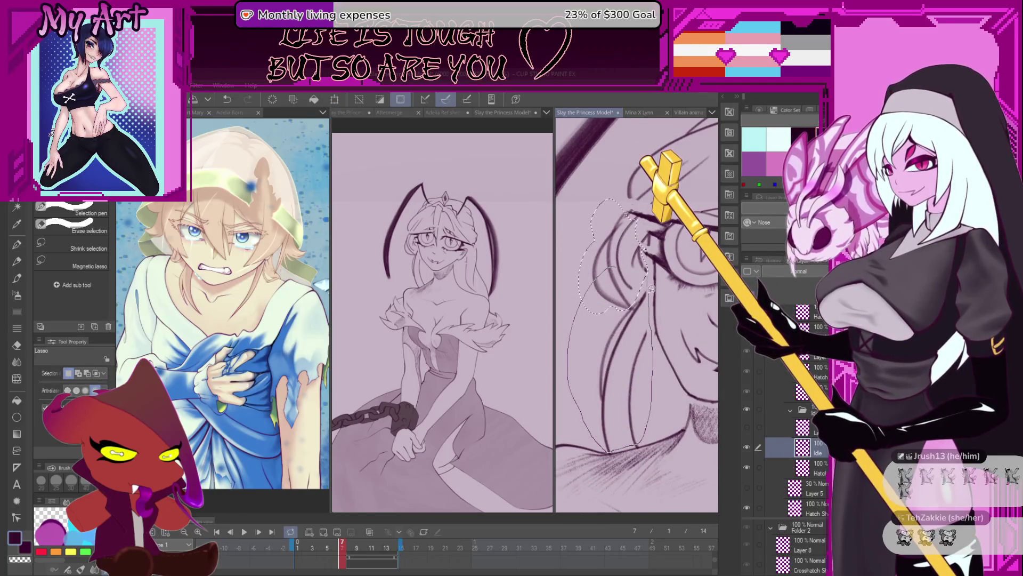
scroll(645, 390, up, 2)
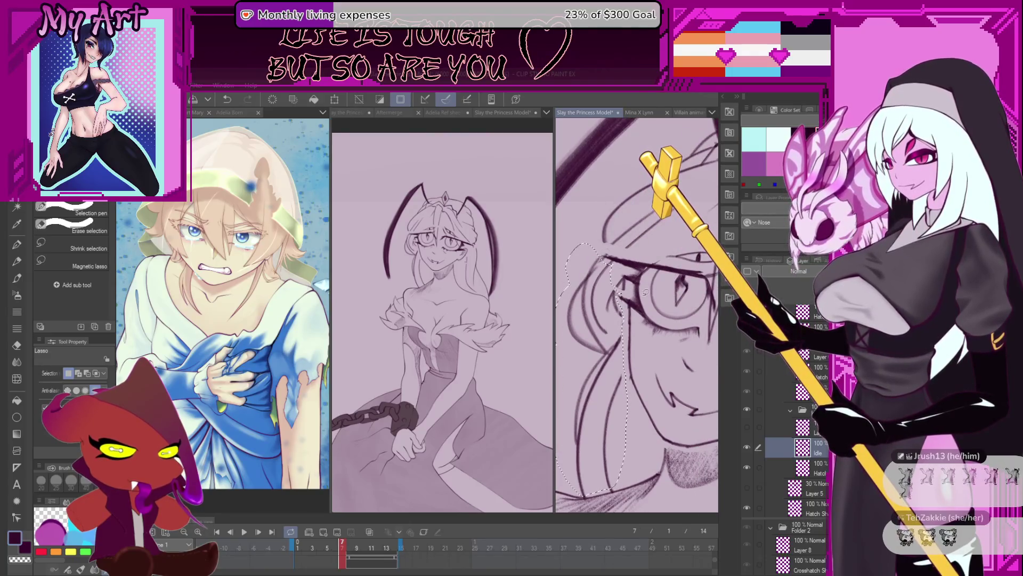
key(ctrl+t)
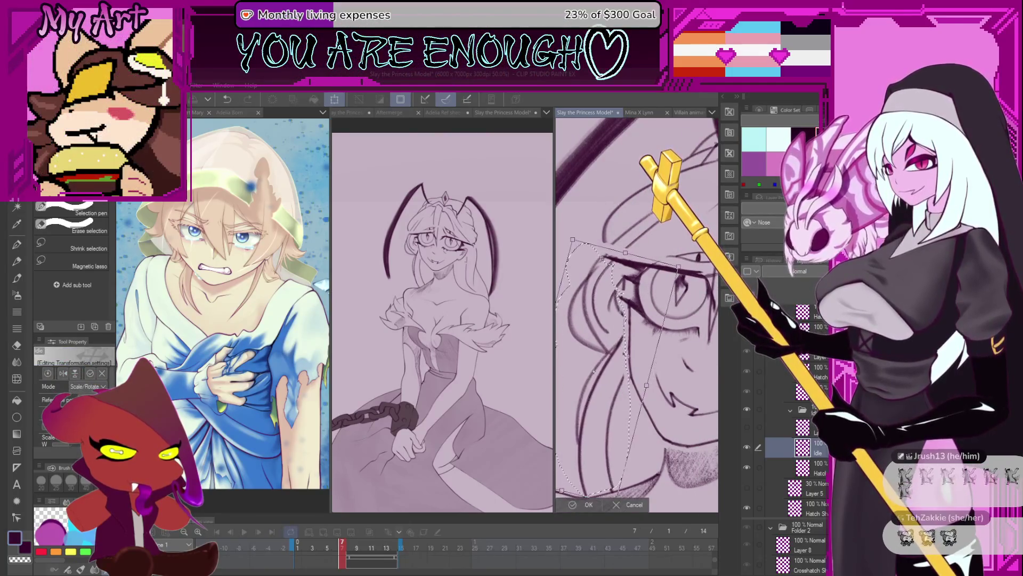
key(Return)
scroll(623, 343, down, 2)
Nudge the selected hair strand beside the glasses slightly right, apply it, and check a neighbouring frame
key(ctrl+t)
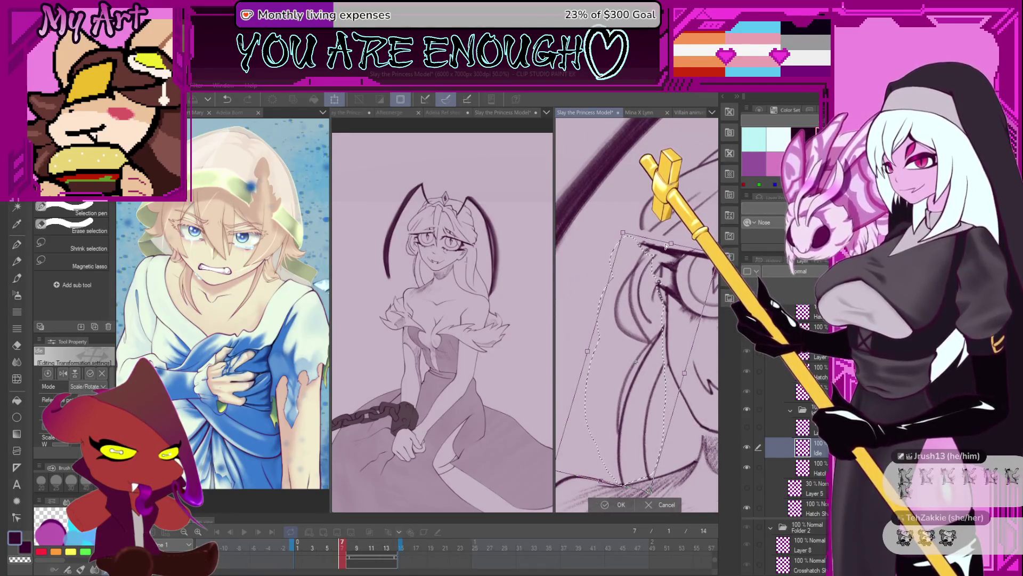
scroll(640, 321, down, 2)
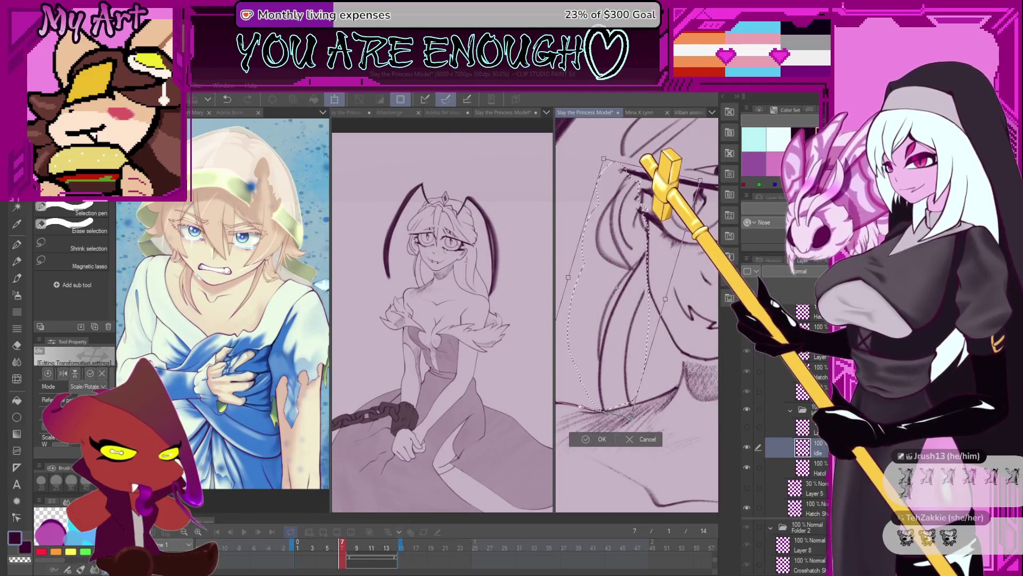
drag(619, 360, 622, 360)
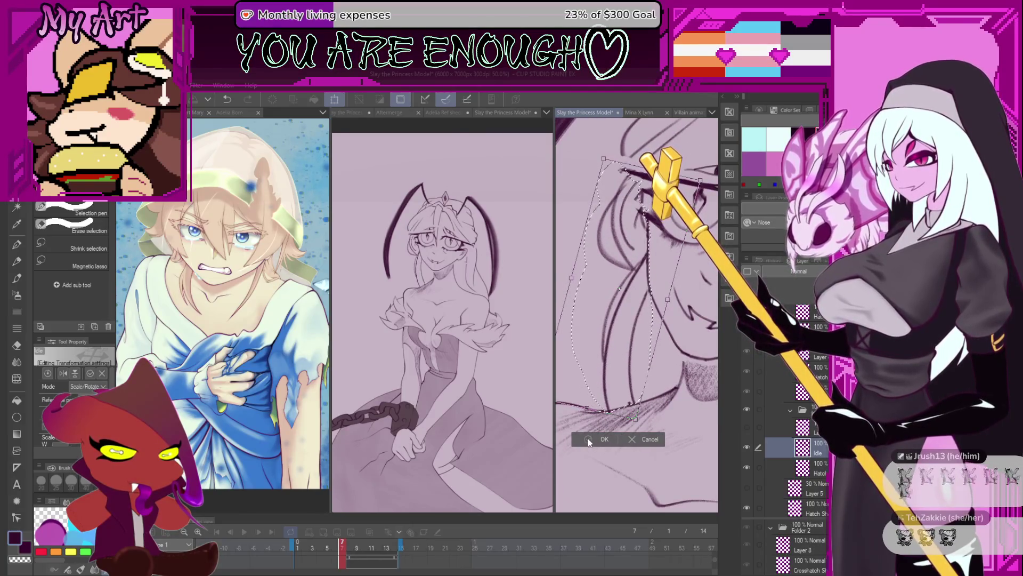
click(592, 440)
drag(353, 546, 350, 548)
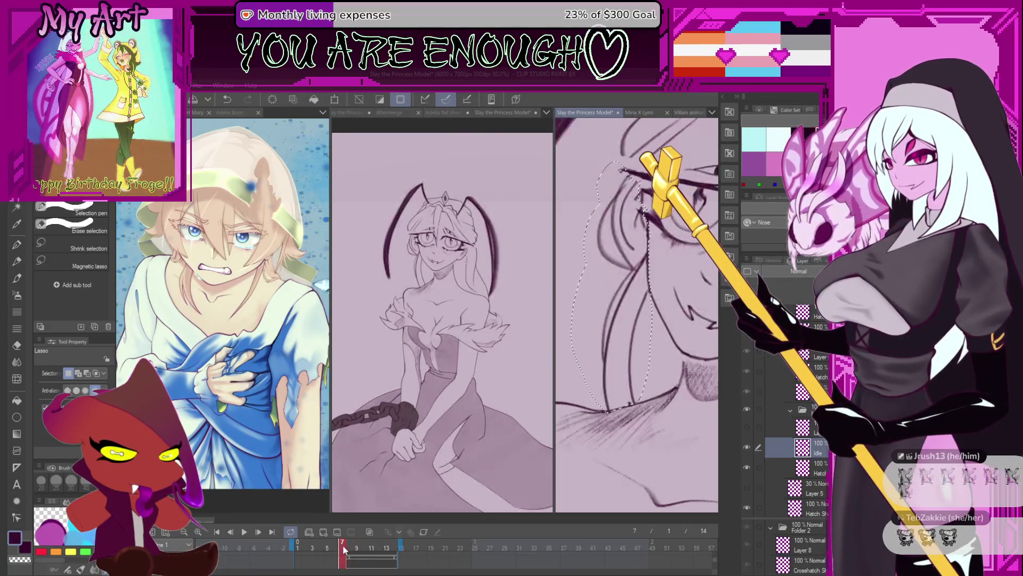
click(342, 548)
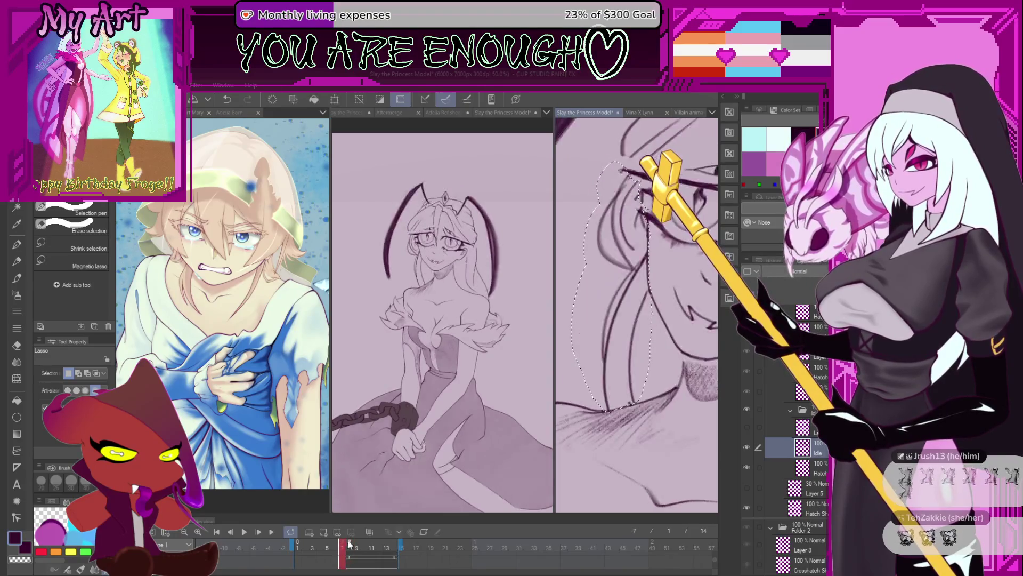
scroll(626, 276, up, 3)
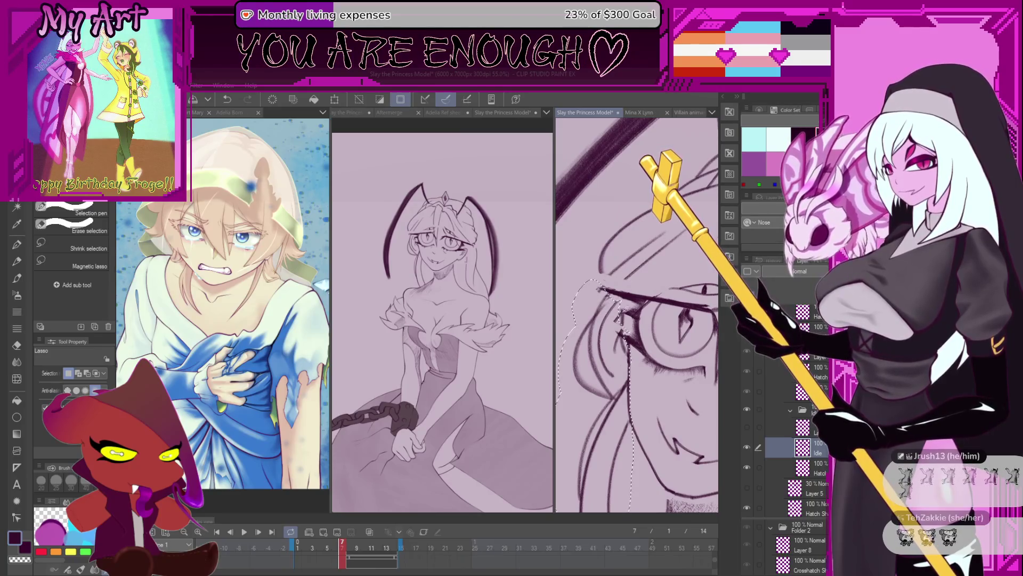
Move the selected hair strands above the glasses slightly down with a free reference point
drag(652, 275, 564, 270)
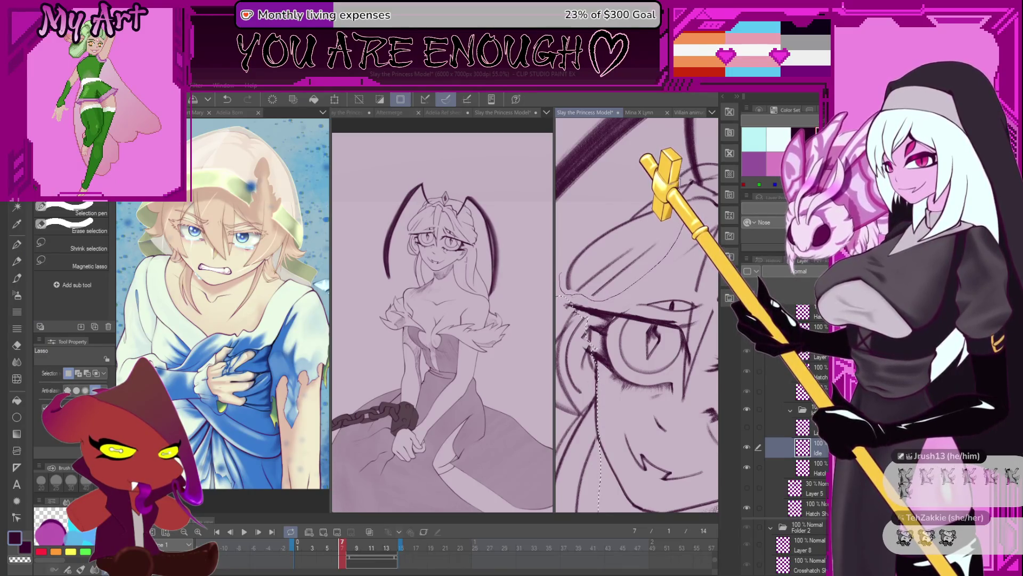
key(ctrl+t)
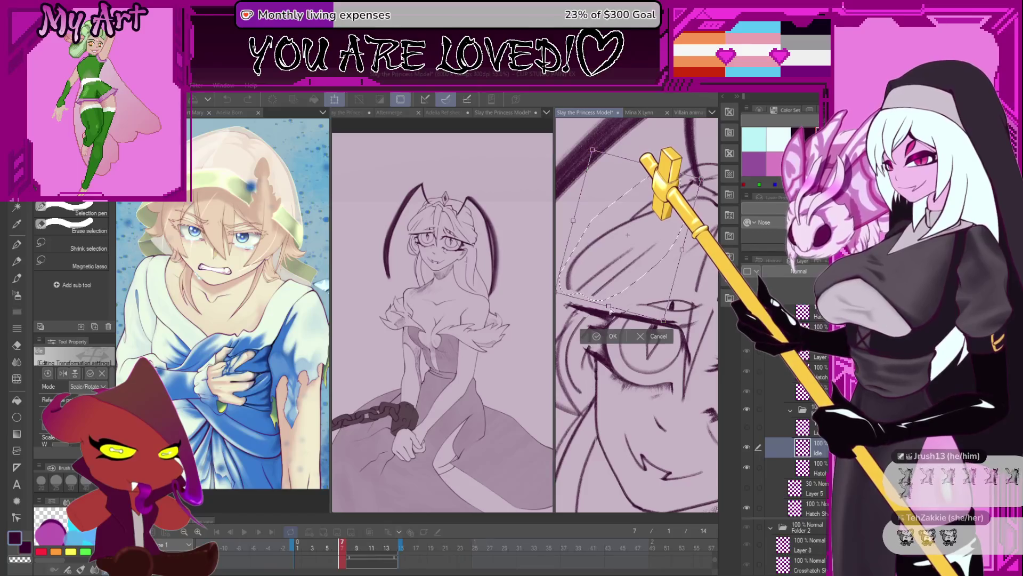
drag(628, 234, 629, 249)
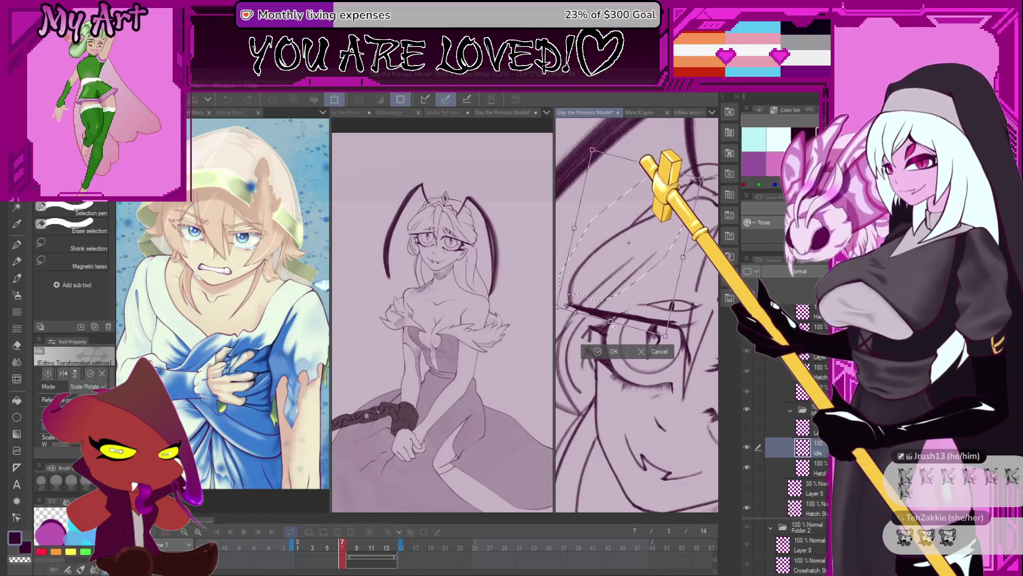
scroll(610, 322, up, 2)
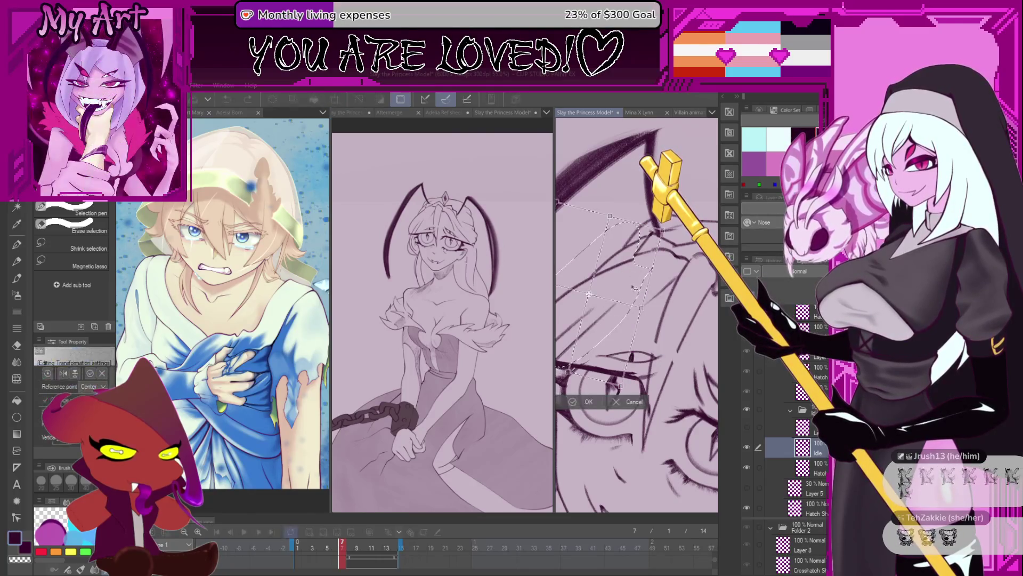
drag(589, 293, 589, 297)
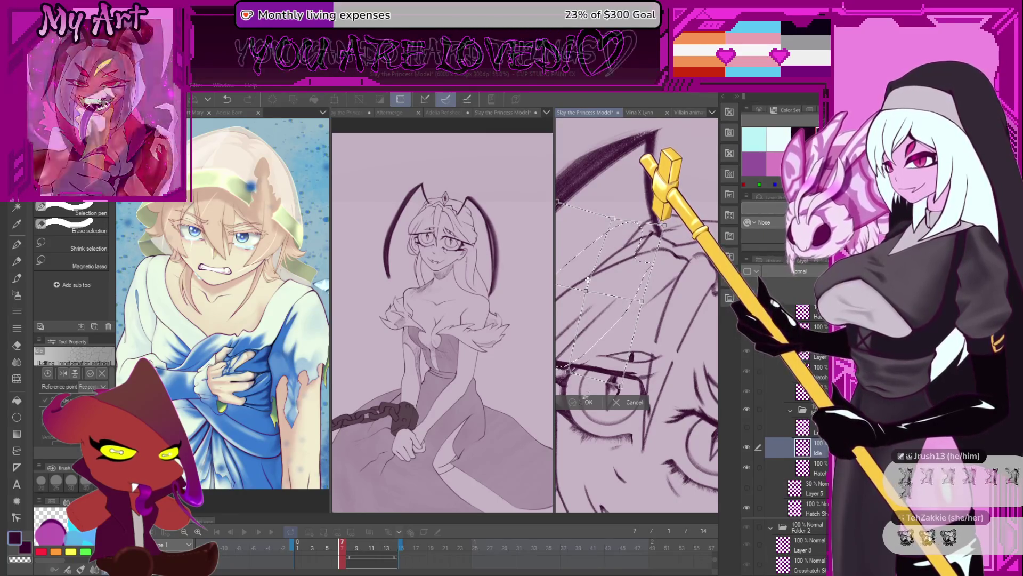
key(Escape)
Clear the selection, briefly lasso a small stroke patch, and return to the sketch pencil
key(p)
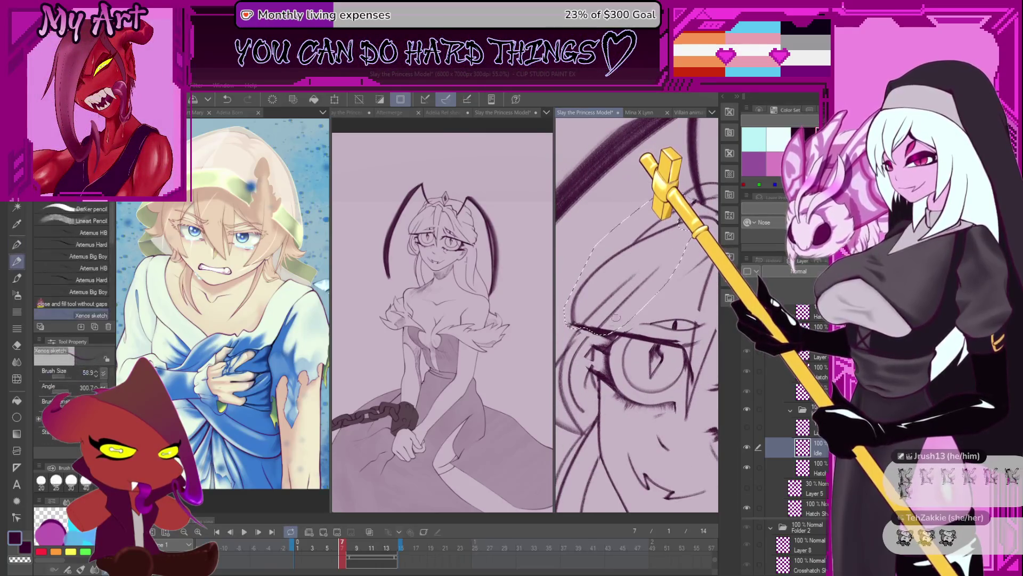
scroll(640, 275, down, 2)
scroll(605, 338, up, 1)
scroll(605, 337, up, 1)
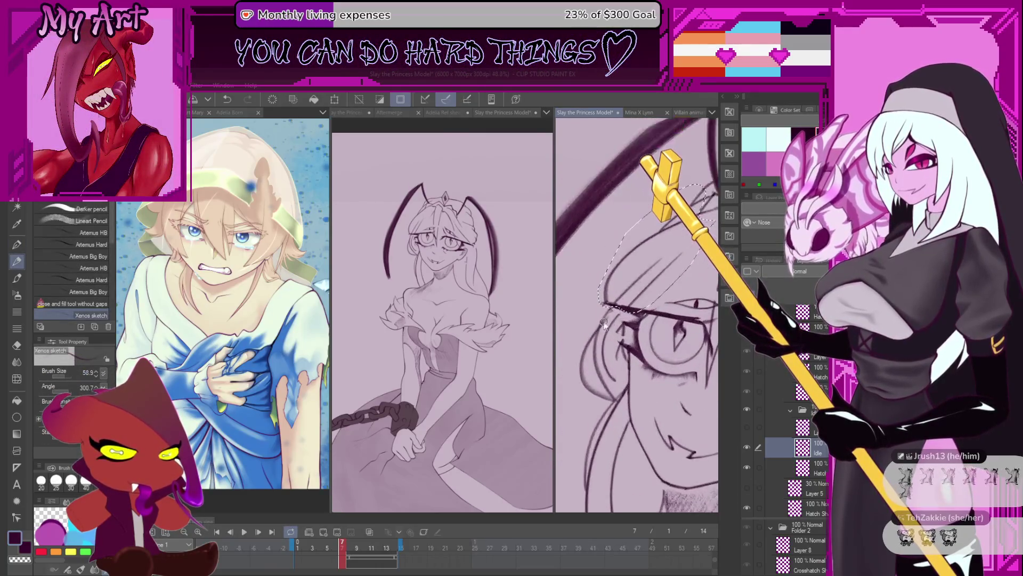
scroll(607, 327, up, 1)
scroll(620, 340, up, 1)
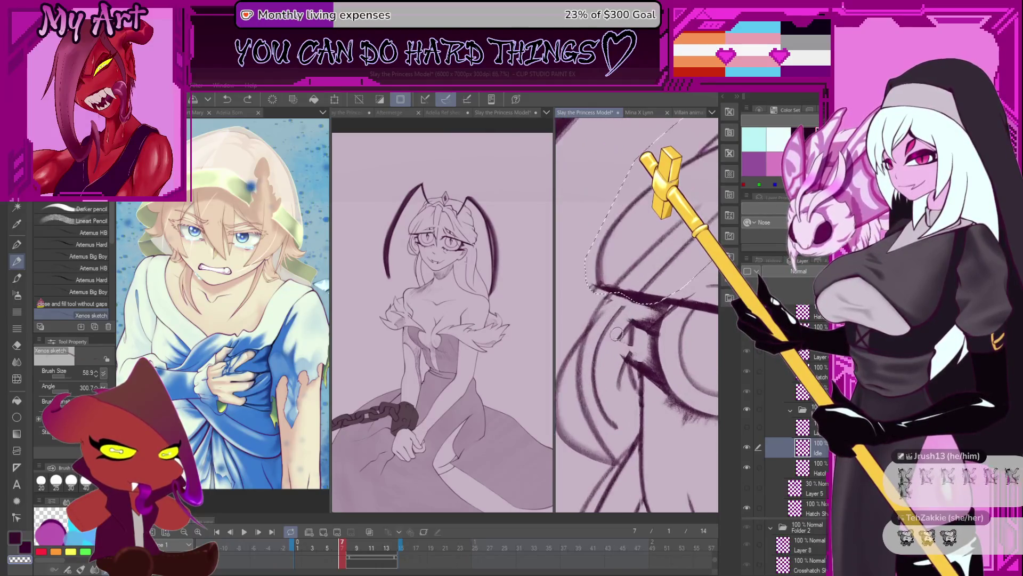
key(ctrl+d)
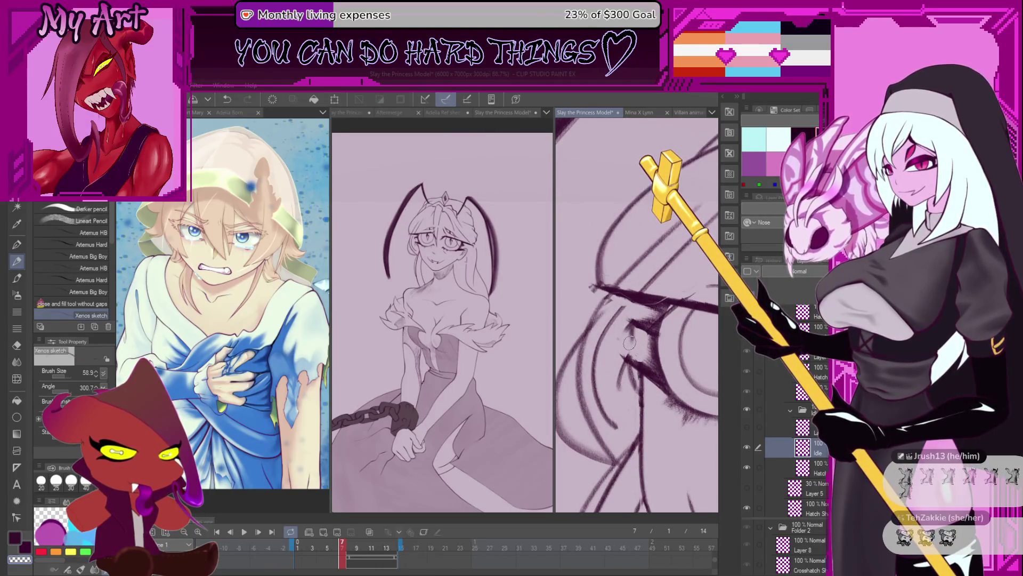
key(m)
mouse_move(626, 336)
mouse_down()
mouse_move(595, 360)
mouse_move(628, 319)
mouse_up()
key(p)
scroll(646, 310, down, 3)
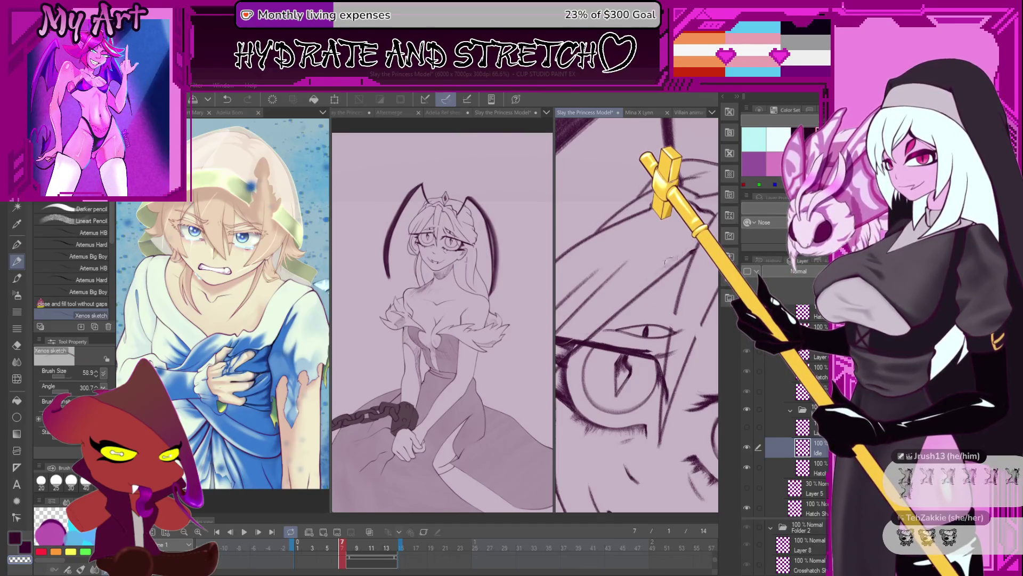
scroll(614, 302, down, 3)
scroll(612, 312, up, 4)
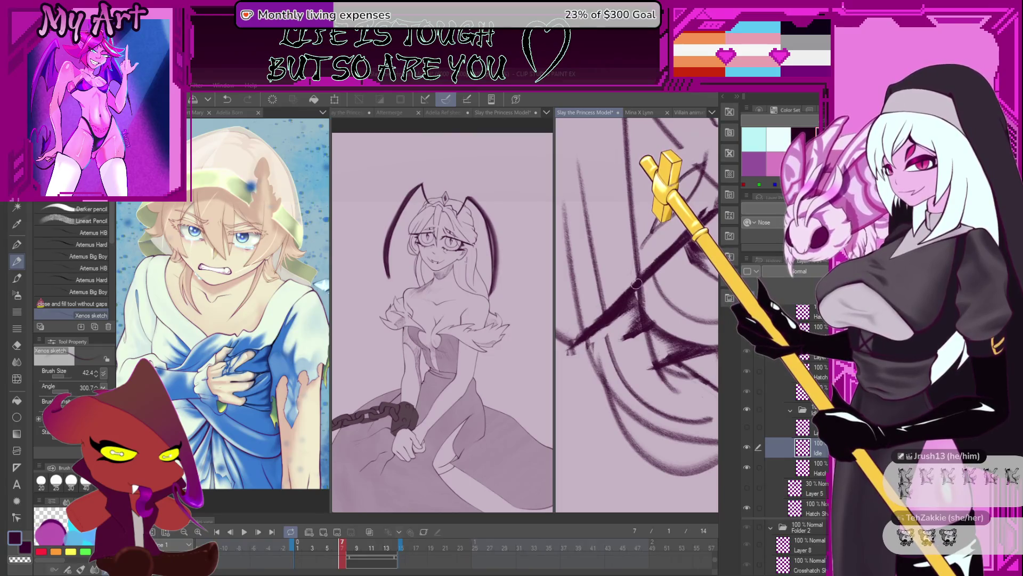
drag(635, 284, 598, 301)
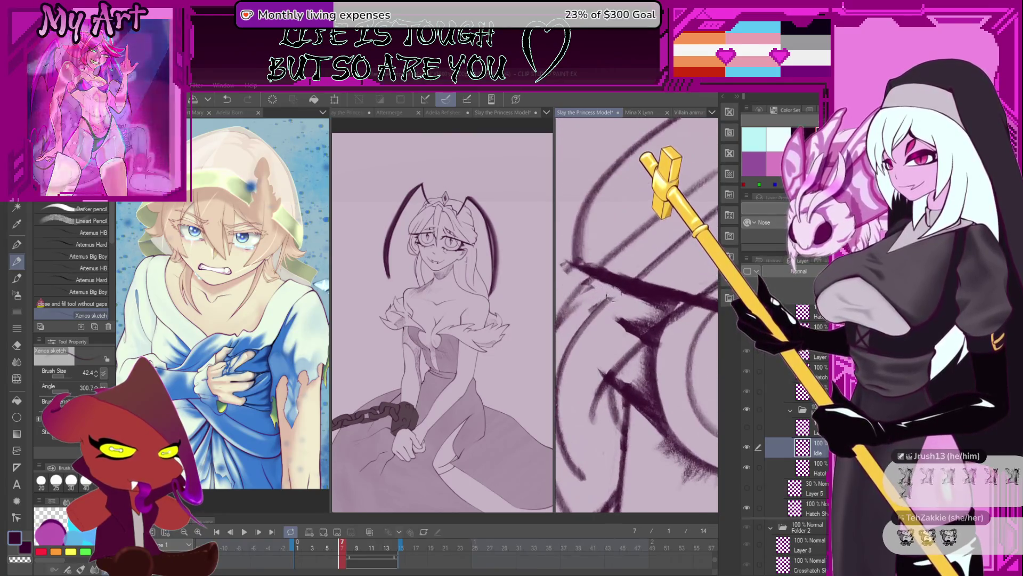
mouse_move(603, 288)
mouse_down()
mouse_move(603, 331)
mouse_move(623, 301)
mouse_move(601, 320)
mouse_up()
key(m)
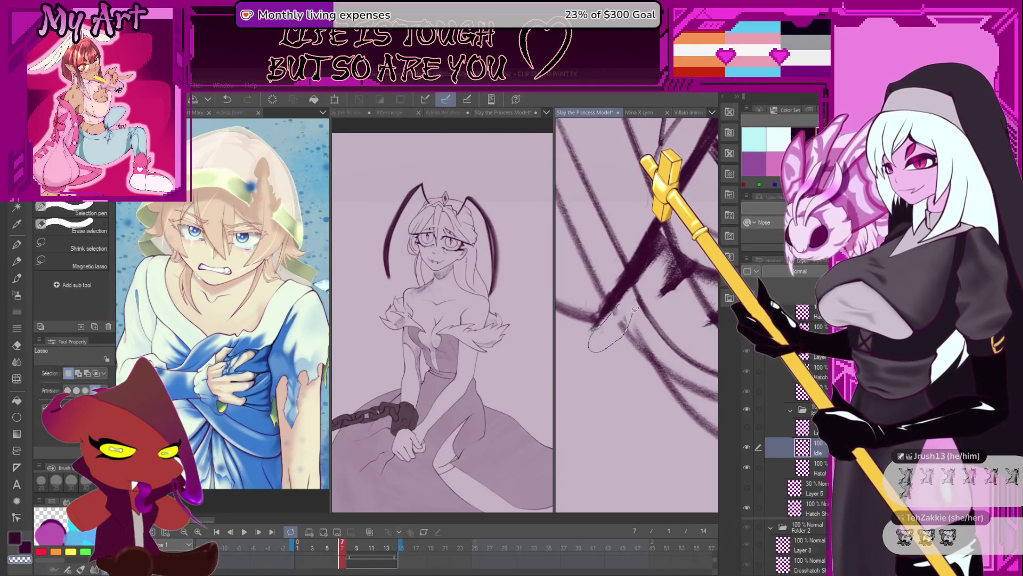
mouse_move(638, 350)
mouse_down()
mouse_move(641, 291)
mouse_move(614, 319)
mouse_up()
key(p)
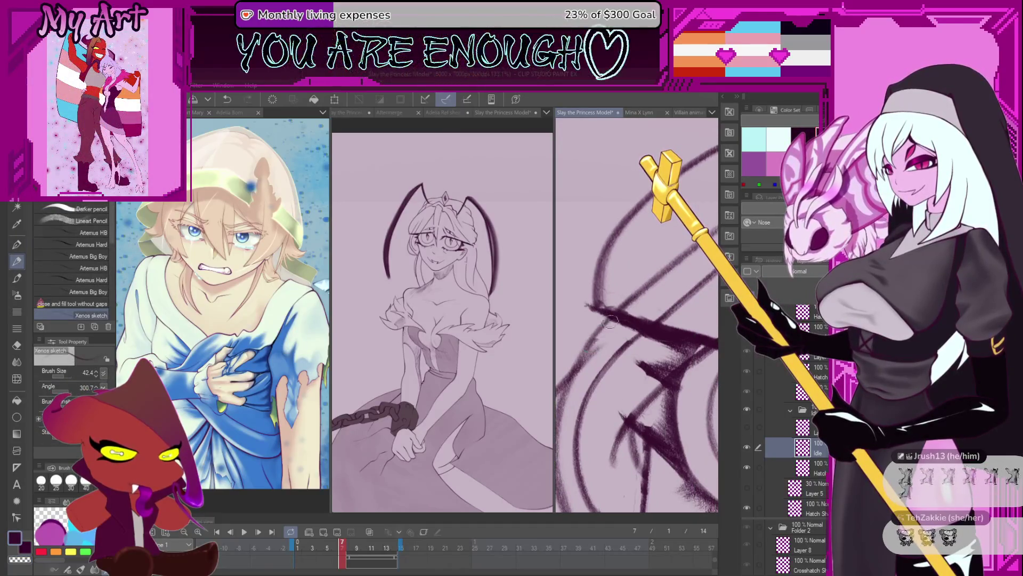
drag(611, 319, 616, 328)
scroll(625, 334, up, 3)
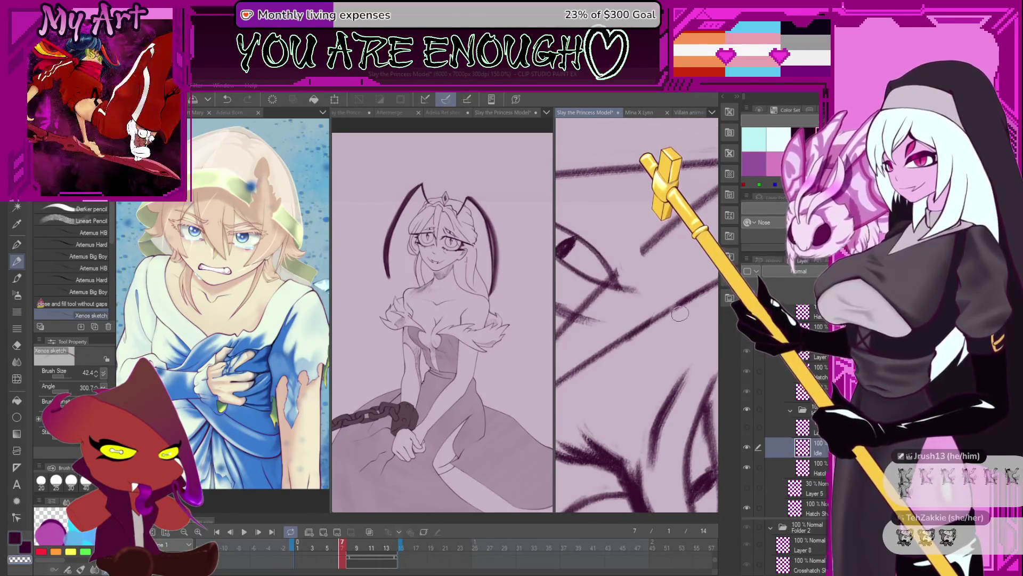
drag(671, 308, 657, 278)
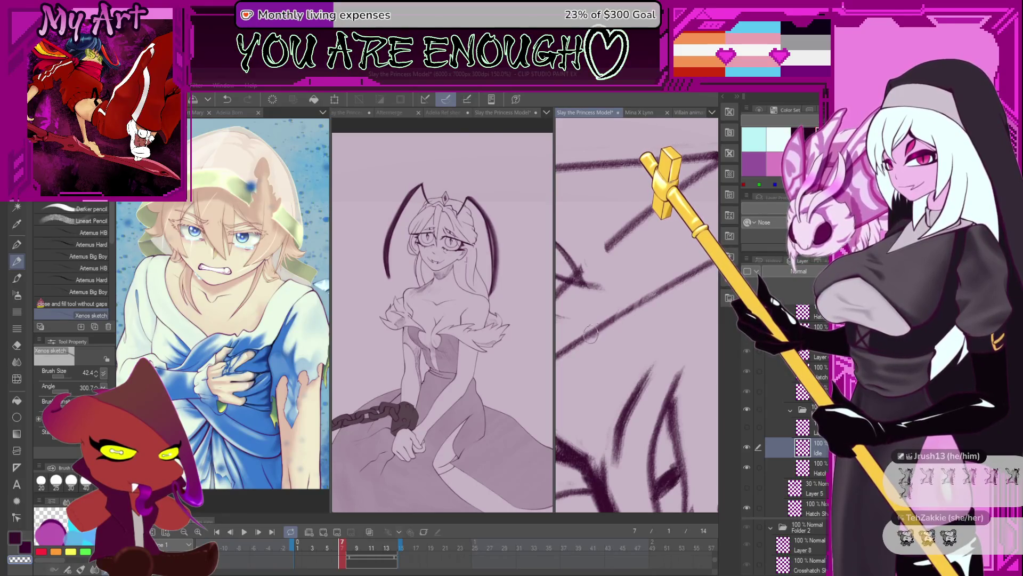
drag(619, 302, 616, 279)
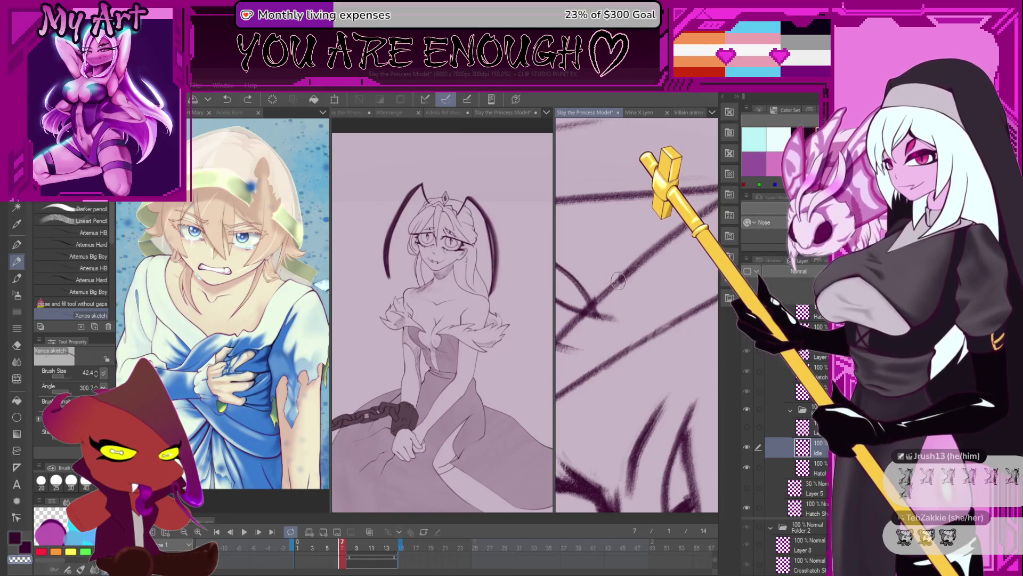
scroll(631, 264, down, 5)
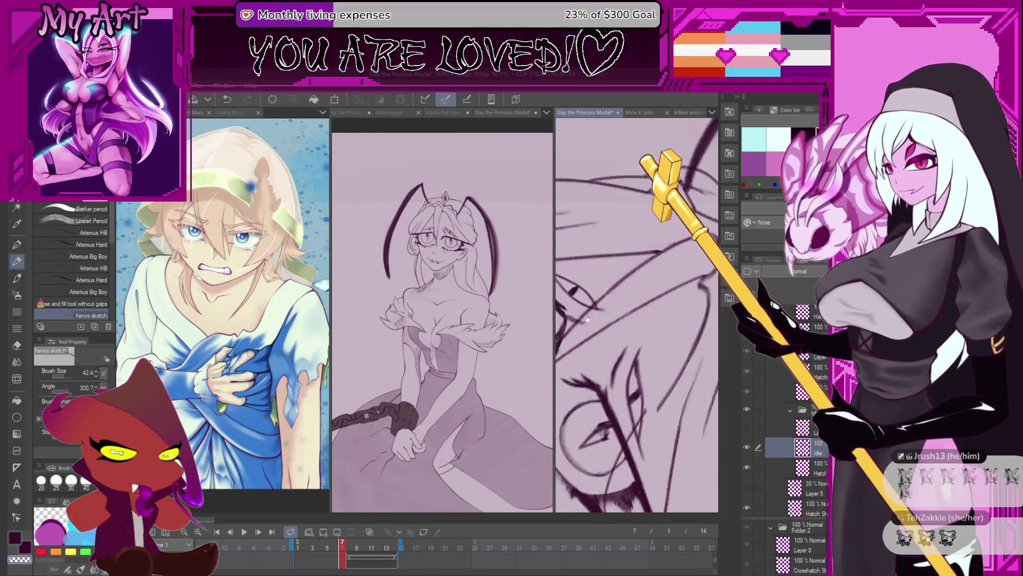
scroll(656, 261, down, 3)
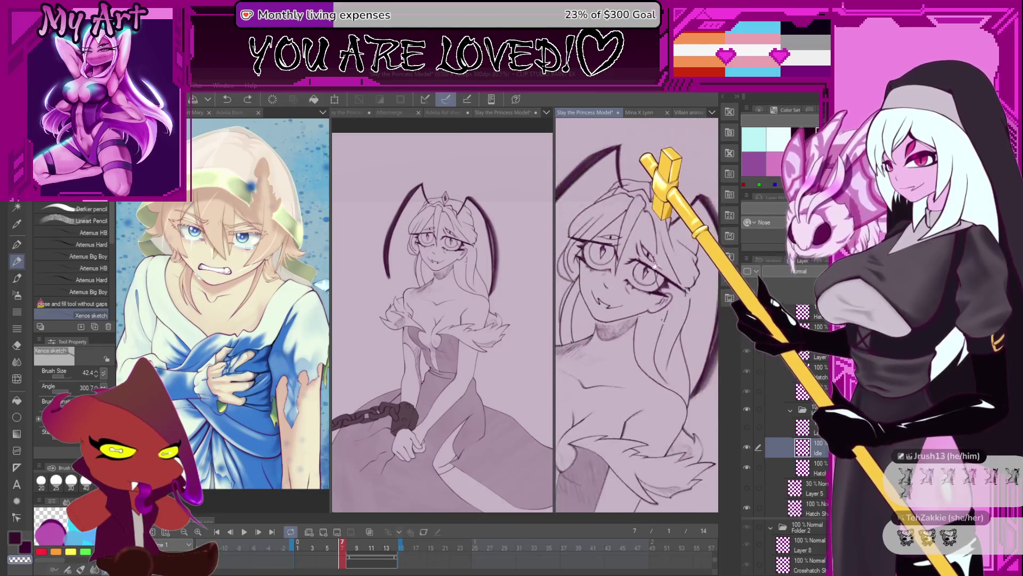
scroll(645, 263, down, 2)
scroll(637, 315, up, 3)
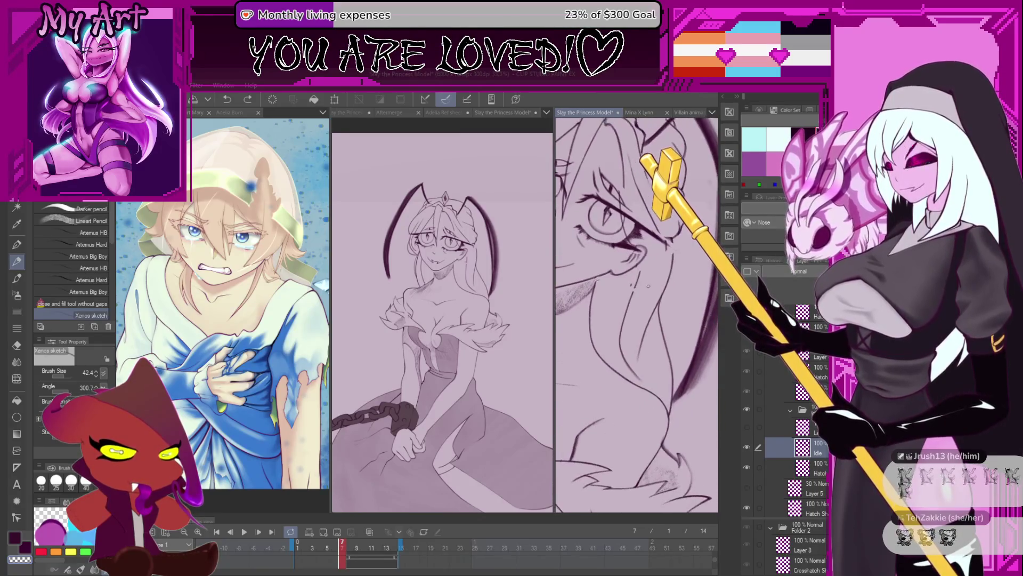
scroll(637, 315, up, 2)
Preview a neighbouring frame and lasso the long hair strand beside the face
drag(350, 548, 343, 548)
scroll(588, 288, down, 2)
scroll(588, 288, down, 1)
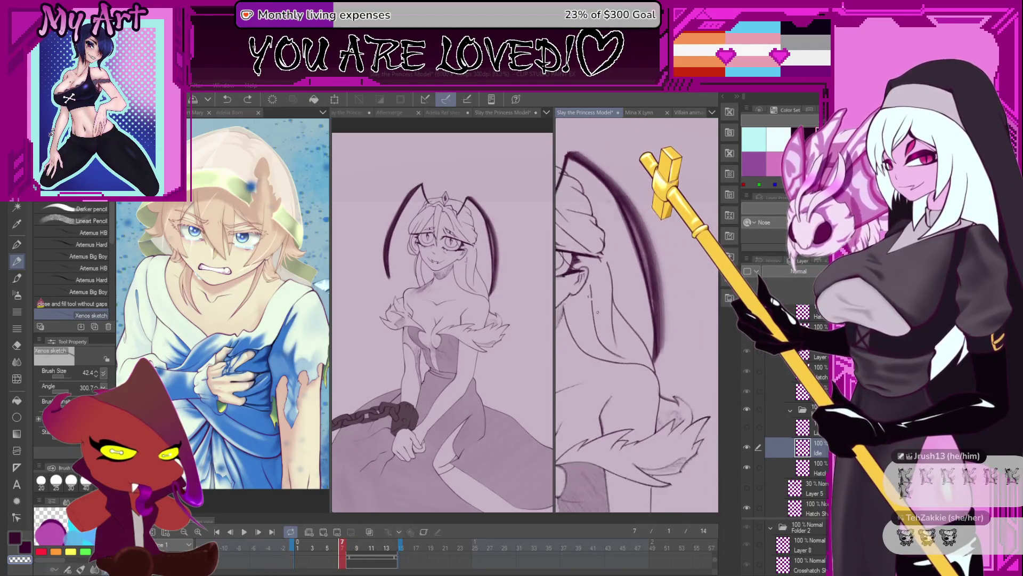
key(m)
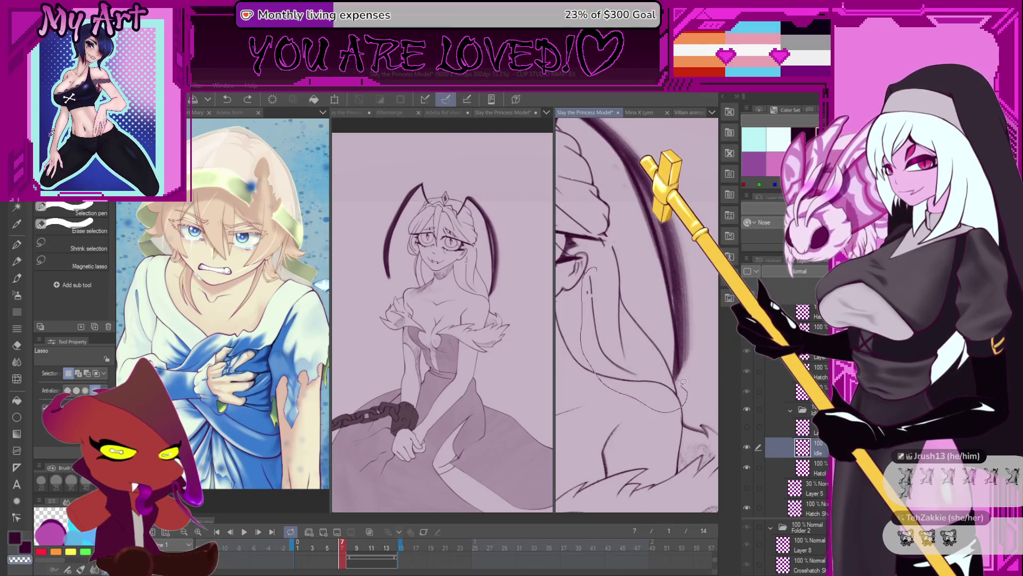
drag(616, 238, 615, 240)
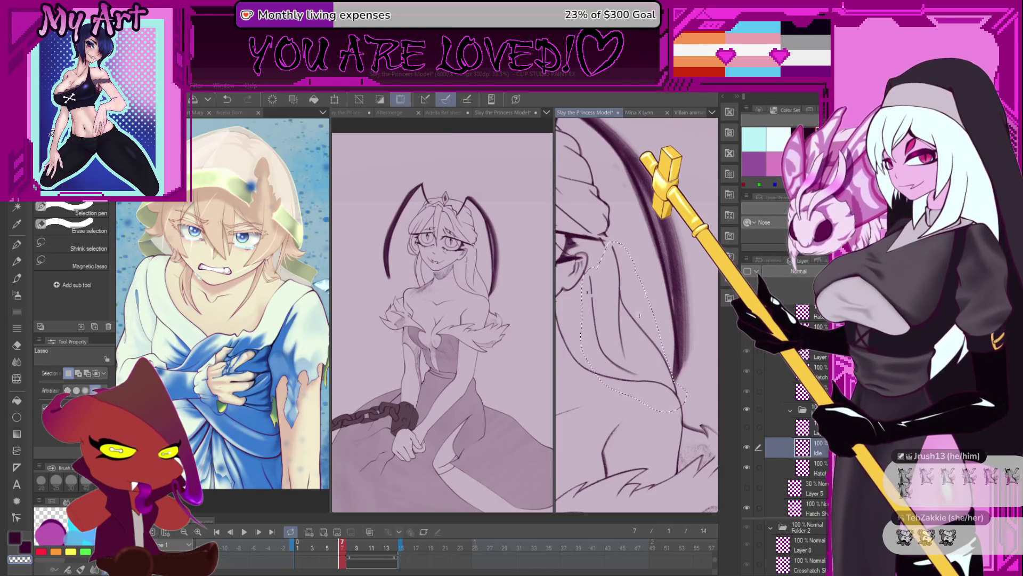
Nudge and slightly rotate the selected hair strand, commit it, and return to the pencil
key(ctrl+t)
drag(625, 327, 625, 326)
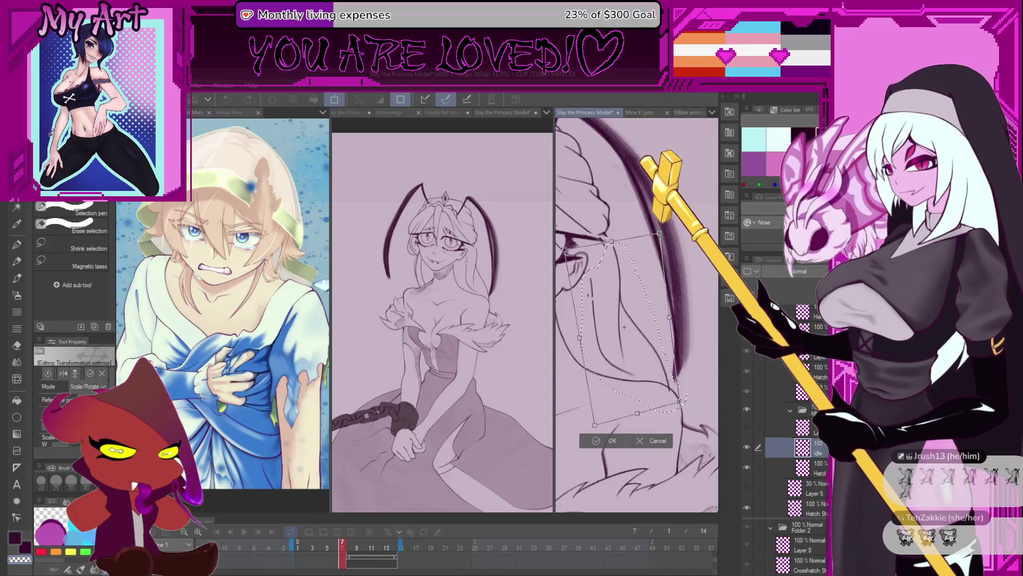
scroll(637, 315, up, 1)
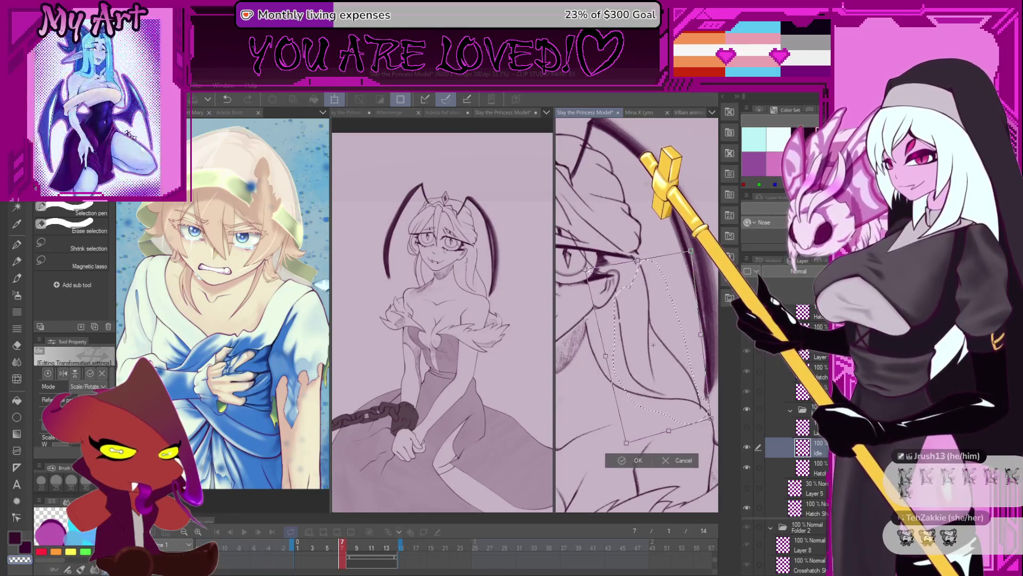
drag(637, 259, 638, 264)
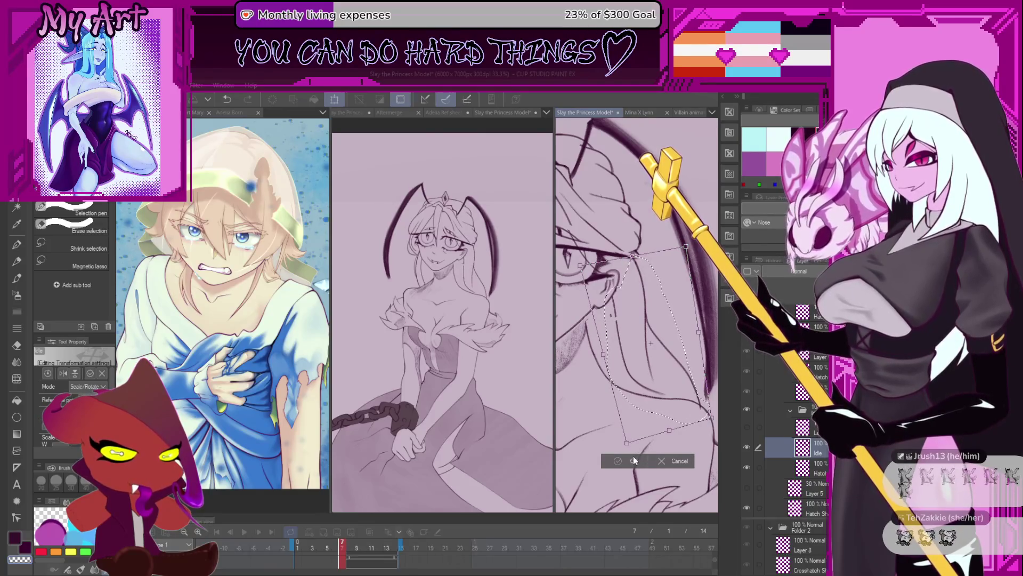
key(Return)
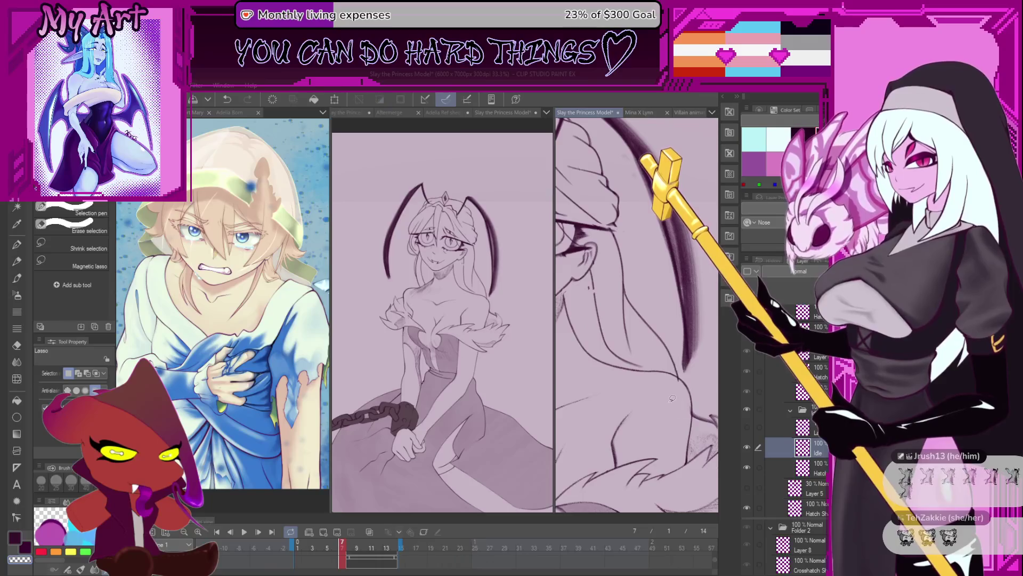
key(p)
scroll(672, 391, up, 2)
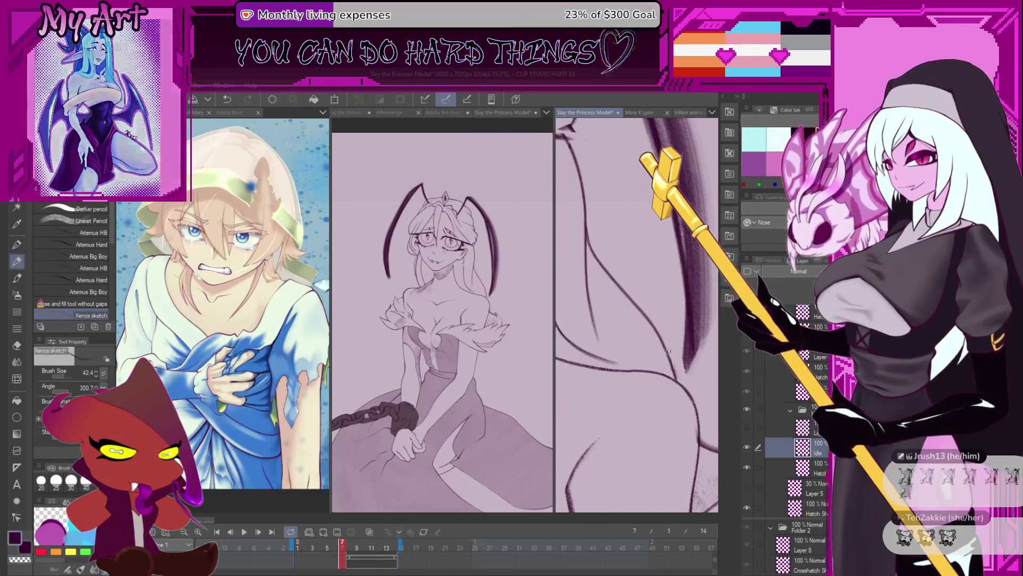
scroll(636, 320, down, 3)
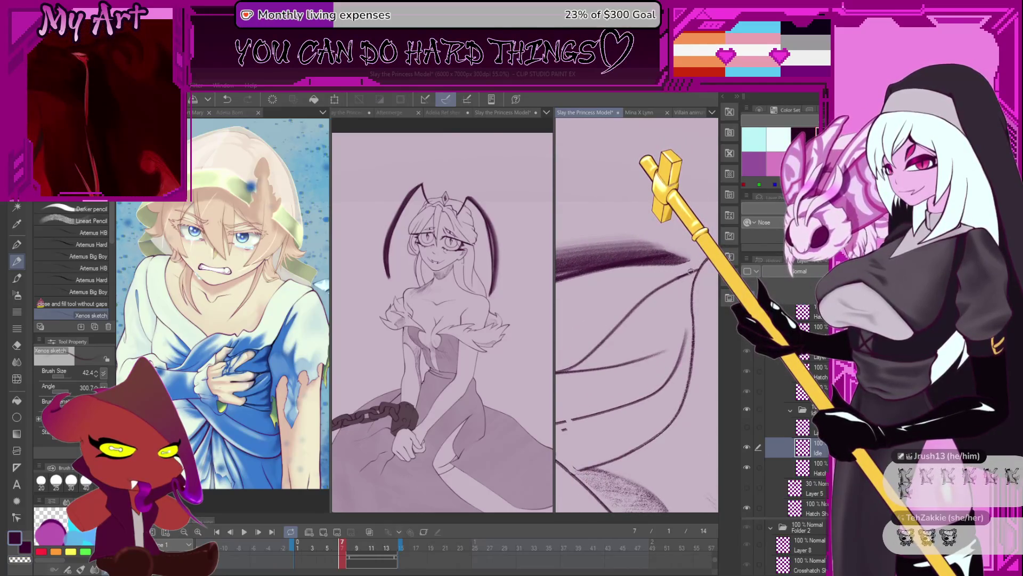
scroll(638, 320, down, 3)
scroll(637, 320, down, 3)
scroll(623, 295, up, 3)
scroll(633, 285, up, 2)
scroll(631, 294, up, 3)
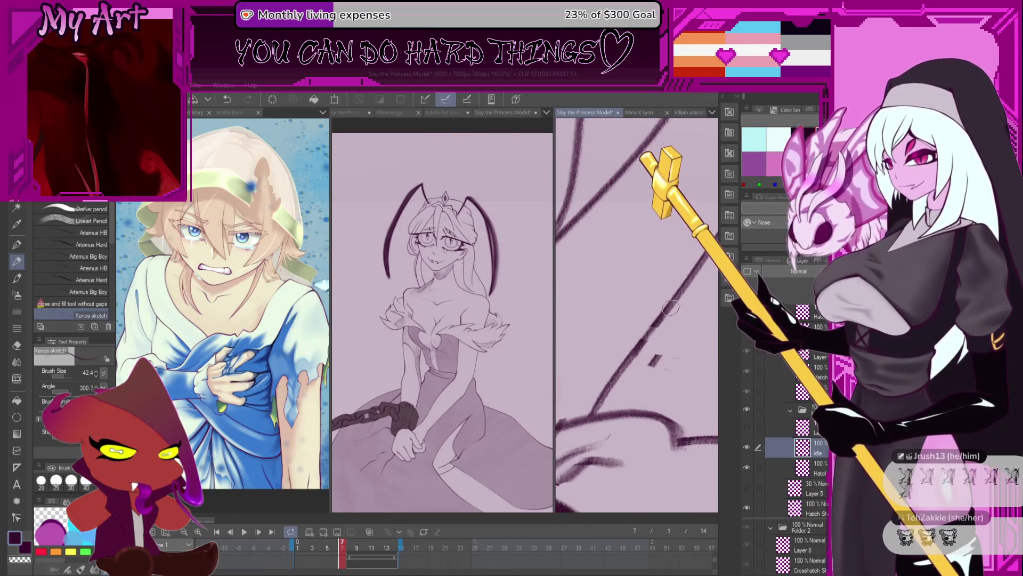
scroll(671, 307, down, 1)
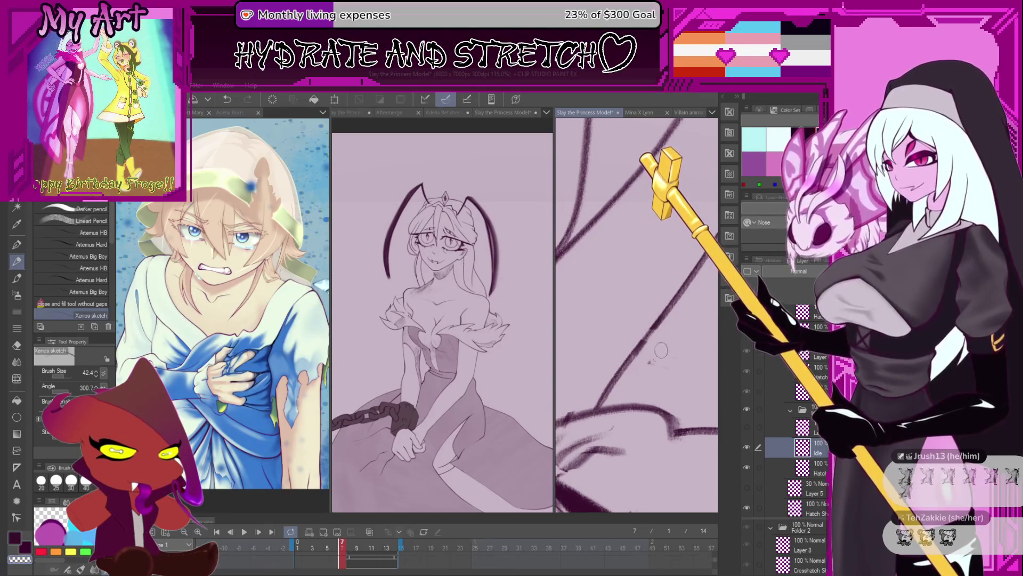
Lasso a small patch of strokes near the ear, then return to the sketch pencil
key(m)
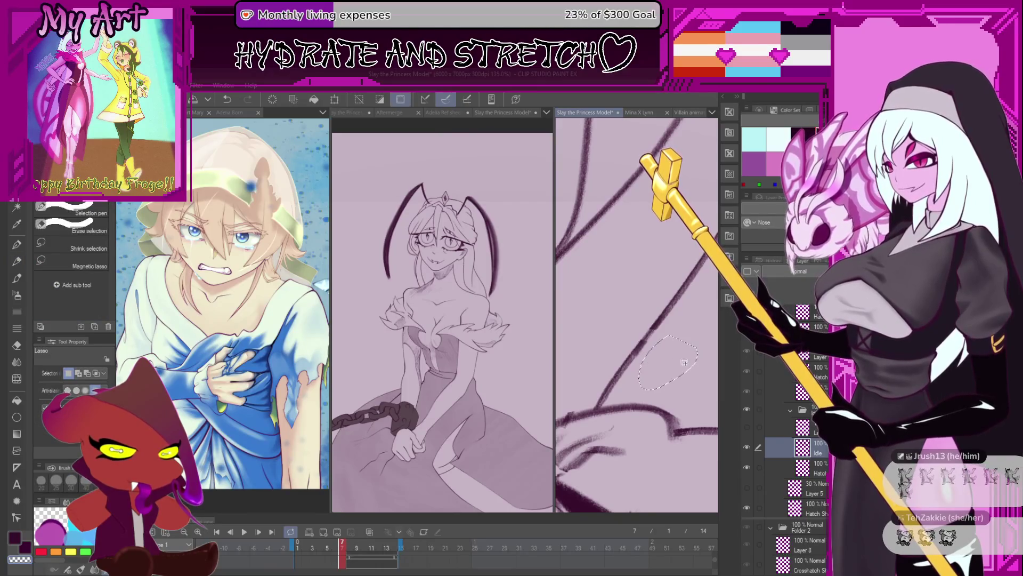
drag(700, 358, 618, 320)
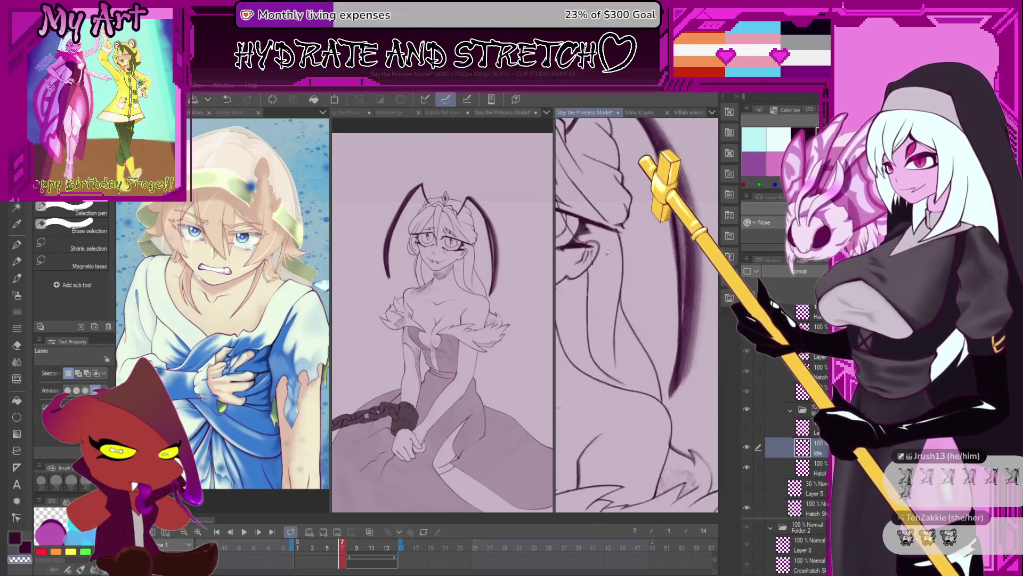
drag(617, 319, 627, 318)
key(p)
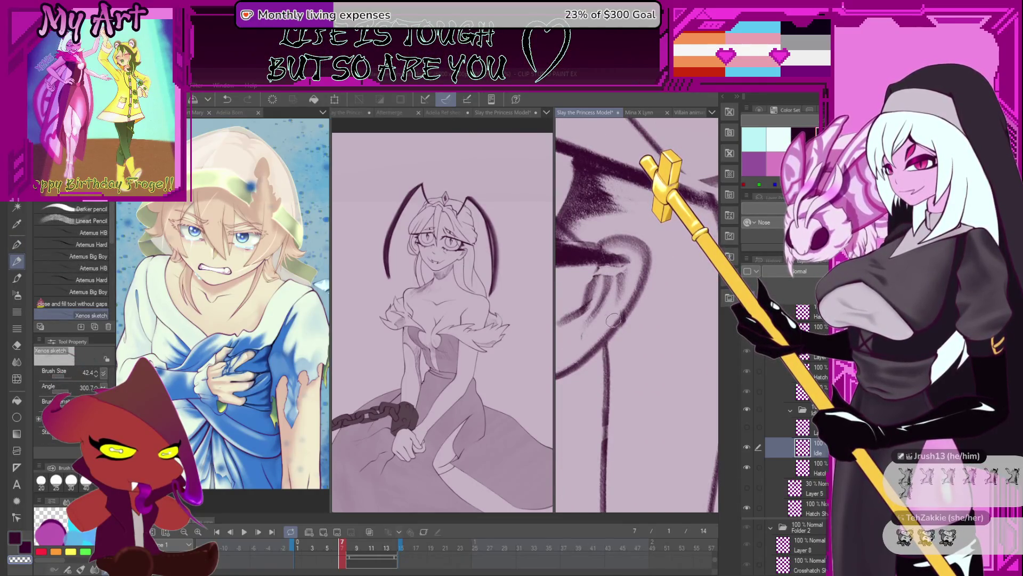
Rotate and tilt the view around the ear while sketching its lines and the glasses
drag(611, 317, 637, 301)
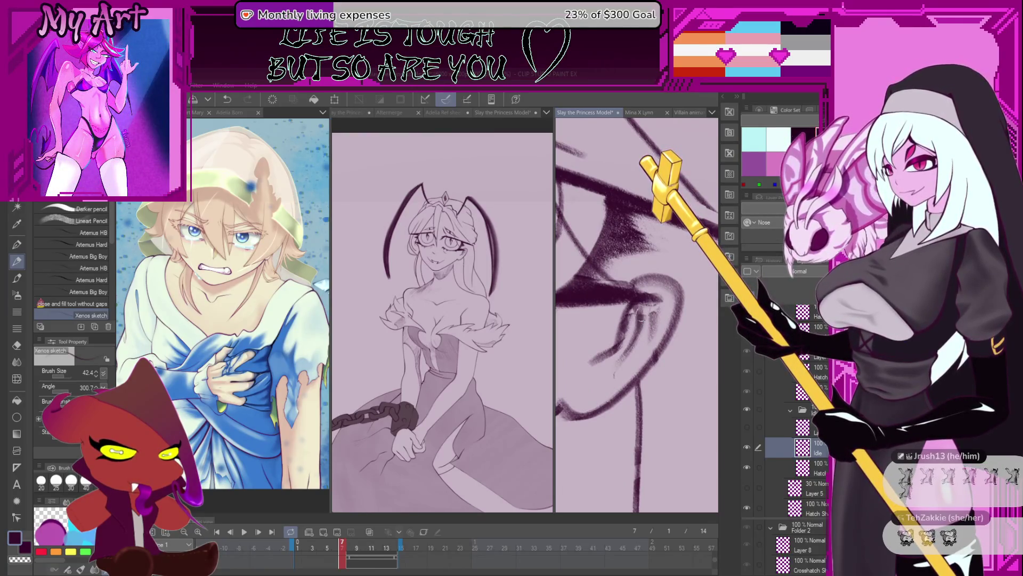
drag(639, 304, 638, 323)
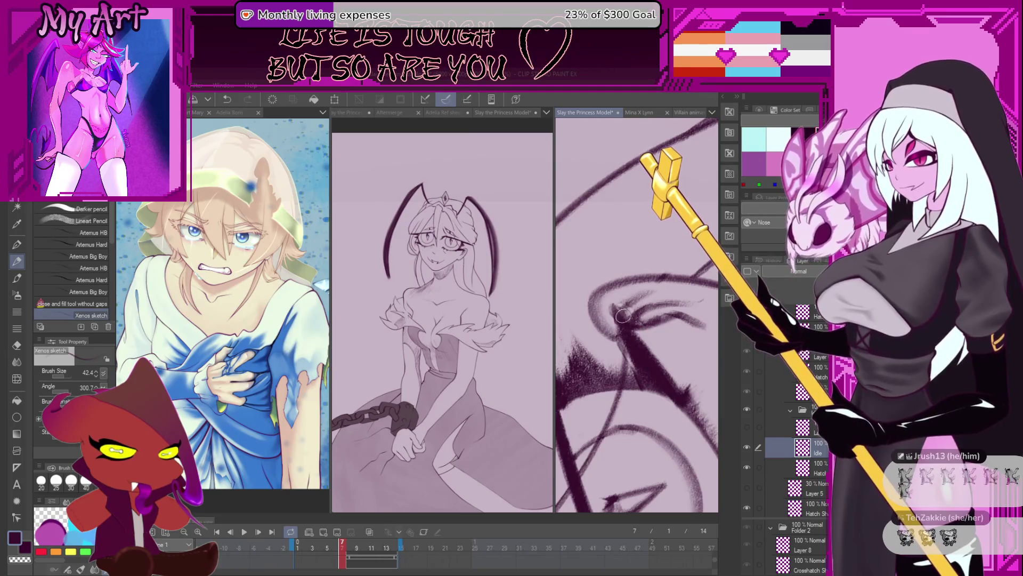
drag(626, 317, 650, 288)
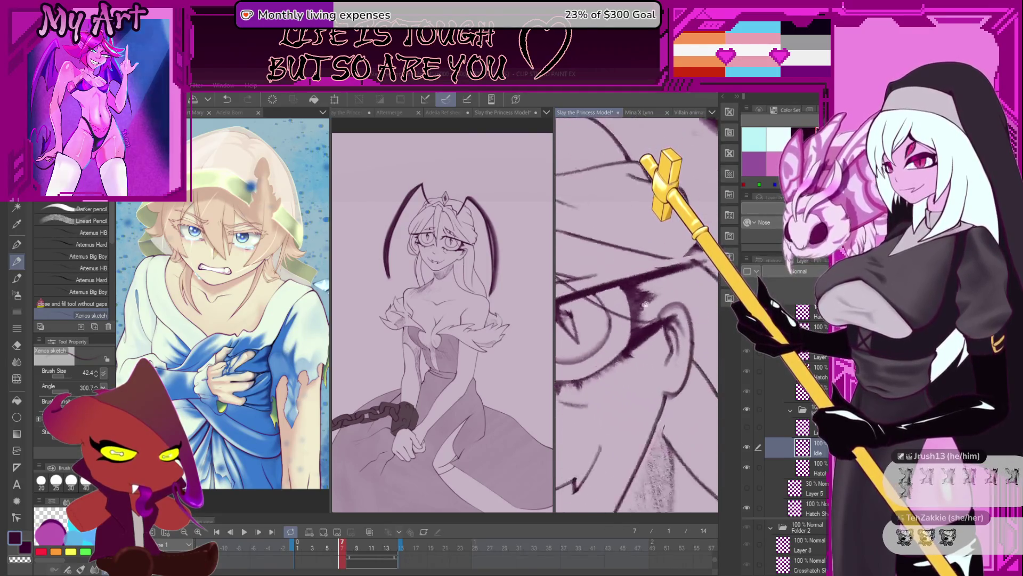
scroll(648, 284, down, 4)
mouse_move(649, 290)
mouse_down()
mouse_move(664, 297)
mouse_move(646, 292)
mouse_up()
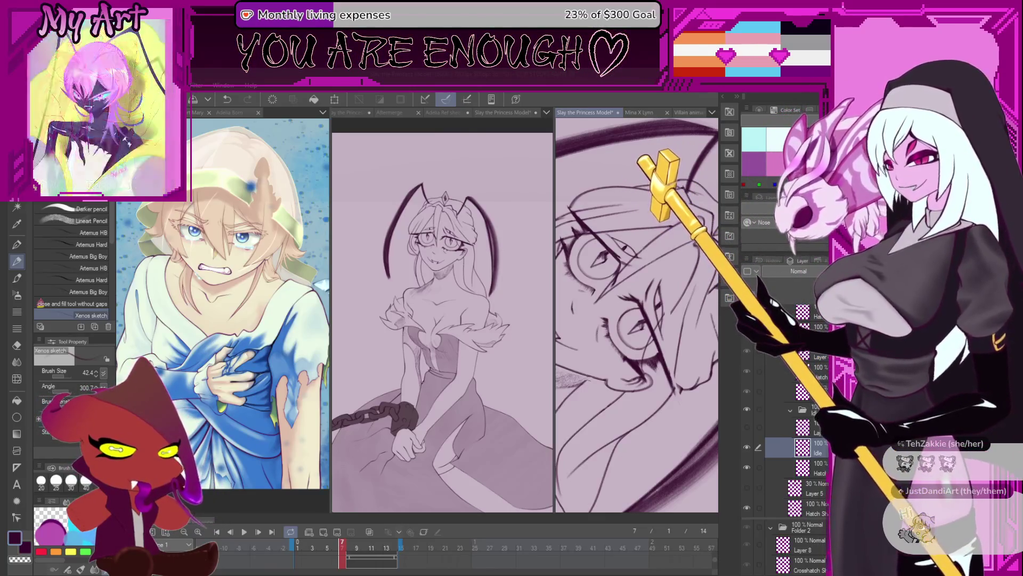
scroll(646, 336, up, 3)
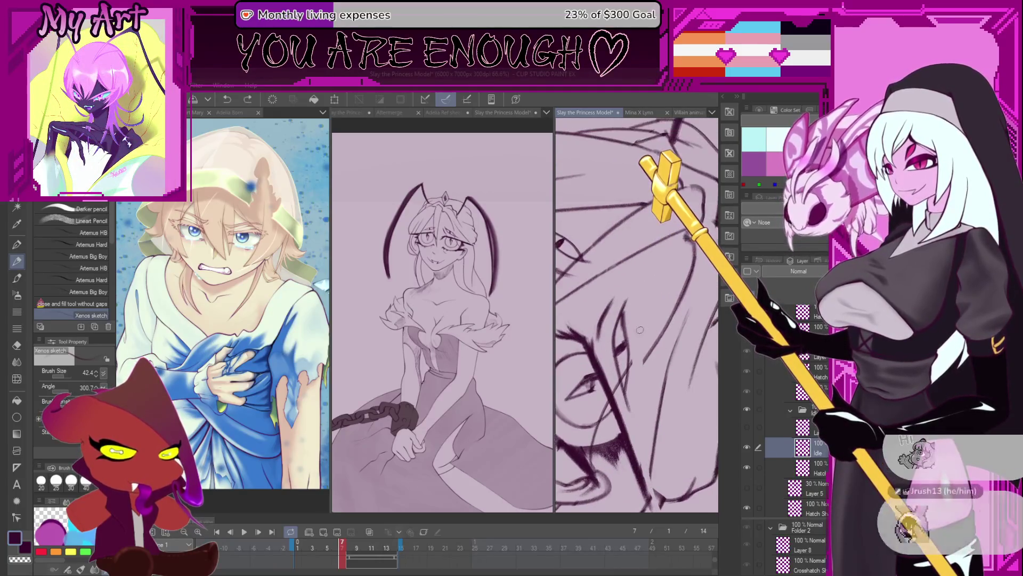
key(m)
scroll(647, 336, up, 1)
scroll(647, 336, up, 1)
Lasso the hair strand beside the face, transform it, confirm, and return to the pencil
drag(622, 348, 666, 316)
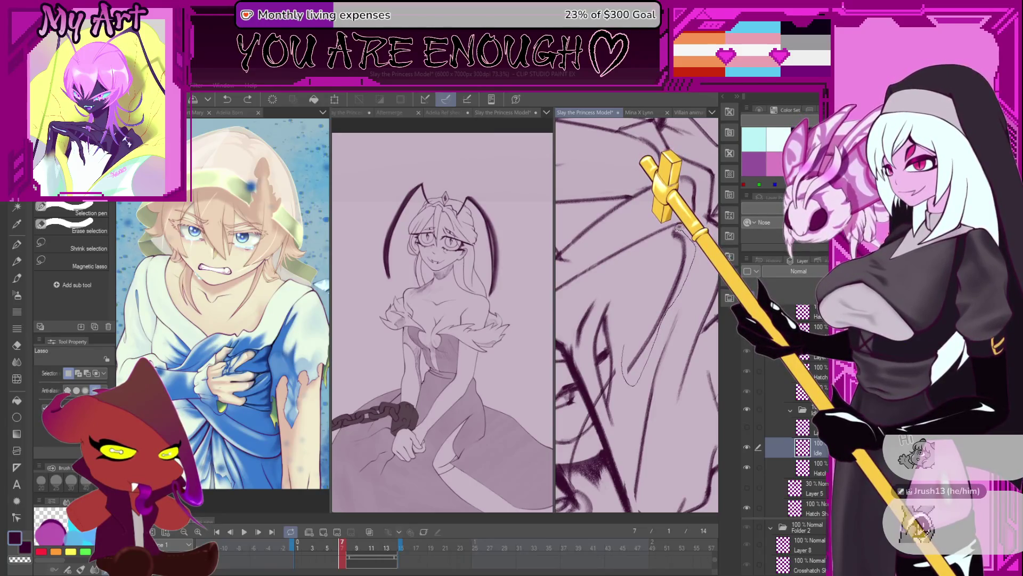
mouse_move(680, 235)
mouse_down()
mouse_move(662, 319)
mouse_move(649, 319)
mouse_up()
key(ctrl+t)
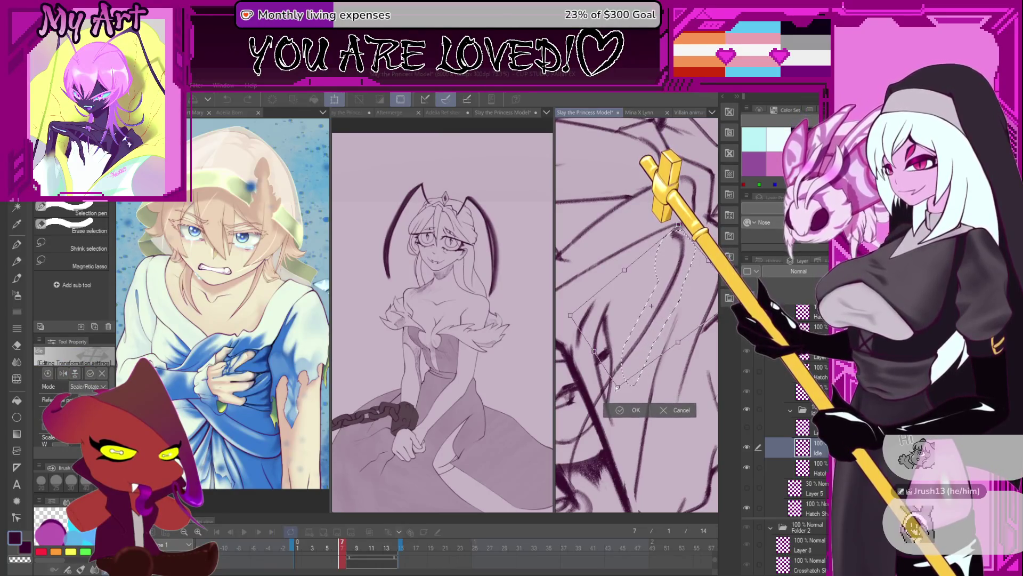
scroll(602, 352, up, 2)
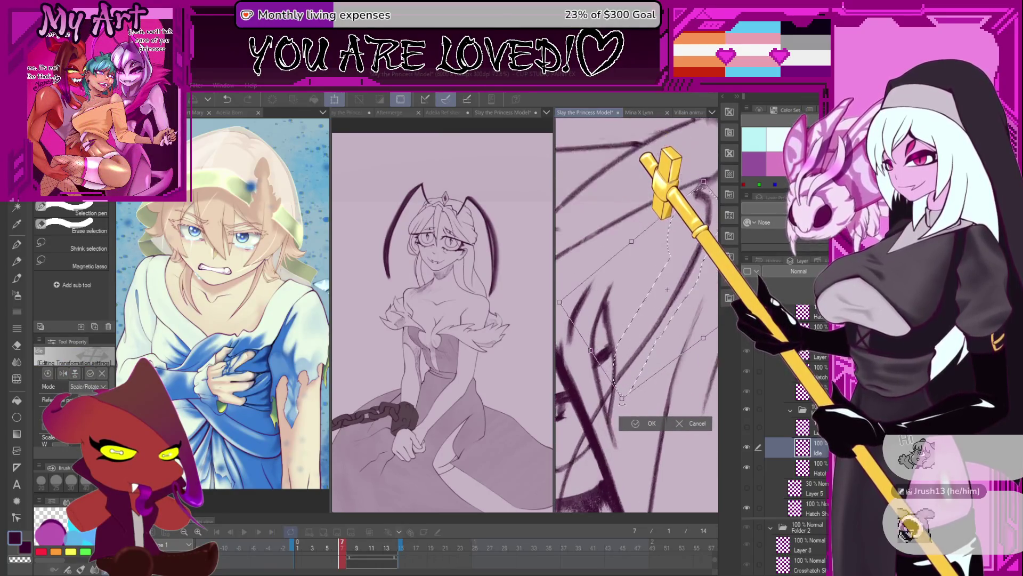
click(636, 424)
scroll(628, 313, down, 2)
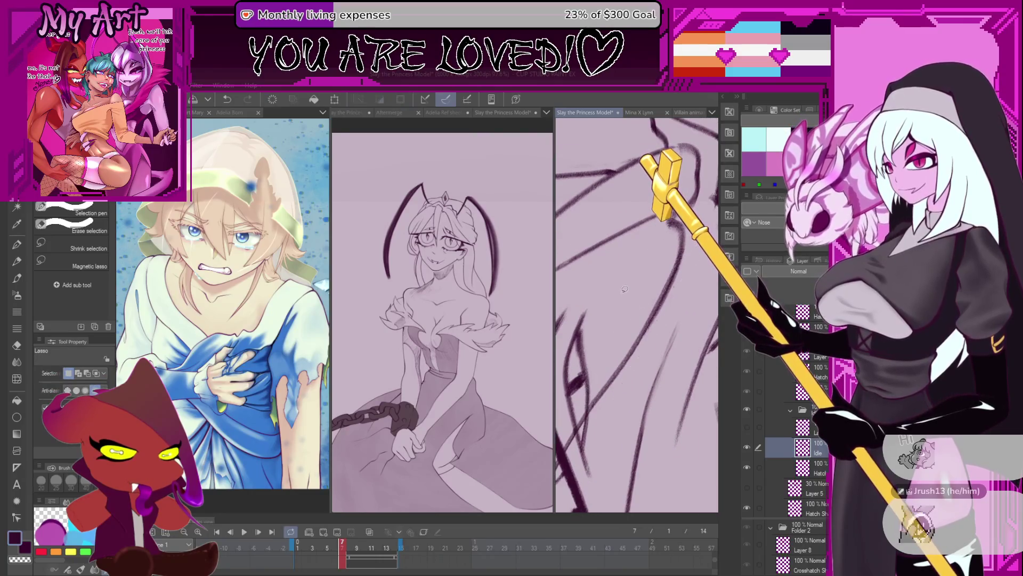
scroll(629, 313, down, 2)
scroll(628, 312, down, 2)
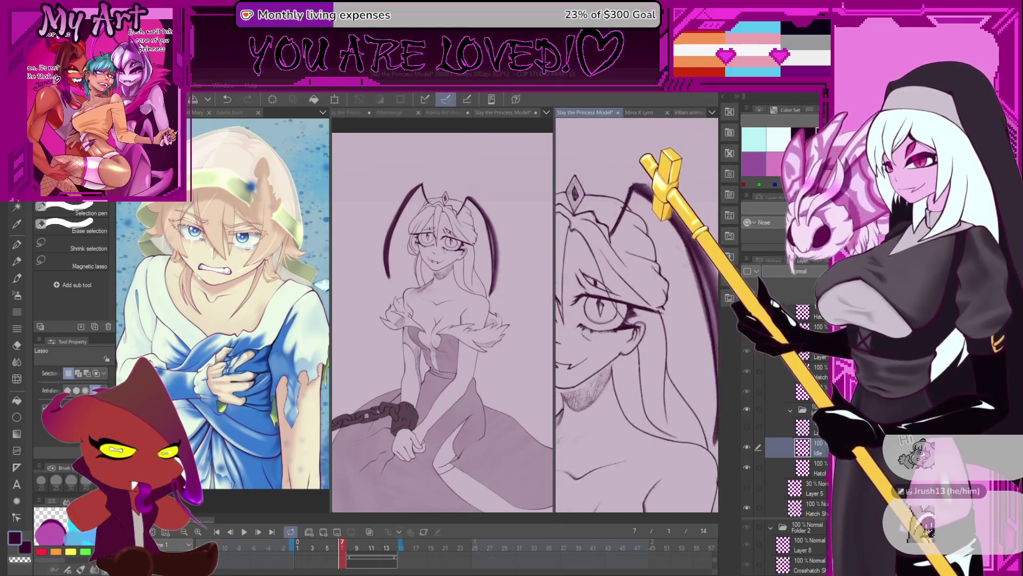
key(p)
scroll(656, 331, up, 3)
scroll(655, 332, up, 3)
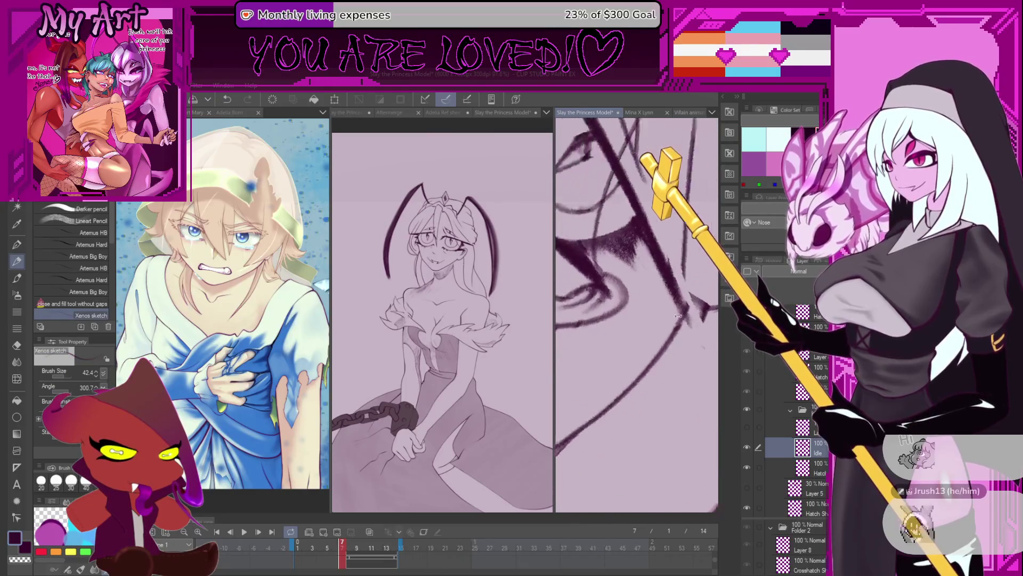
scroll(670, 313, up, 2)
scroll(666, 302, up, 2)
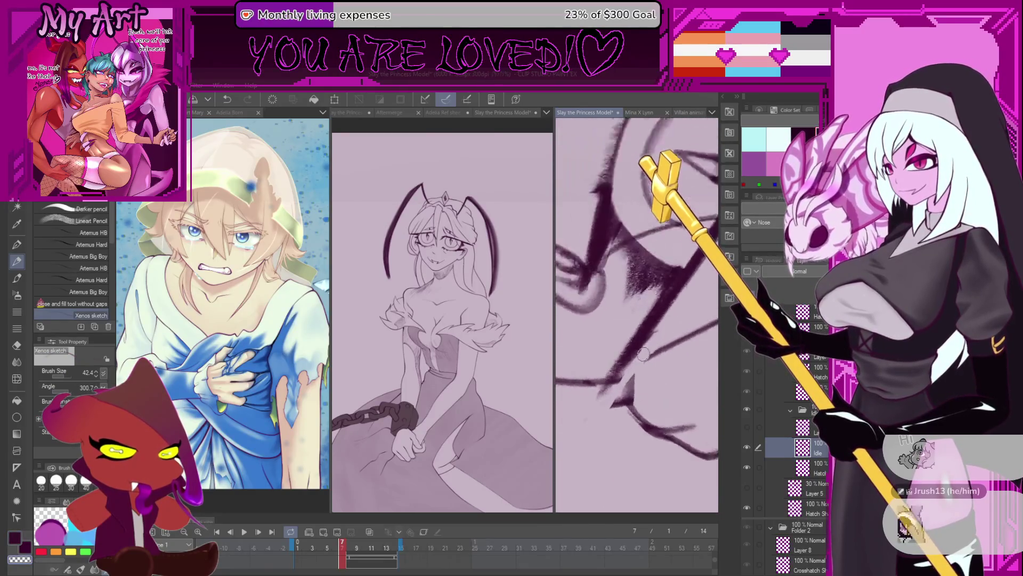
scroll(667, 304, up, 1)
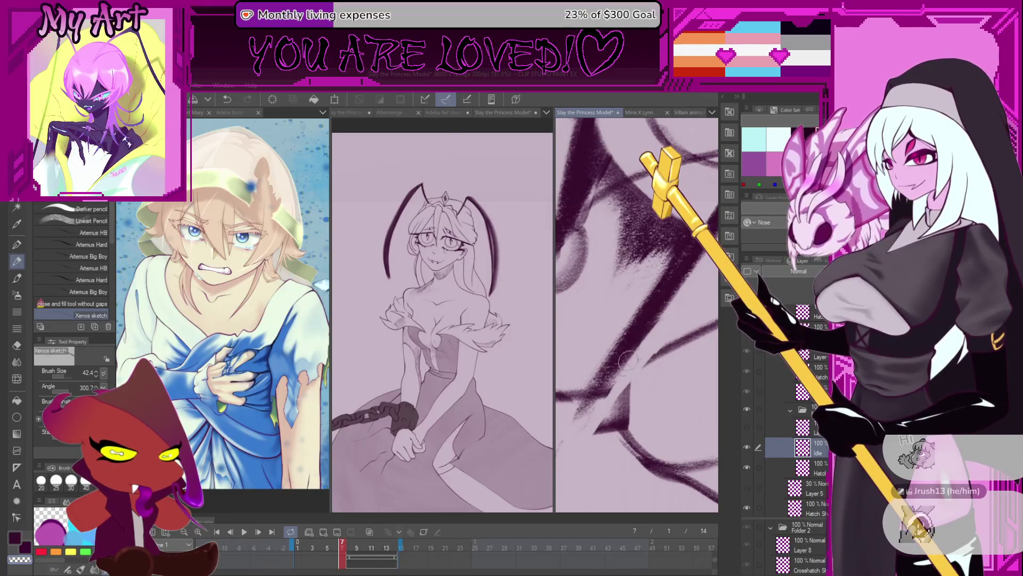
scroll(632, 356, down, 2)
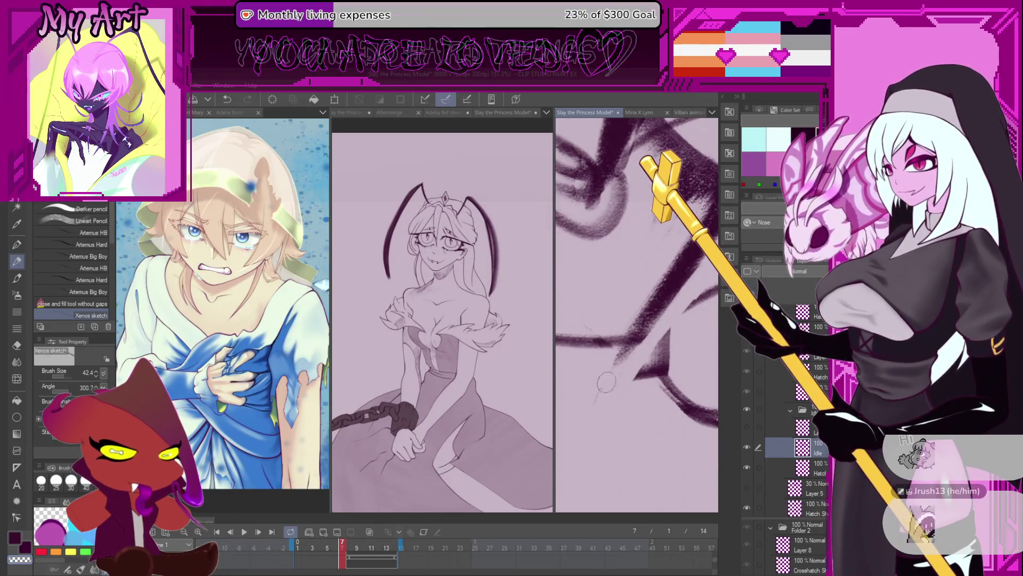
scroll(610, 326, down, 2)
scroll(632, 337, down, 1)
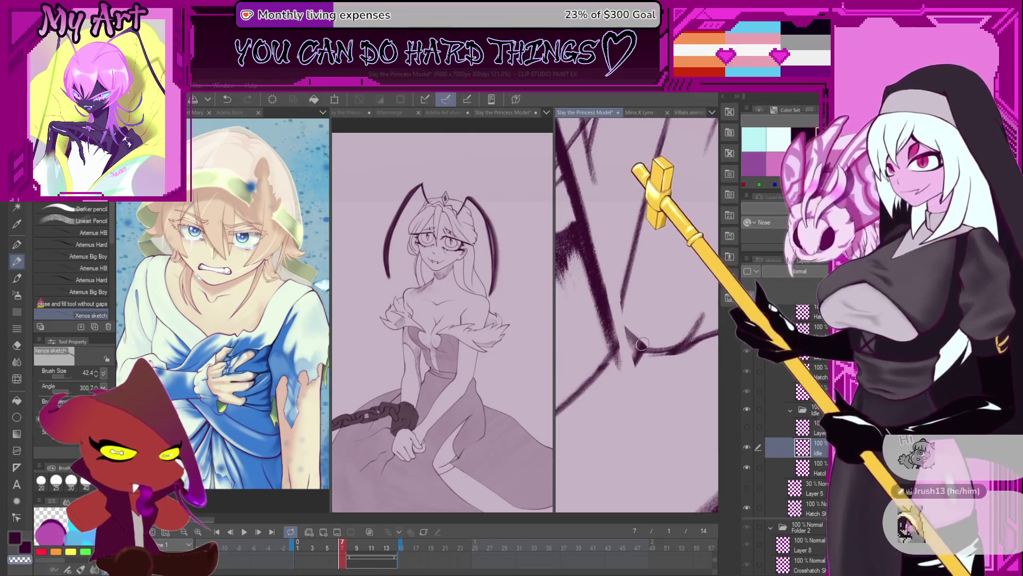
Touch up lines near the eye, cycling pencil sub tools, then clear the selection
key(m)
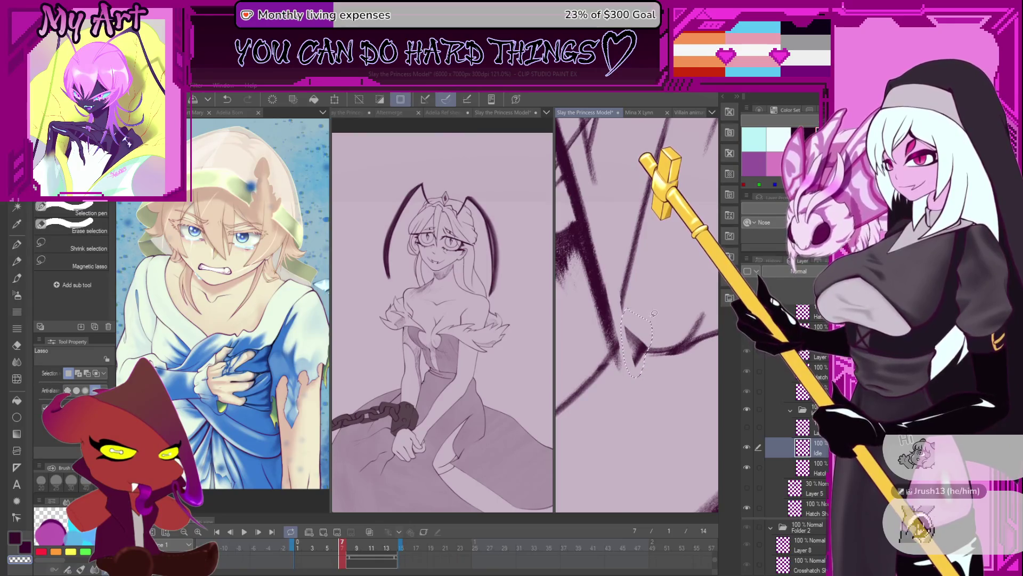
key(p)
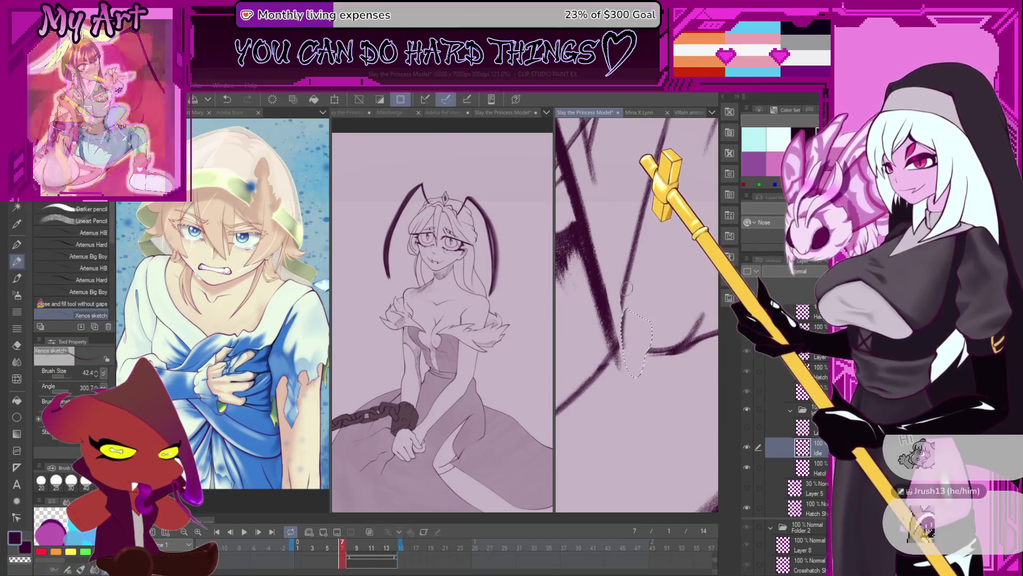
key(p)
key(p)
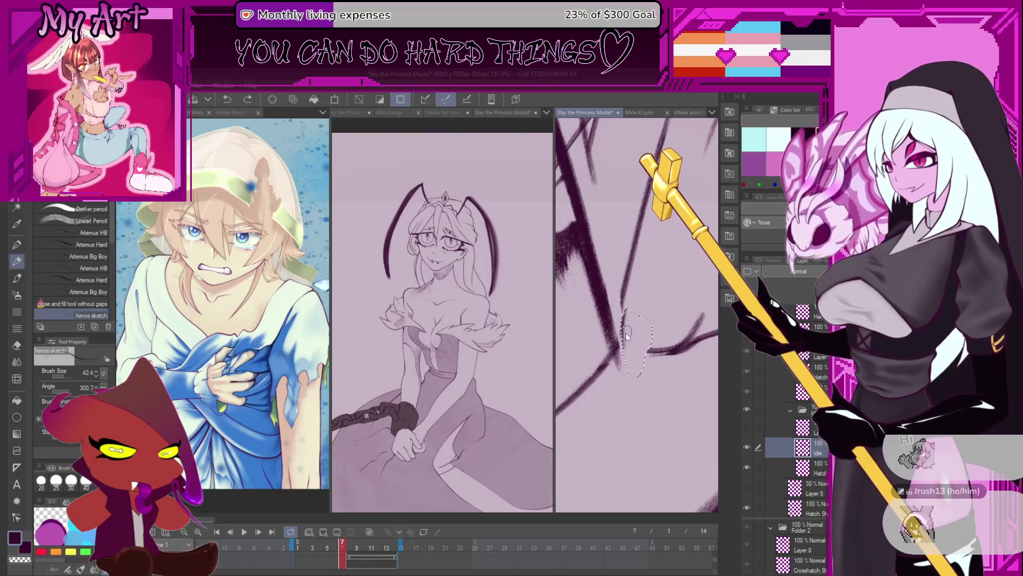
key(p)
key(ctrl+d)
key(p)
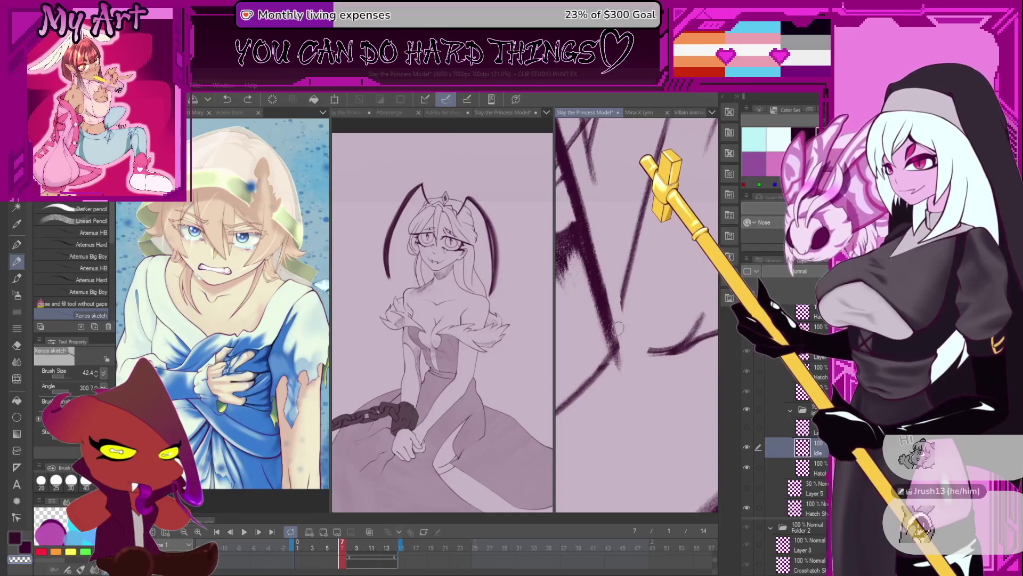
Mirror the view and add denser pencil hatching below the chin line
mouse_move(647, 294)
mouse_down()
mouse_move(624, 298)
mouse_move(616, 320)
mouse_up()
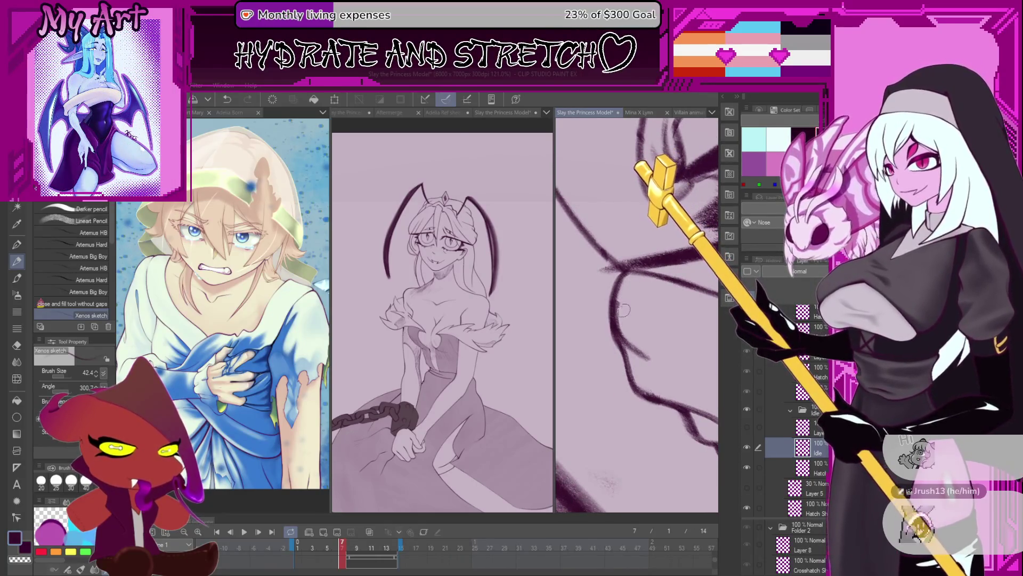
scroll(623, 302, down, 3)
scroll(623, 302, down, 3)
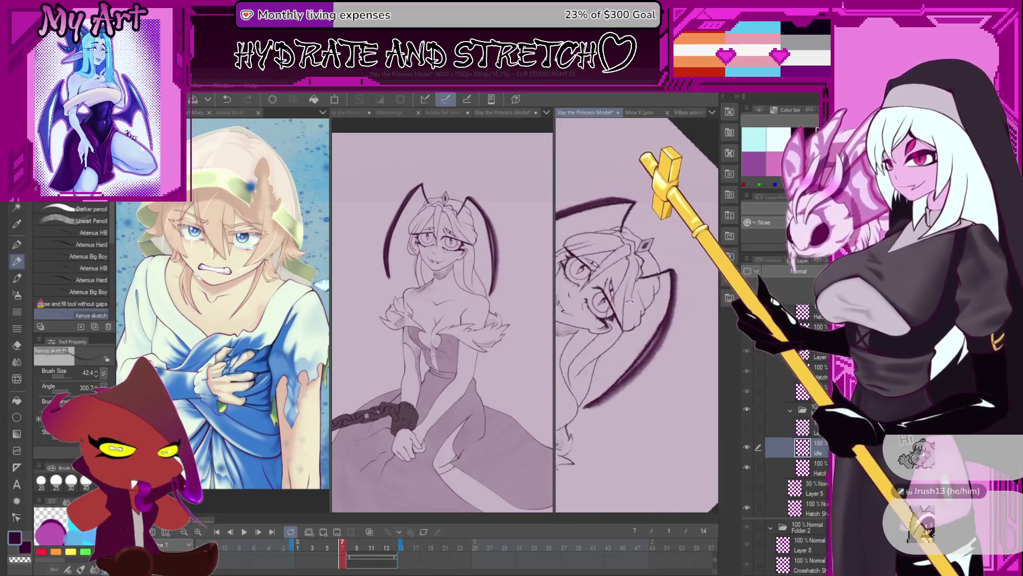
scroll(635, 279, up, 2)
scroll(641, 288, up, 2)
scroll(647, 296, up, 2)
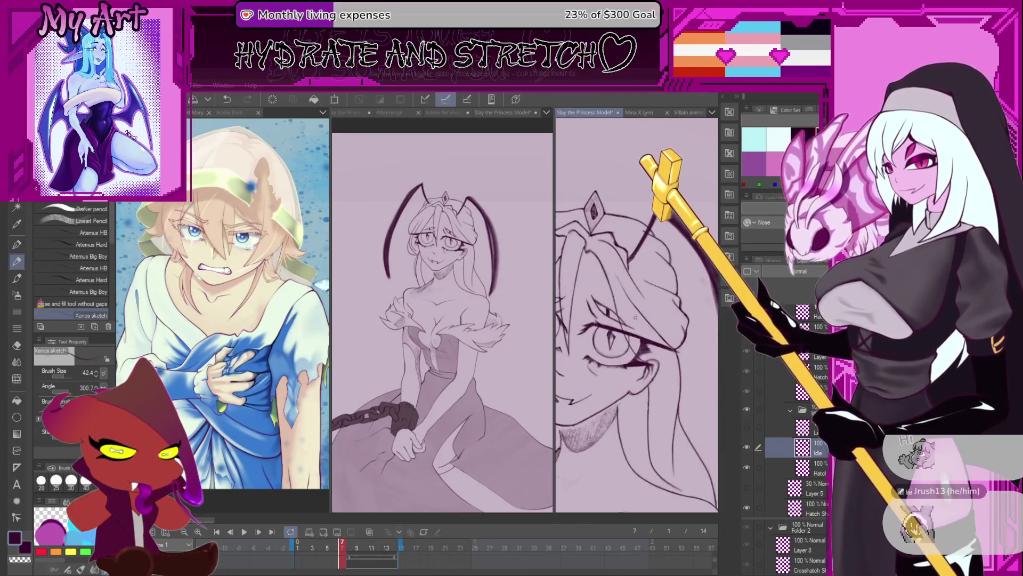
scroll(655, 304, up, 2)
scroll(656, 305, down, 3)
scroll(654, 300, up, 1)
scroll(652, 292, down, 1)
scroll(589, 321, up, 2)
scroll(589, 321, up, 2)
scroll(589, 322, up, 2)
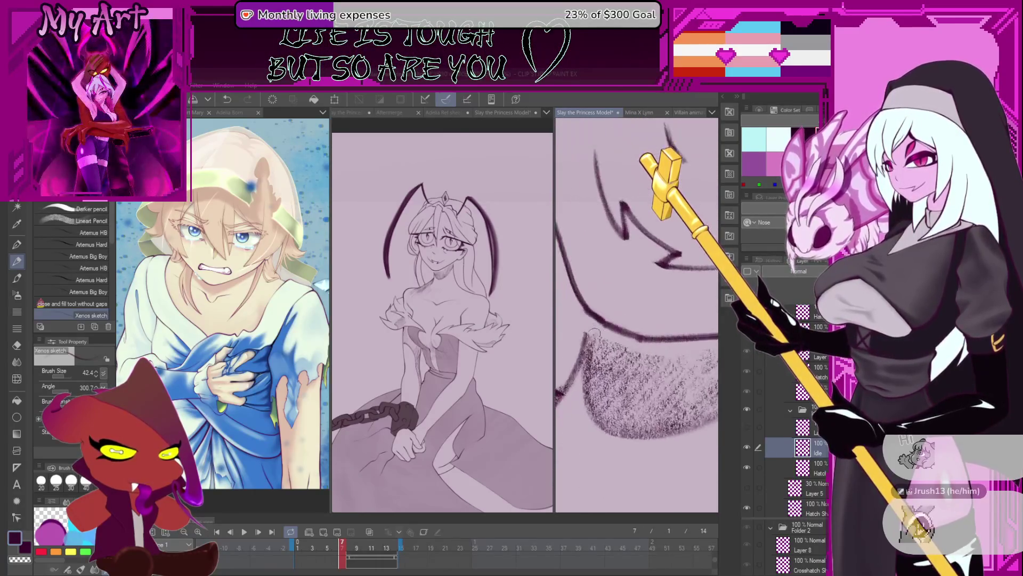
scroll(589, 322, up, 2)
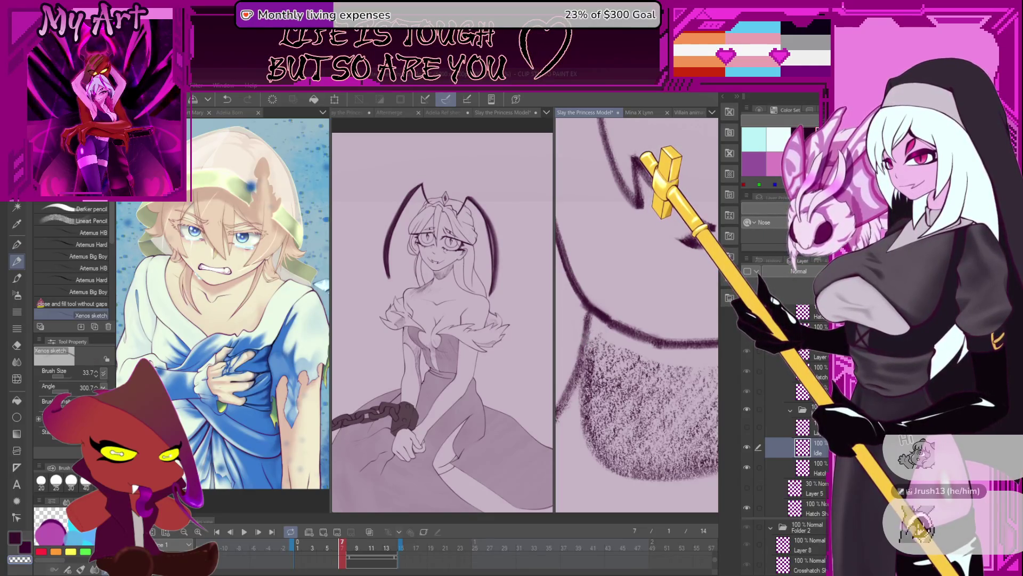
key(h)
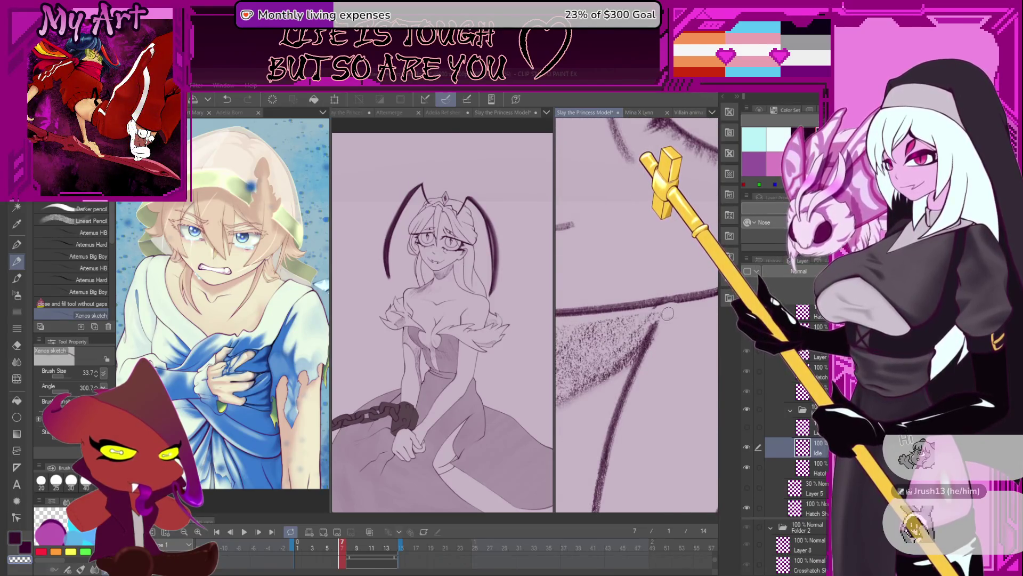
drag(667, 315, 652, 323)
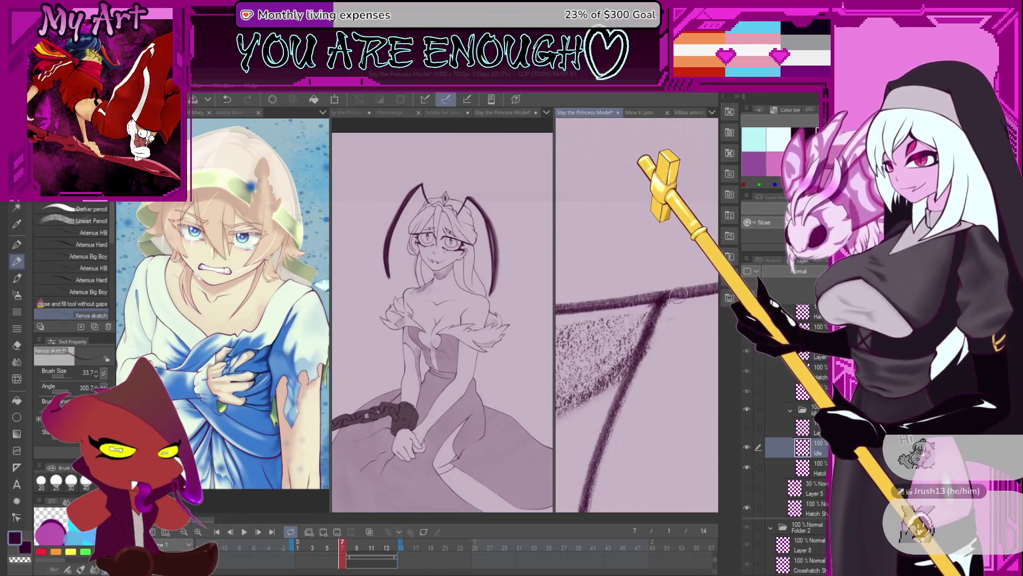
scroll(683, 290, down, 5)
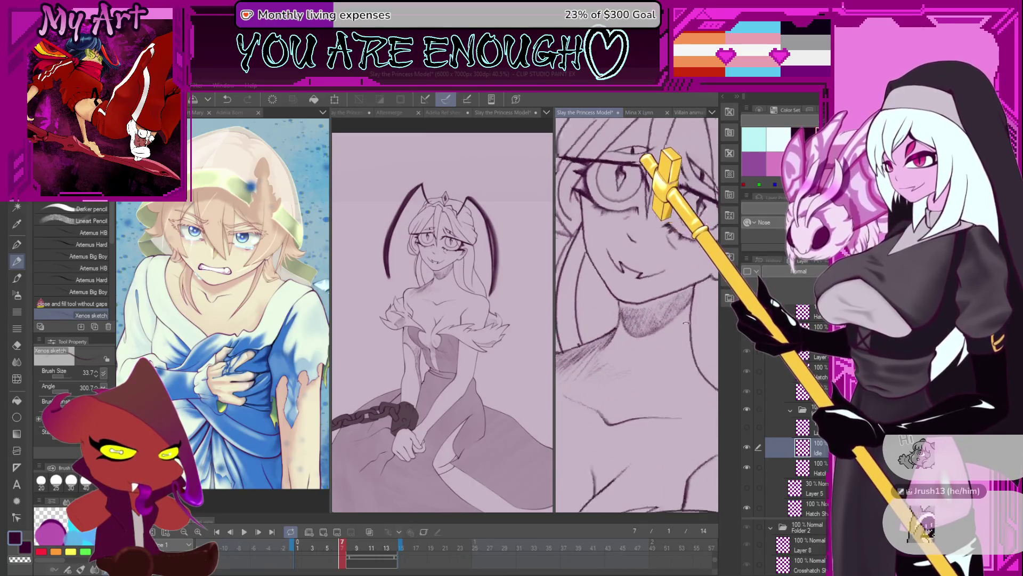
scroll(665, 314, up, 2)
Lasso the hatched shading on the princess's neck
key(m)
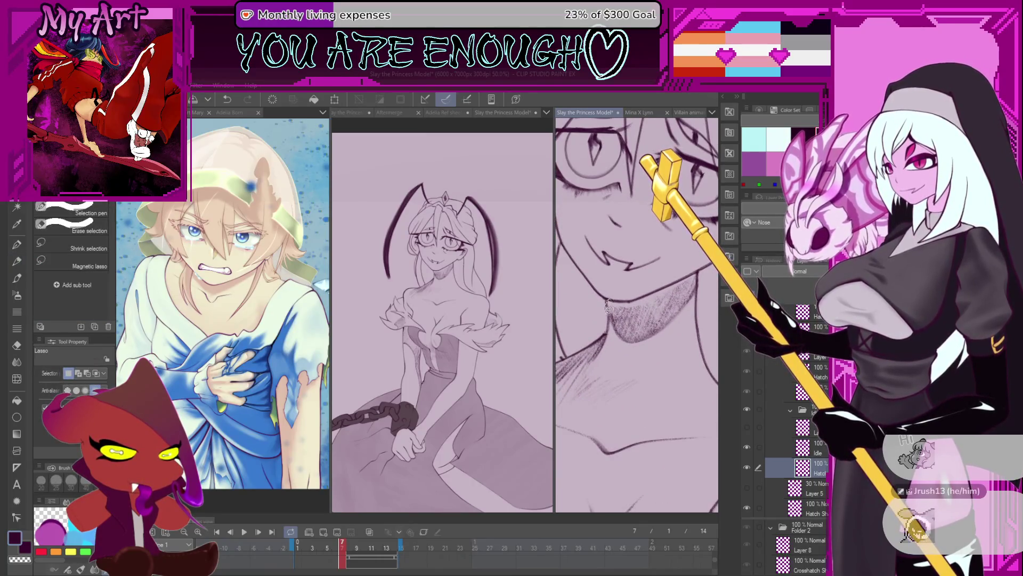
drag(605, 306, 704, 262)
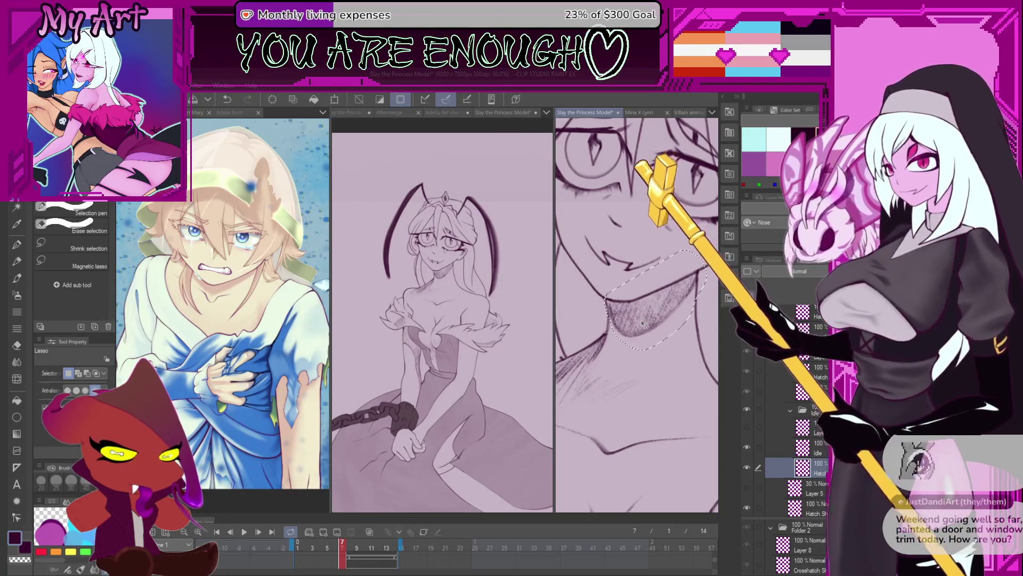
scroll(644, 332, down, 1)
scroll(648, 336, down, 1)
scroll(656, 348, down, 1)
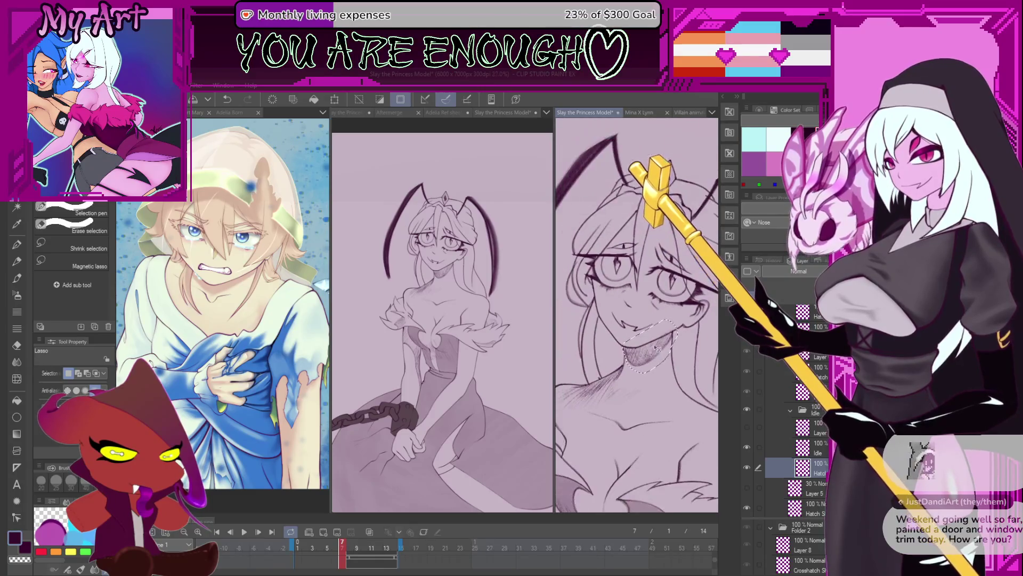
scroll(636, 416, down, 1)
scroll(637, 400, down, 1)
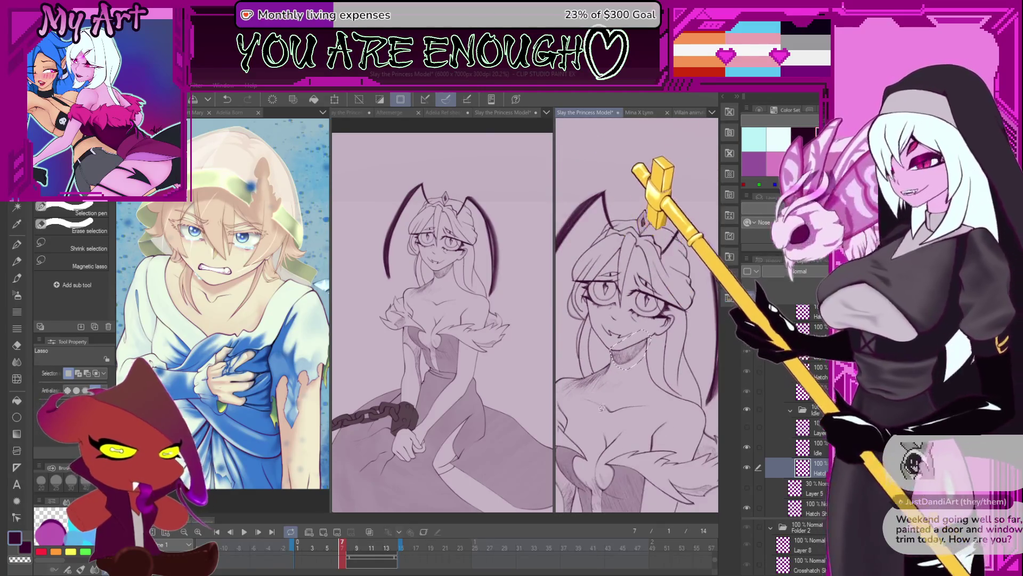
scroll(639, 379, down, 1)
scroll(639, 380, up, 1)
scroll(635, 378, up, 1)
scroll(630, 374, up, 1)
scroll(624, 371, up, 1)
scroll(625, 369, down, 1)
scroll(625, 368, down, 1)
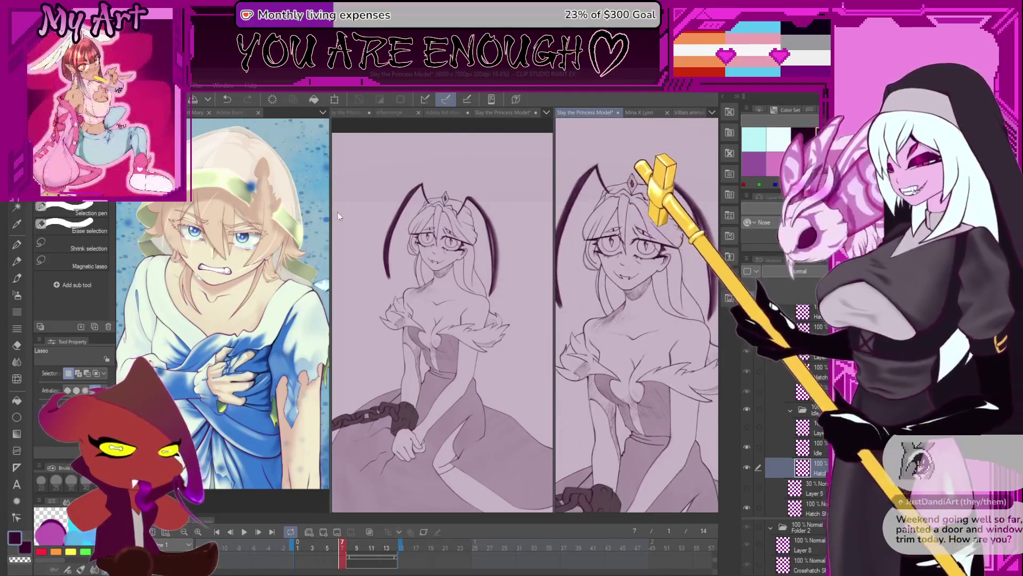
mouse_move(330, 206)
mouse_down()
mouse_move(544, 250)
mouse_move(508, 272)
mouse_up()
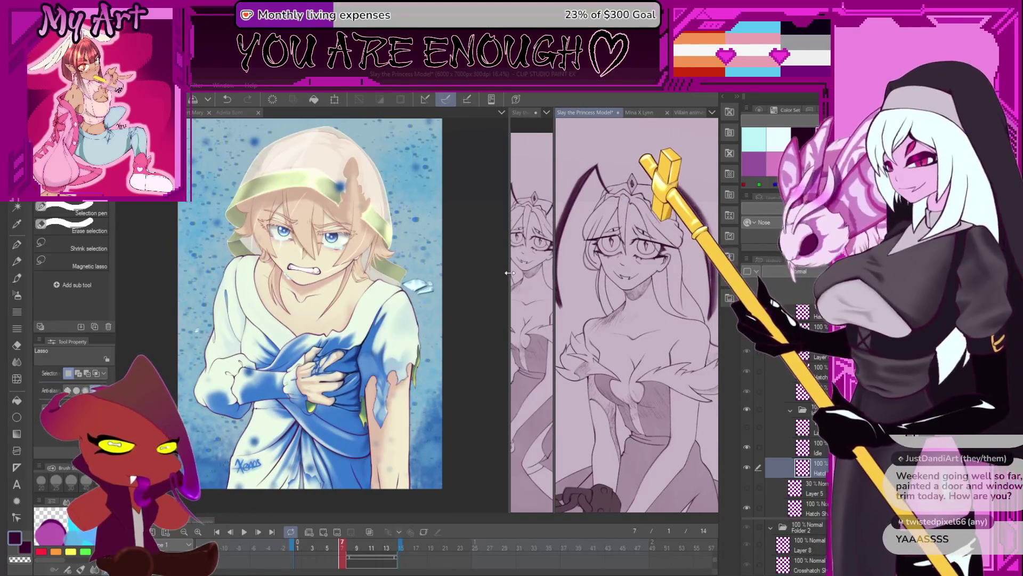
mouse_move(507, 273)
mouse_down()
mouse_move(408, 280)
mouse_move(396, 264)
mouse_up()
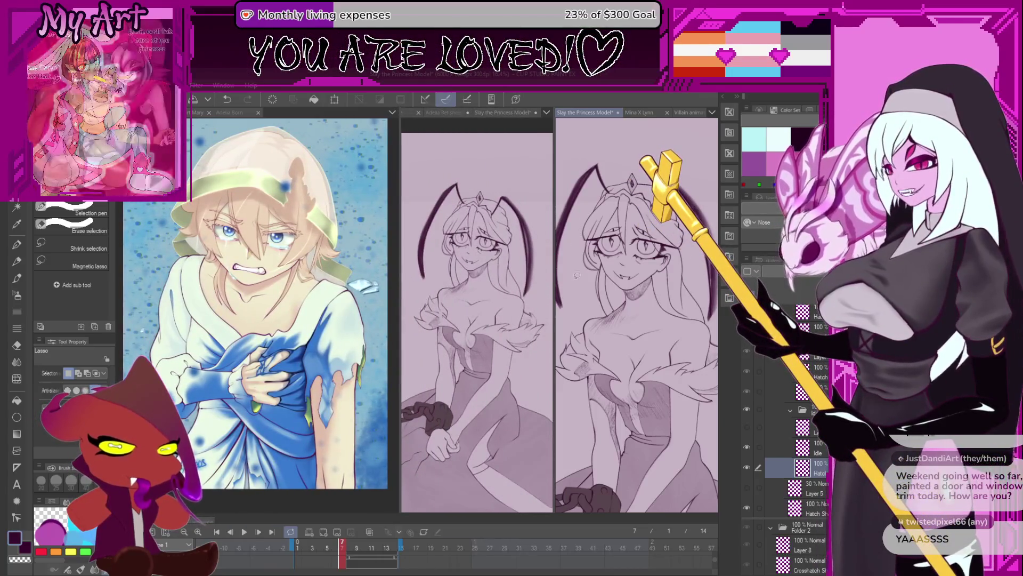
drag(554, 257, 584, 263)
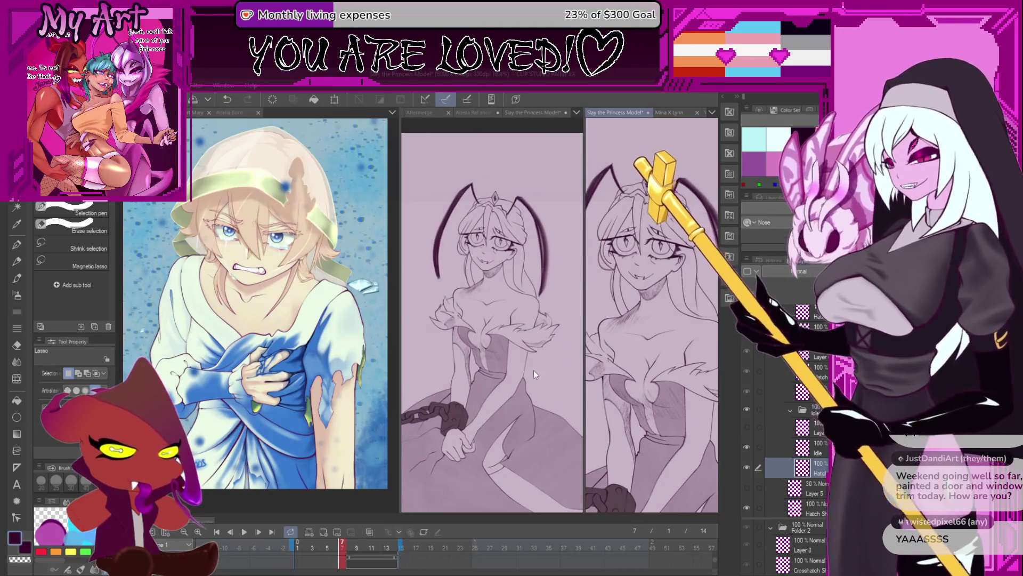
scroll(517, 411, up, 3)
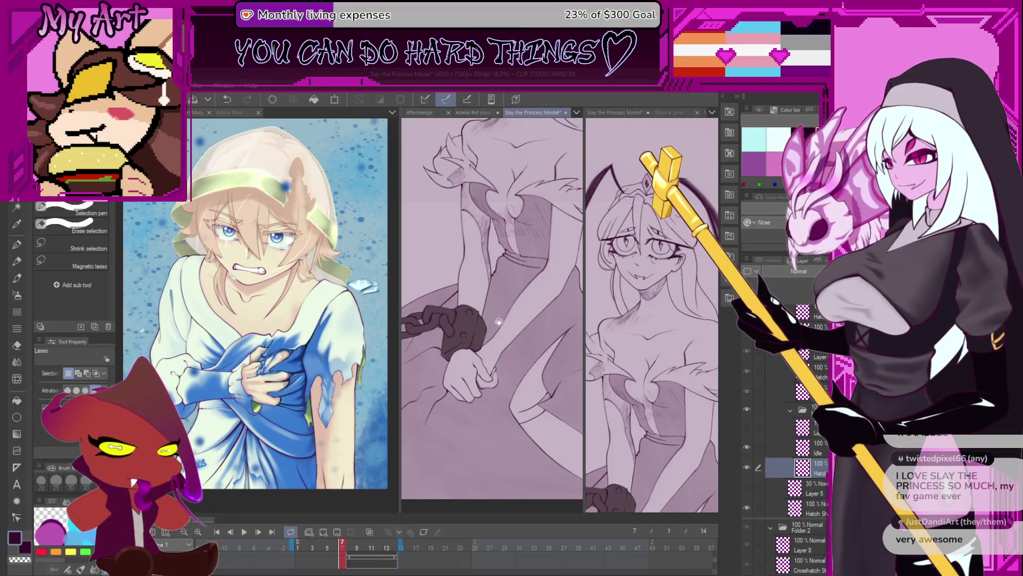
scroll(498, 325, up, 5)
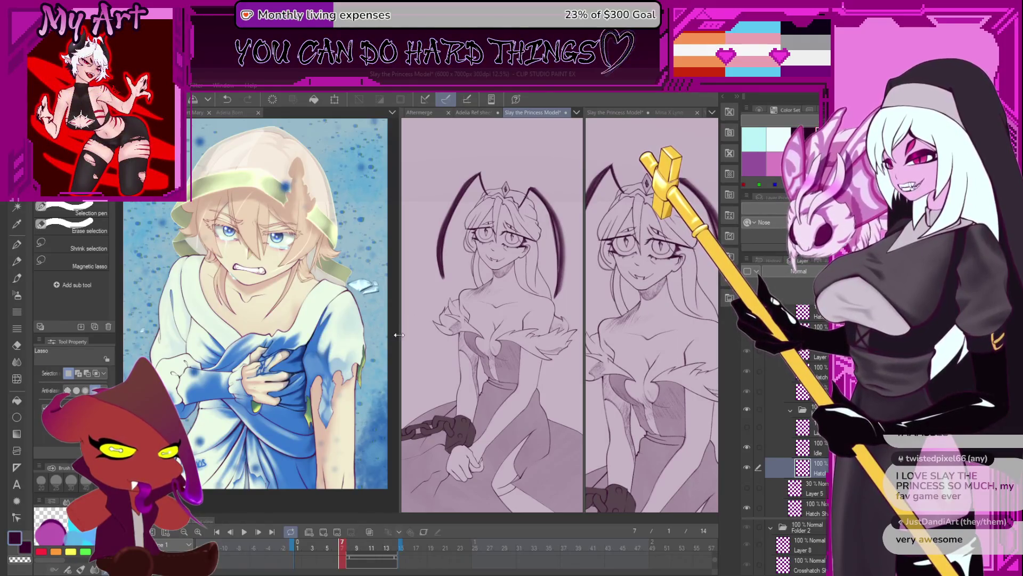
drag(401, 336, 378, 336)
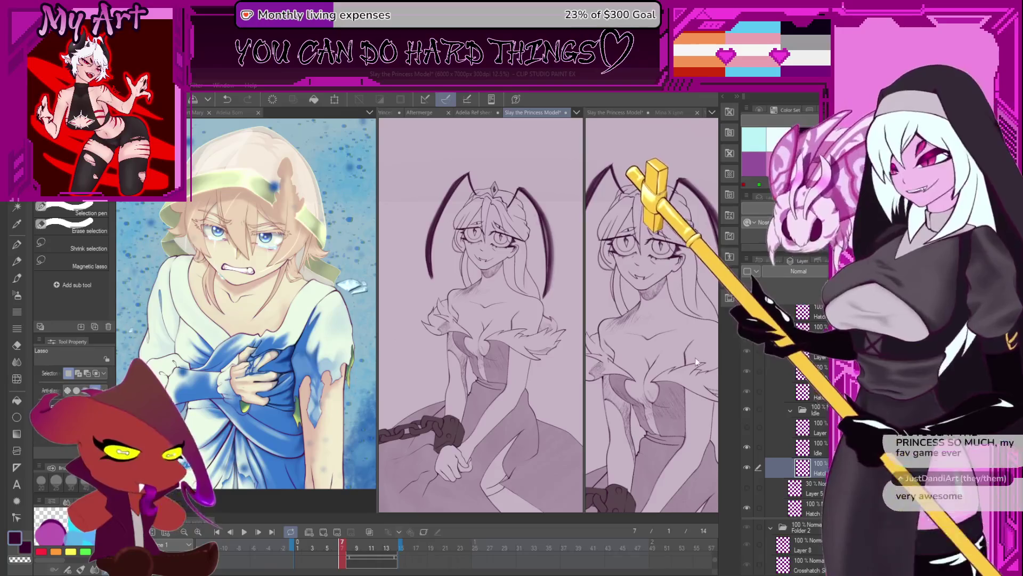
click(695, 362)
scroll(694, 363, down, 4)
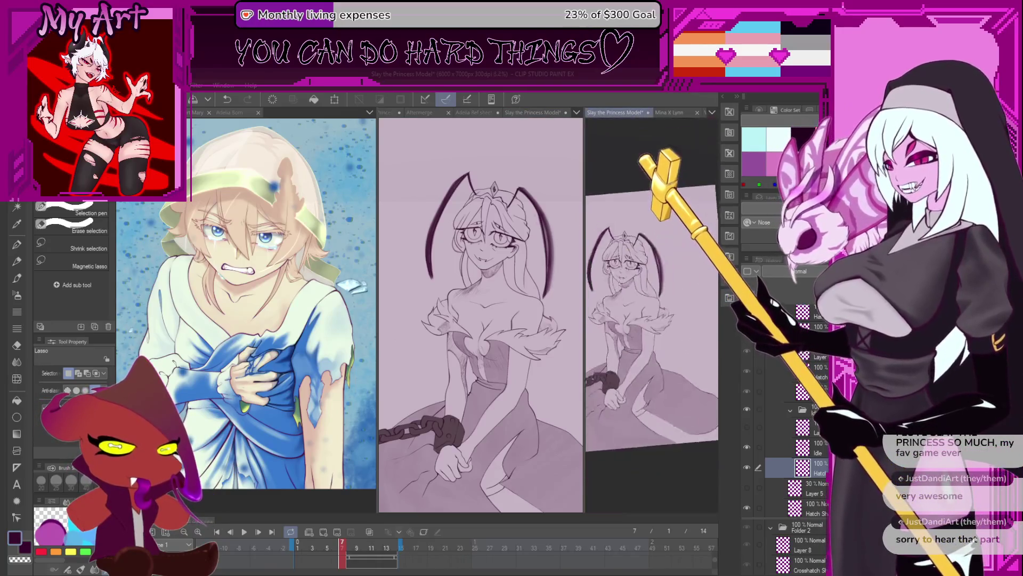
scroll(522, 341, down, 1)
drag(522, 342, 525, 375)
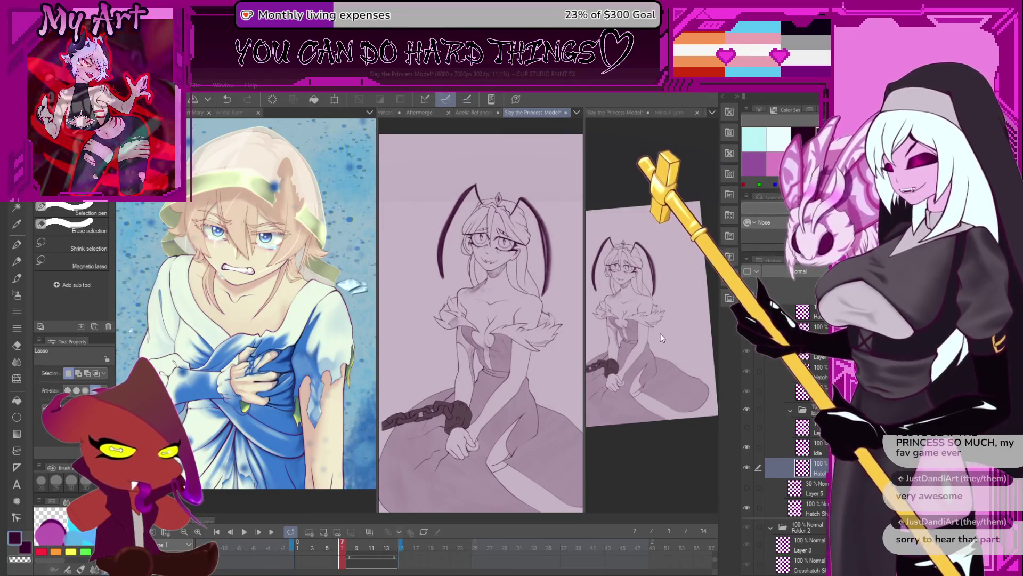
click(694, 332)
scroll(695, 332, up, 3)
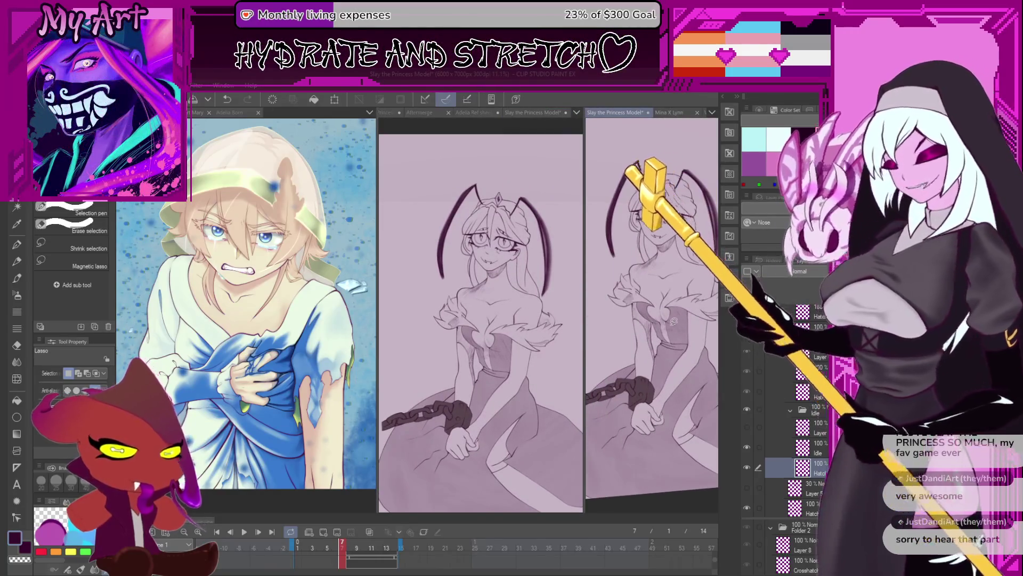
drag(376, 250, 325, 281)
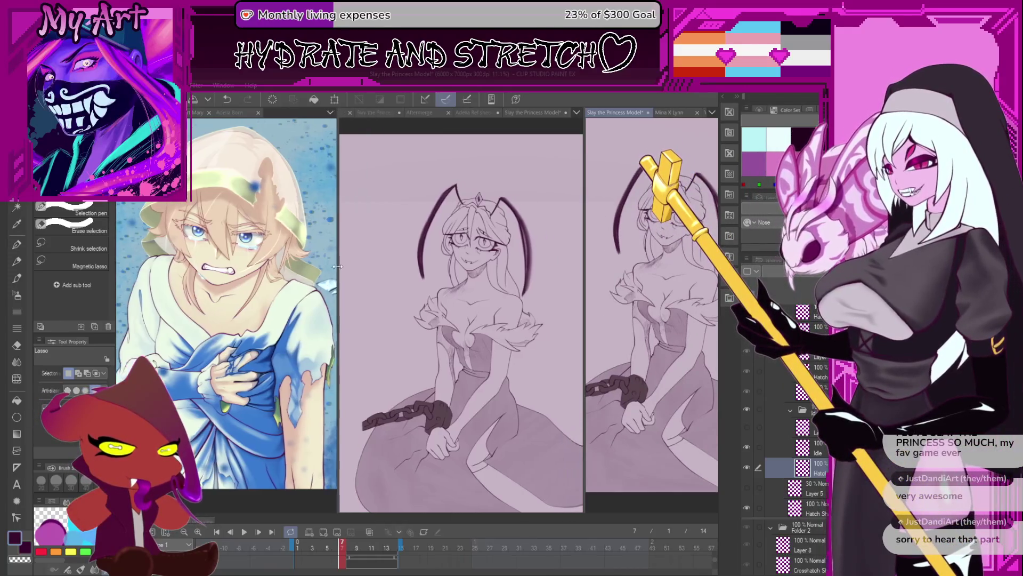
drag(415, 291, 471, 364)
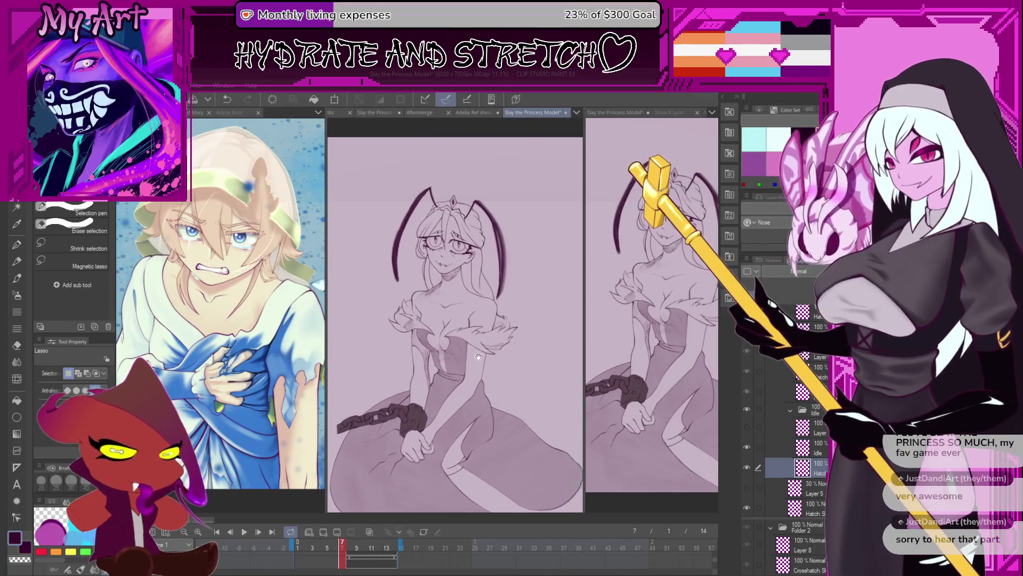
mouse_move(577, 340)
mouse_down()
mouse_move(554, 363)
mouse_move(533, 363)
mouse_up()
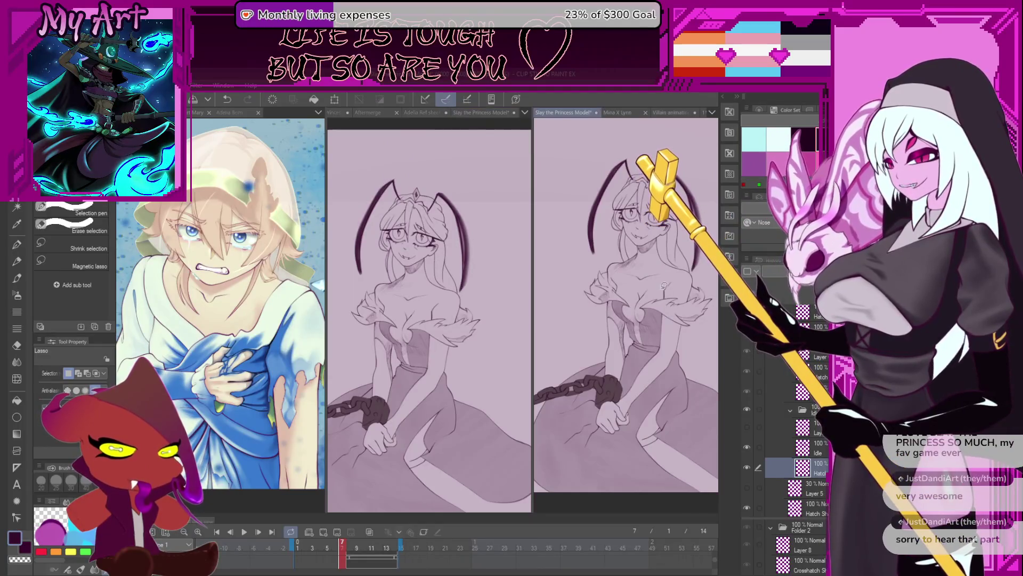
scroll(664, 303, up, 5)
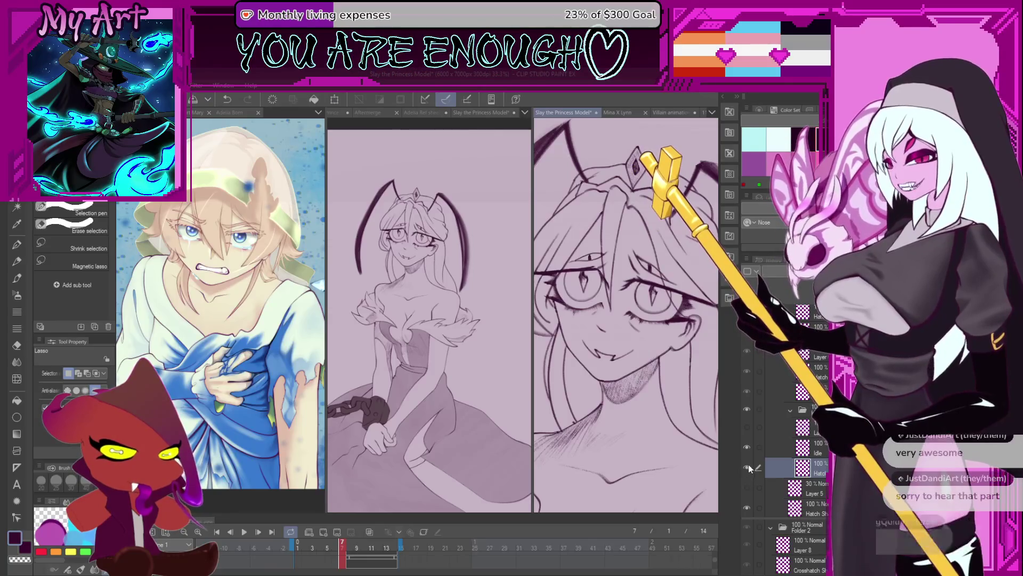
Hide the line art folder, enlarge the timeline, preview a frame, and pick a pen and drawing layer
click(747, 410)
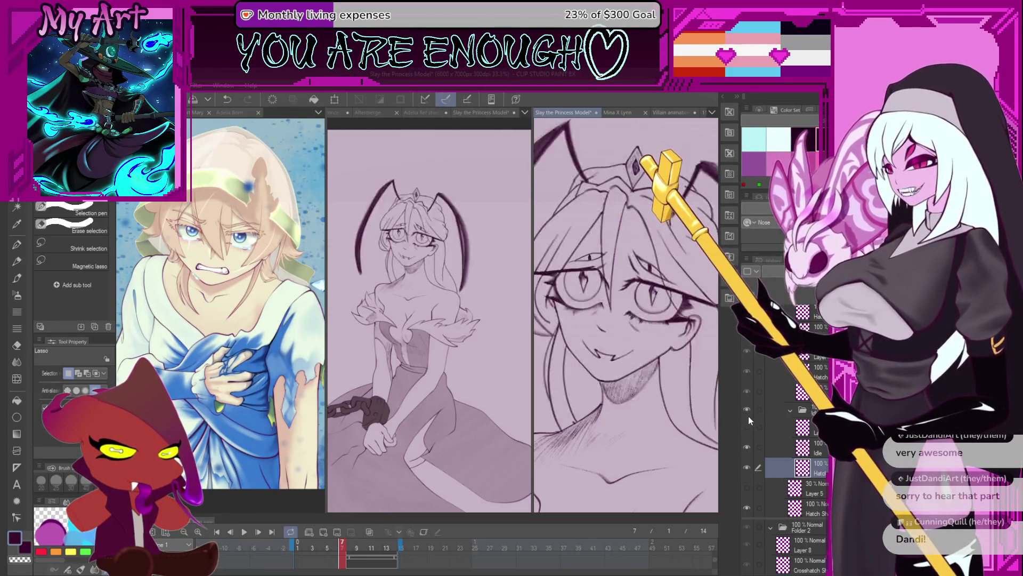
drag(363, 521, 364, 446)
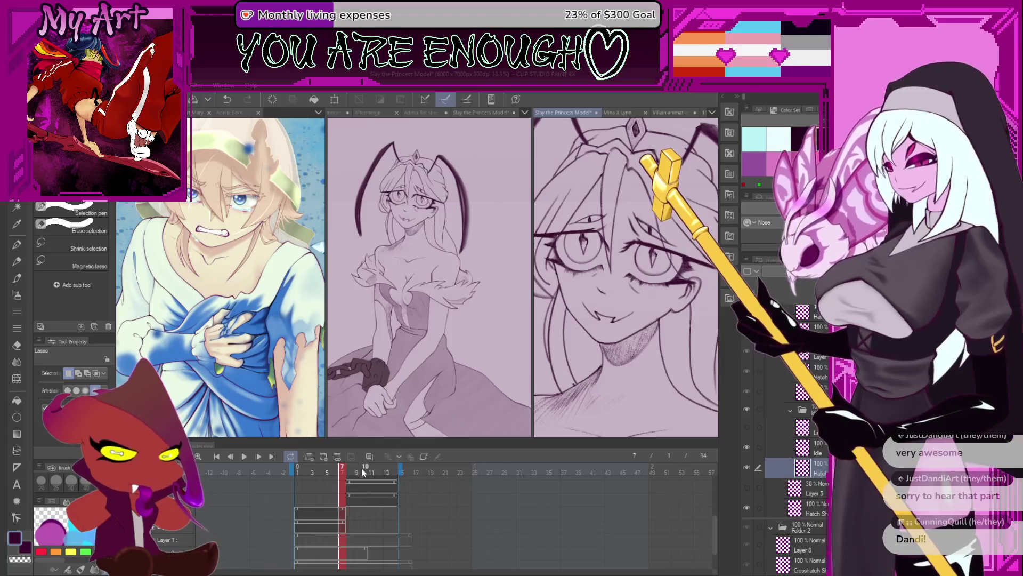
drag(352, 472, 346, 472)
scroll(624, 276, up, 3)
key(p)
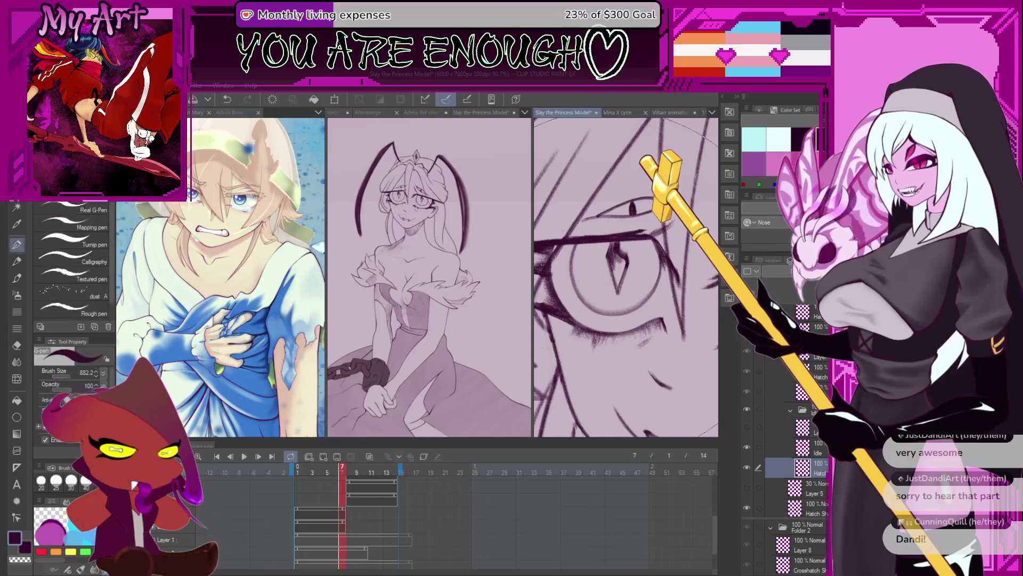
click(782, 409)
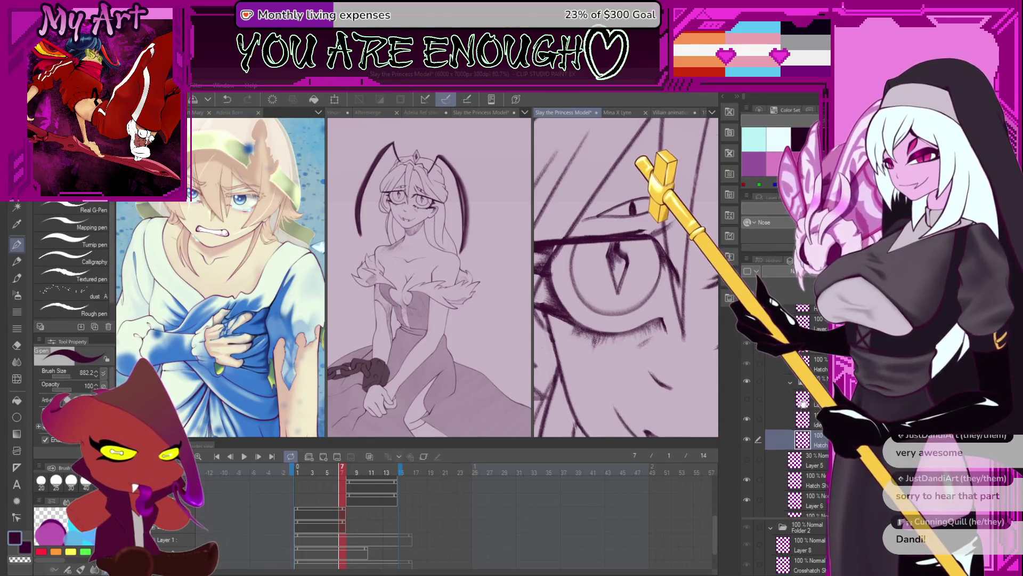
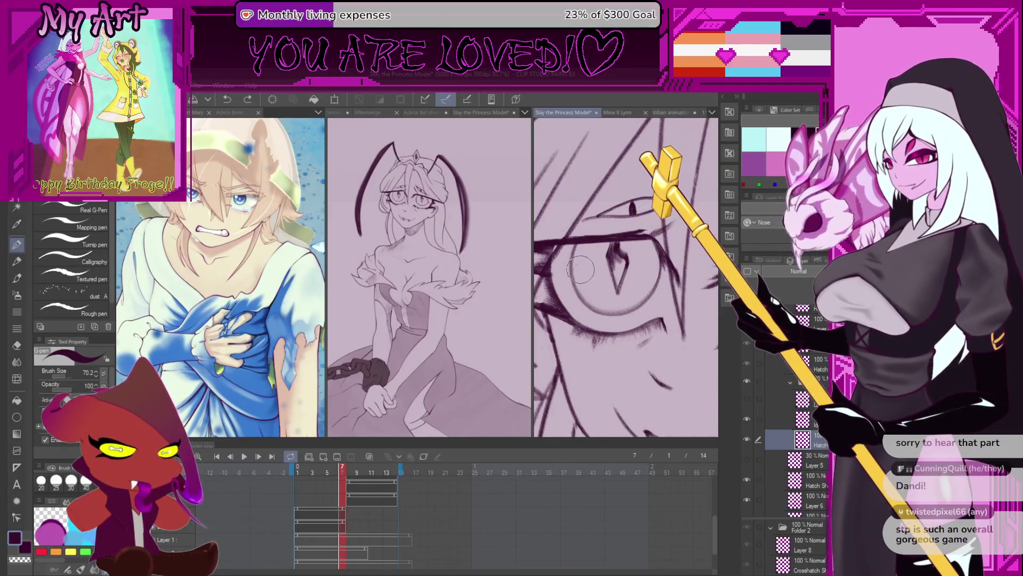
Test fine textured hatch strokes over the upper eye, then take them back and switch to erasing
key(p)
scroll(586, 279, down, 2)
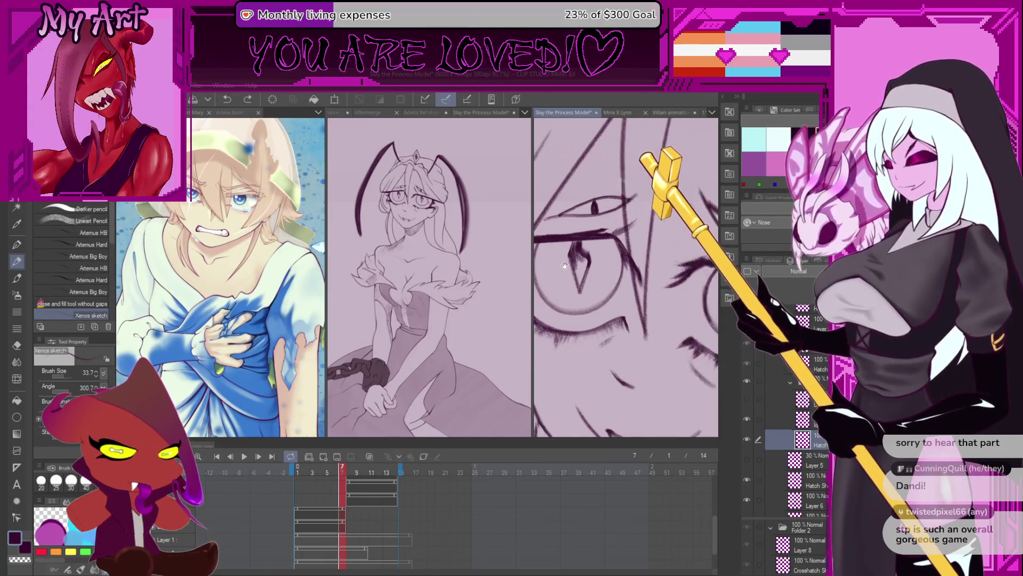
key(p)
scroll(574, 279, up, 2)
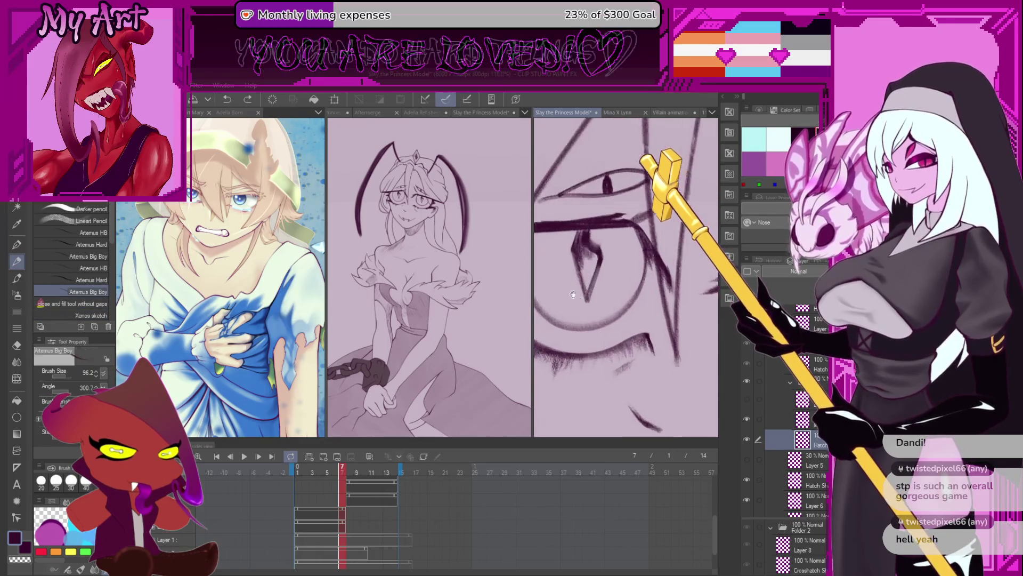
scroll(574, 279, up, 1)
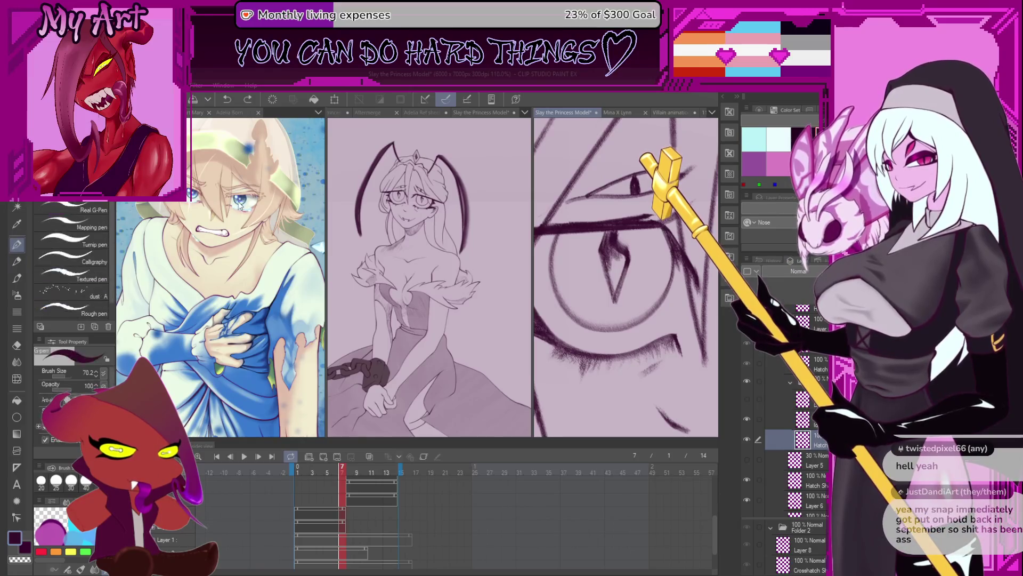
key(b)
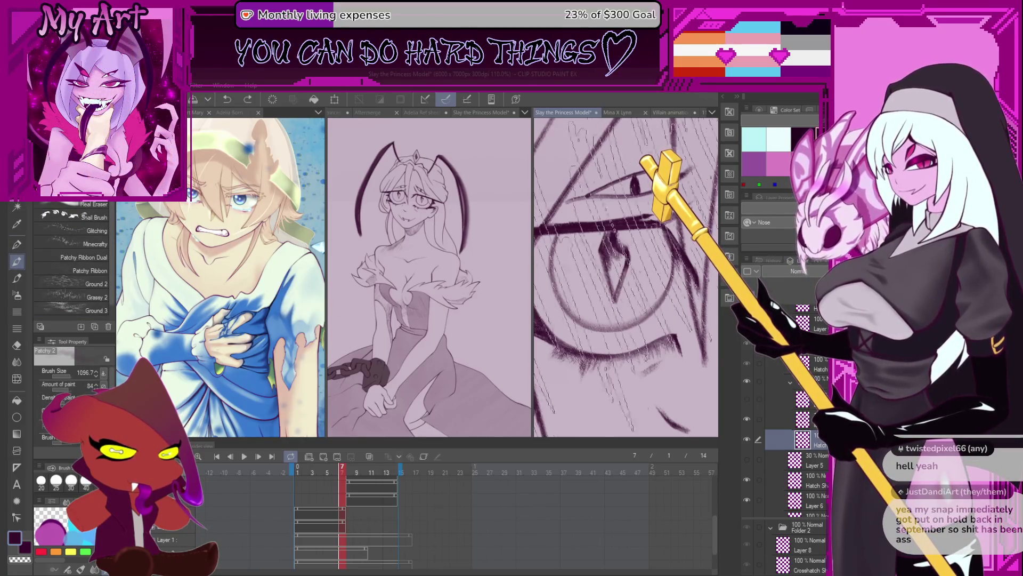
mouse_move(671, 128)
mouse_down()
mouse_move(609, 212)
mouse_move(639, 249)
mouse_up()
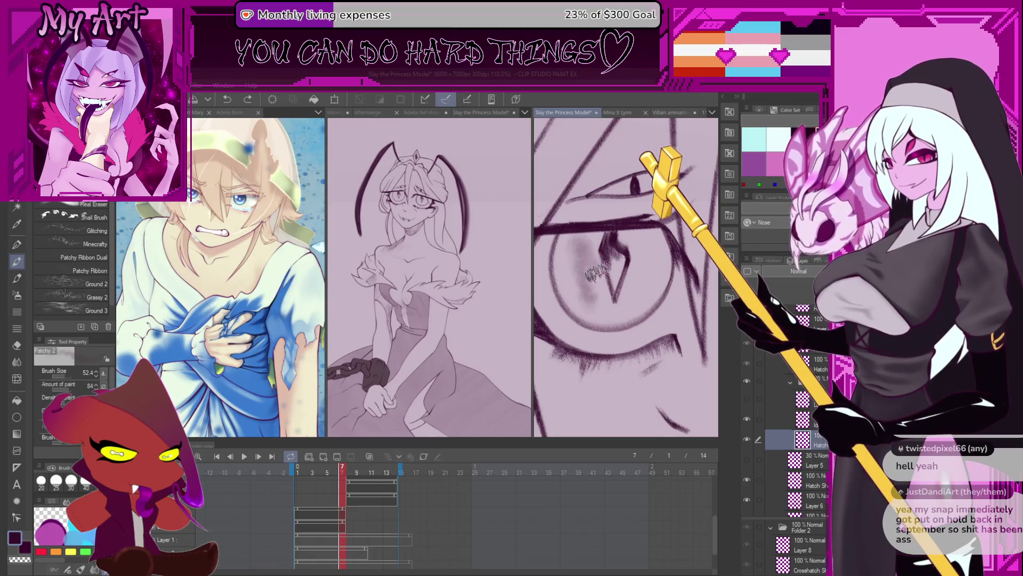
scroll(628, 241, up, 3)
scroll(628, 241, down, 2)
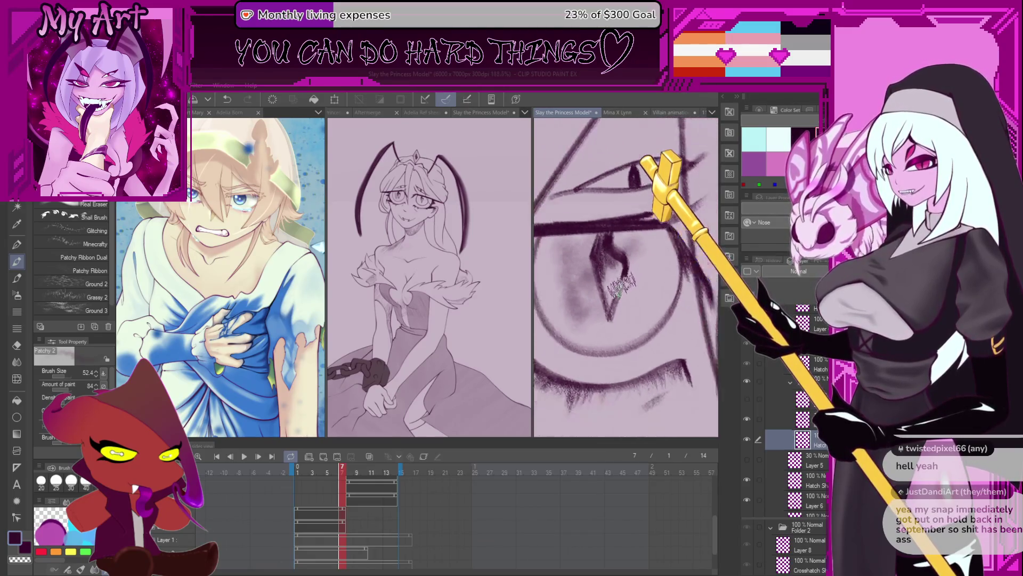
key(ctrl+z)
click(104, 205)
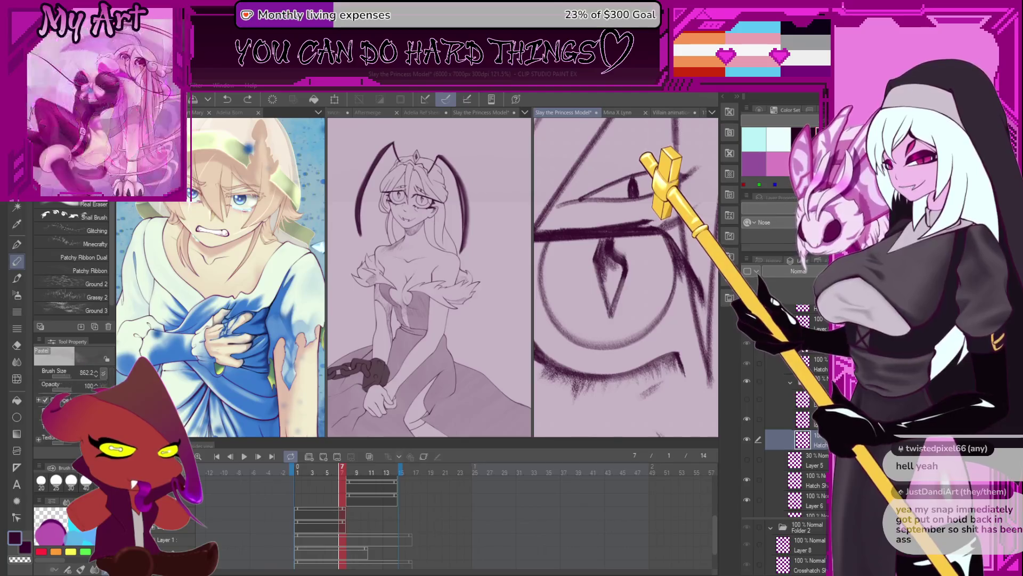
scroll(567, 200, down, 3)
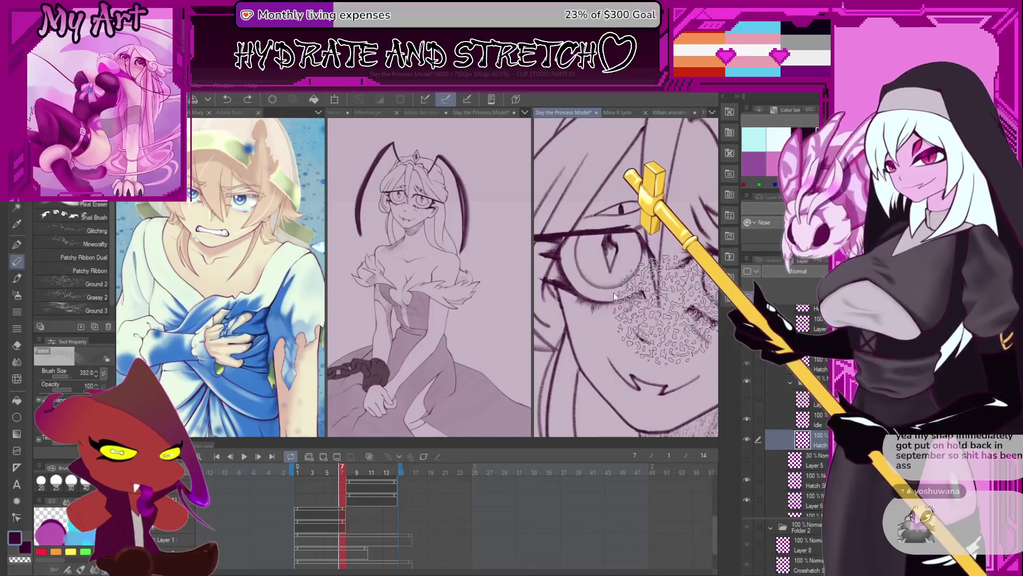
scroll(615, 264, up, 2)
With a much smaller brush, sketch a thin oval stroke inside the iris
key(bracketleft)
key(bracketleft)
key(bracketleft)
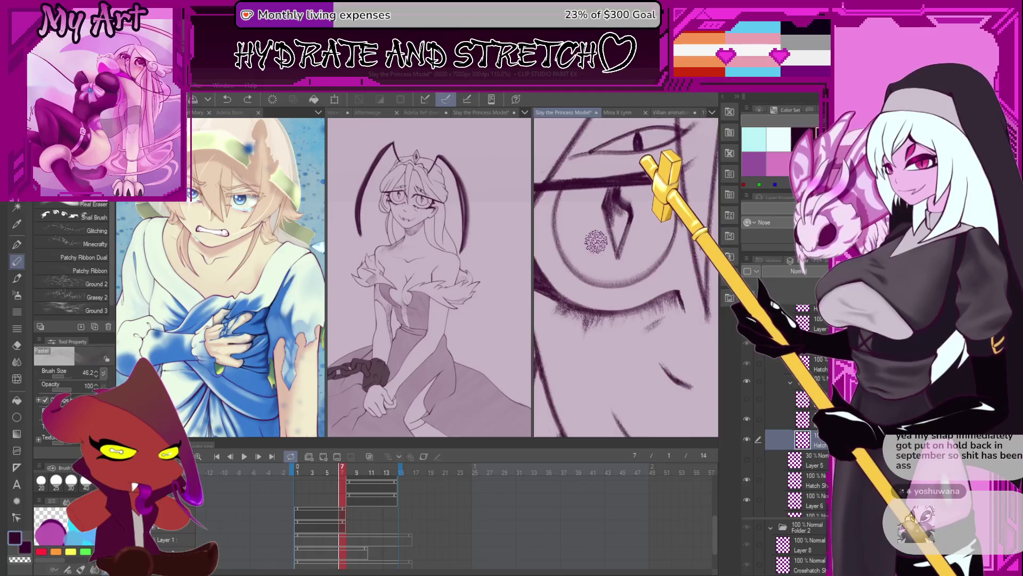
scroll(596, 241, up, 2)
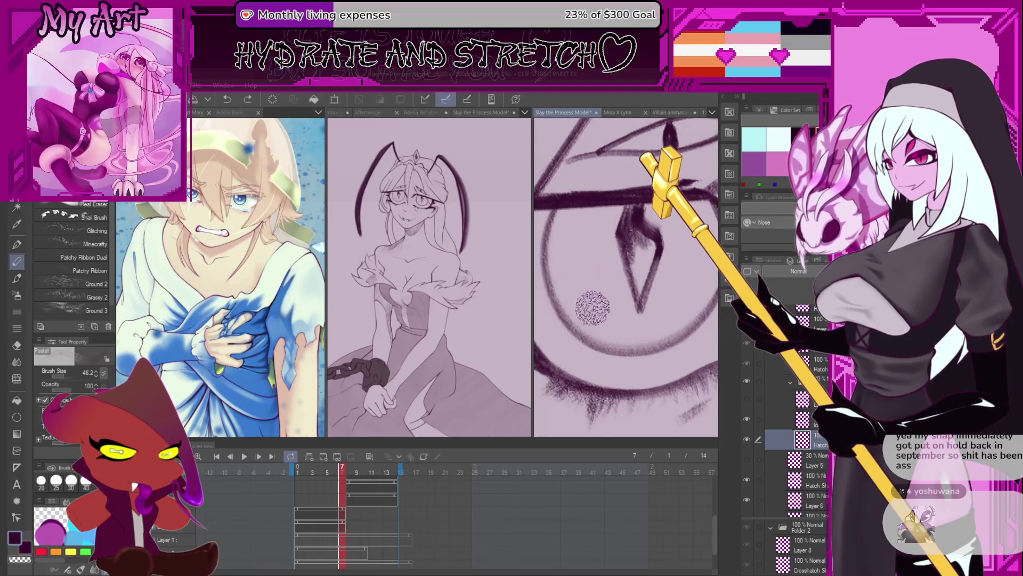
key(bracketleft)
key(bracketleft)
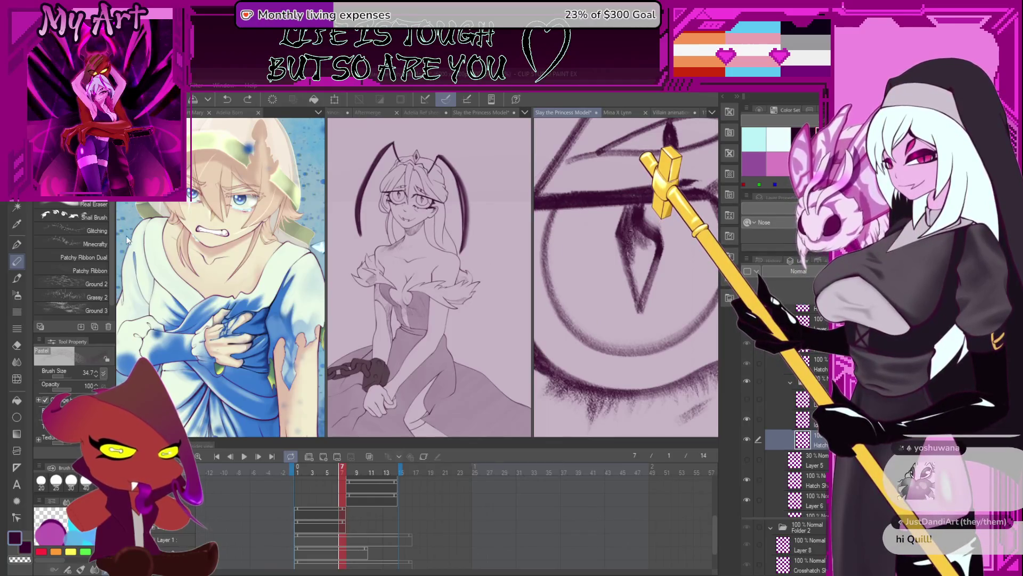
key(p)
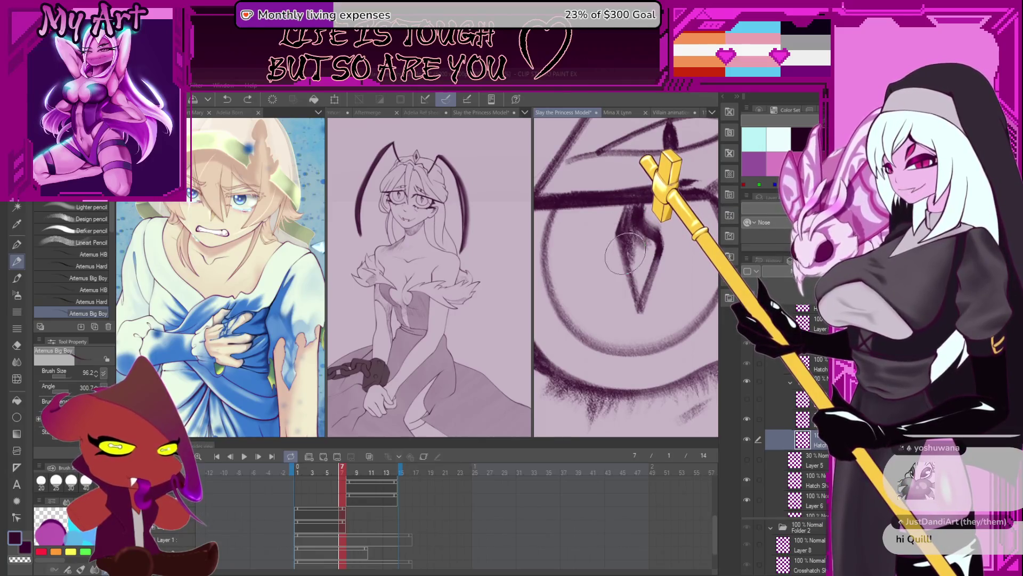
key(b)
drag(628, 200, 635, 240)
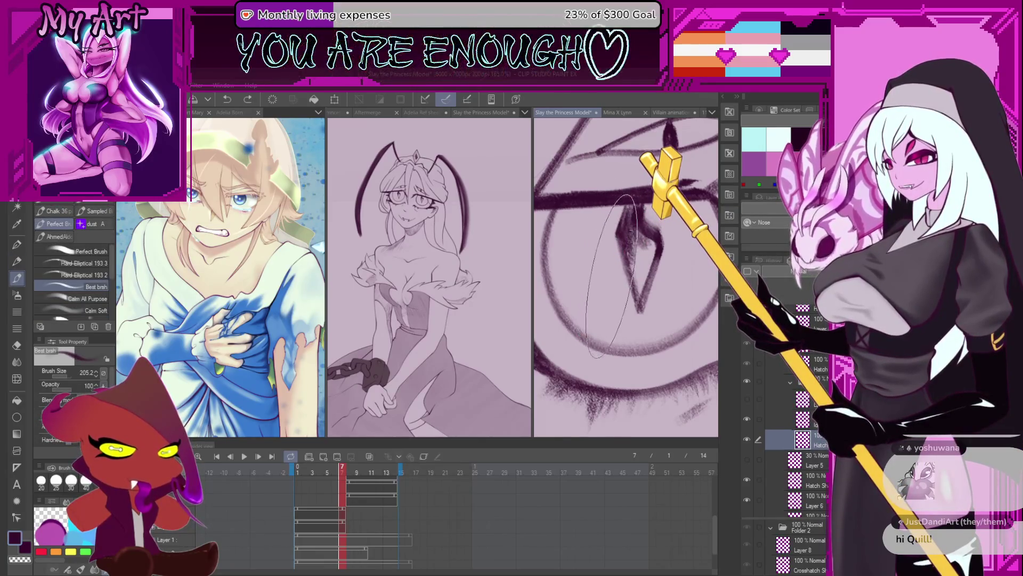
Remove the oval, test a small speckle spray, then hatch dark pen lines inside the pupil
key(ctrl+z)
key(b)
drag(687, 135, 608, 160)
key(bracketleft)
key(bracketleft)
key(bracketleft)
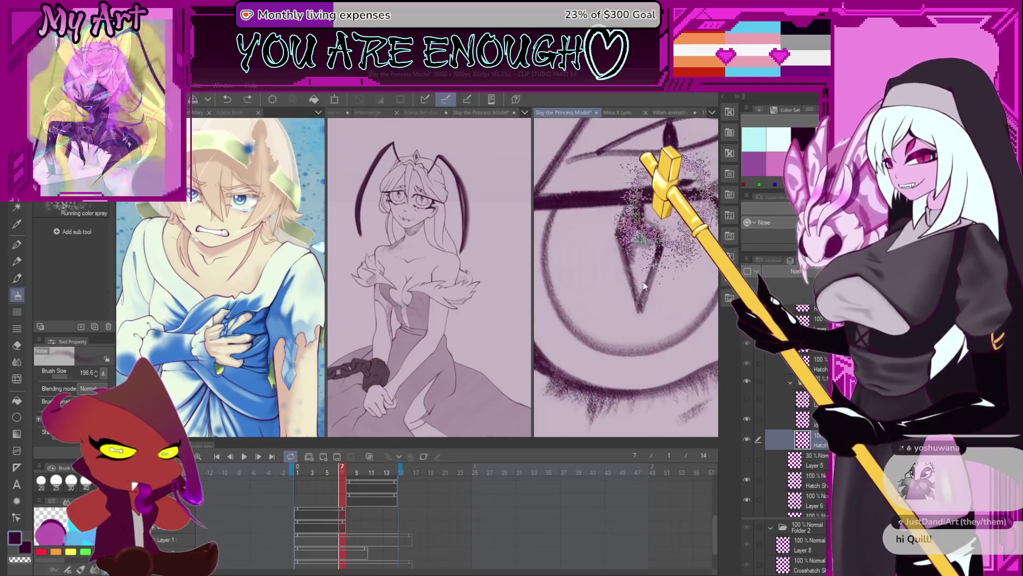
key(p)
drag(631, 219, 647, 256)
mouse_move(663, 184)
mouse_down()
mouse_move(656, 240)
mouse_move(640, 256)
mouse_up()
Try spray shading on the upper-left of the eye with a larger spray brush and undo it
key(b)
key(ctrl+z)
click(627, 238)
key(bracketright)
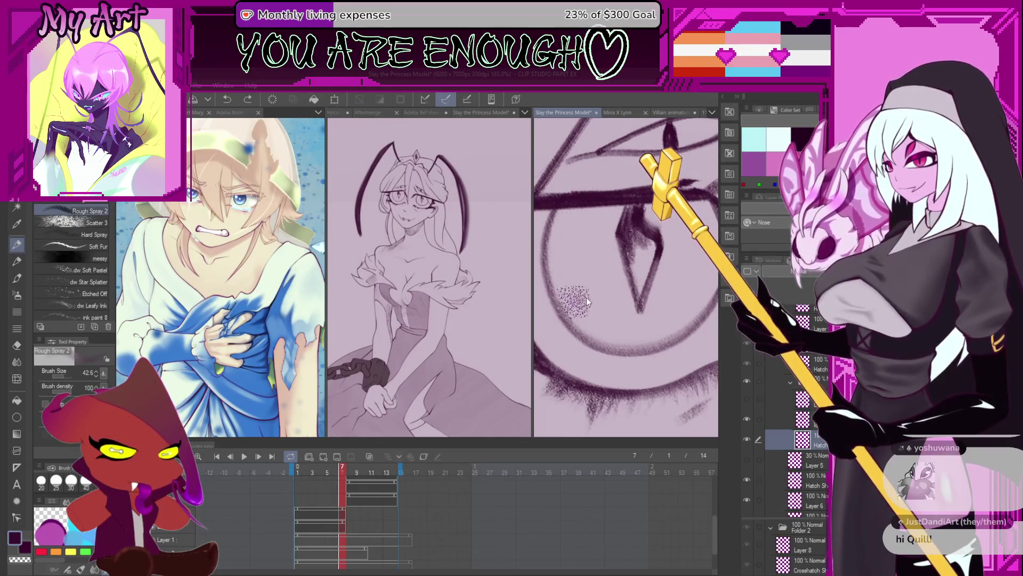
scroll(602, 295, up, 1)
mouse_move(591, 240)
mouse_down()
mouse_move(612, 206)
mouse_move(588, 233)
mouse_move(626, 323)
mouse_up()
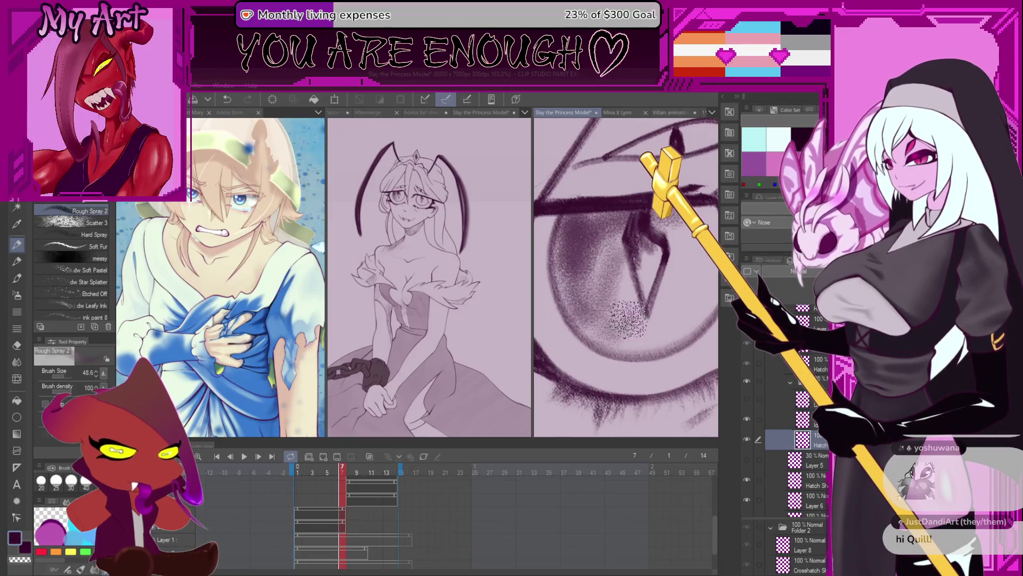
key(ctrl+z)
key(ctrl+z)
Spray grainy shading across the left and lower iris and pupil, then undo it
drag(608, 240, 640, 272)
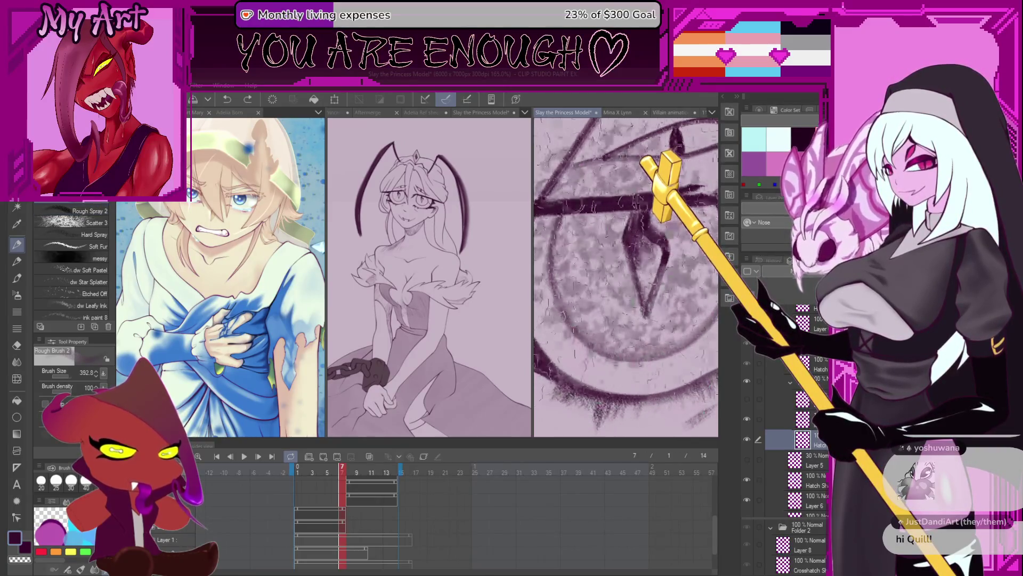
drag(607, 208, 621, 255)
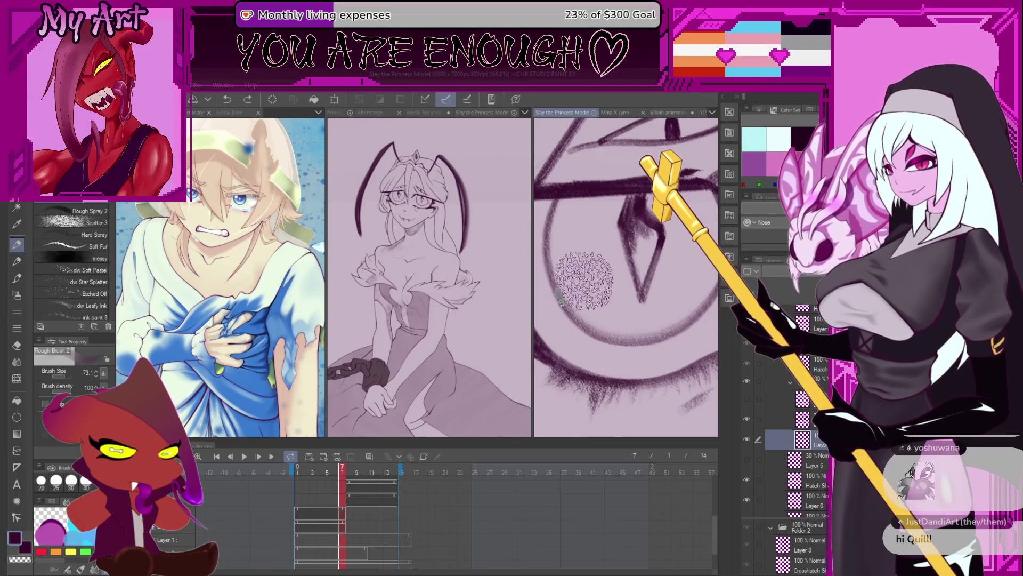
mouse_move(624, 255)
mouse_down()
mouse_move(577, 286)
mouse_move(563, 264)
mouse_move(571, 279)
mouse_move(664, 227)
mouse_up()
mouse_move(701, 191)
mouse_down()
mouse_move(606, 216)
mouse_move(603, 286)
mouse_move(640, 256)
mouse_move(650, 275)
mouse_move(663, 264)
mouse_move(599, 206)
mouse_move(607, 240)
mouse_move(580, 252)
mouse_up()
scroll(579, 252, down, 2)
scroll(608, 263, down, 2)
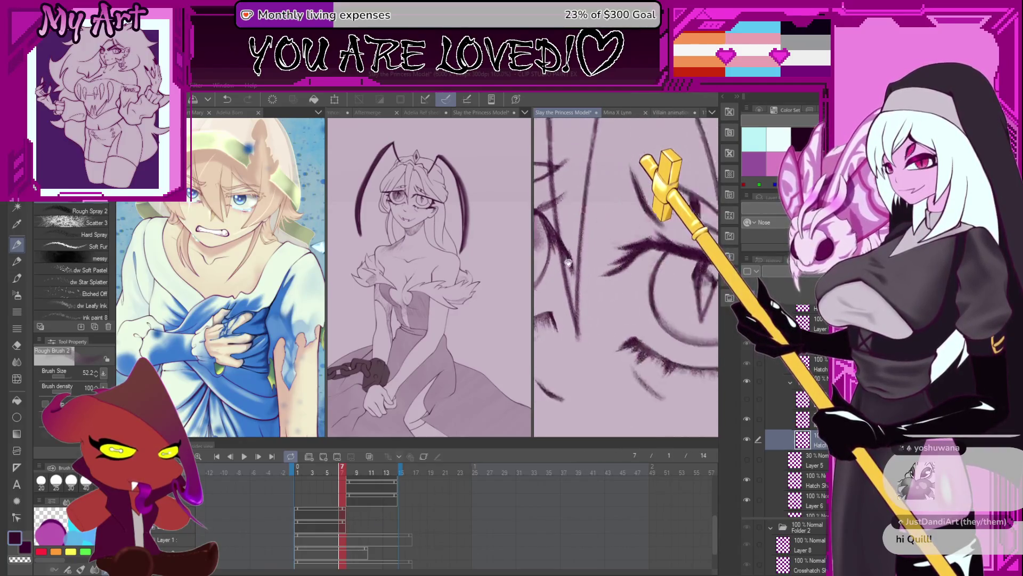
scroll(631, 272, down, 2)
scroll(657, 276, down, 2)
key(ctrl+z)
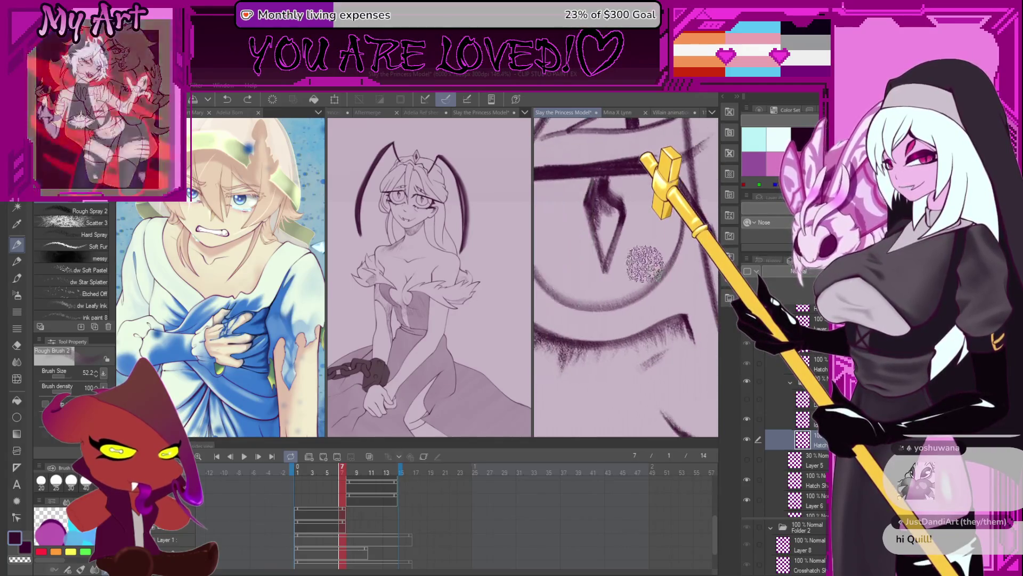
Shade the iris left of the pupil with a softer spray, undo it and switch to freehand selection
click(82, 245)
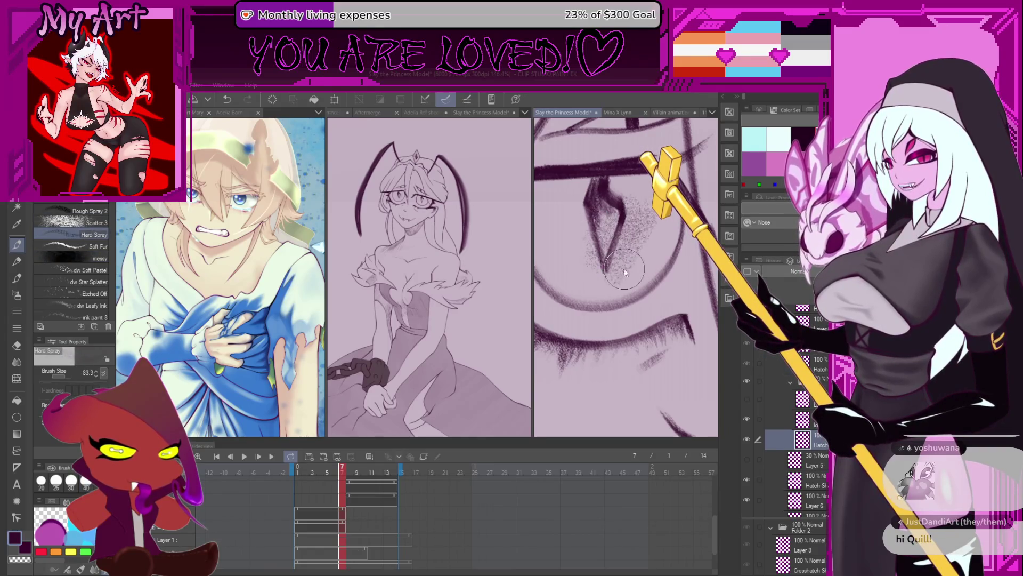
scroll(627, 272, up, 2)
drag(596, 276, 587, 212)
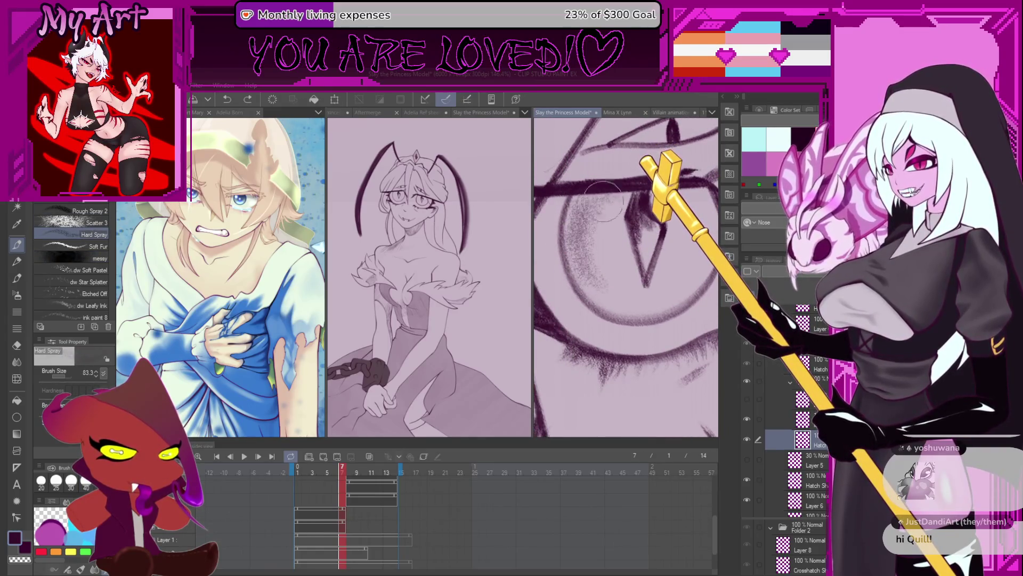
drag(579, 276, 576, 192)
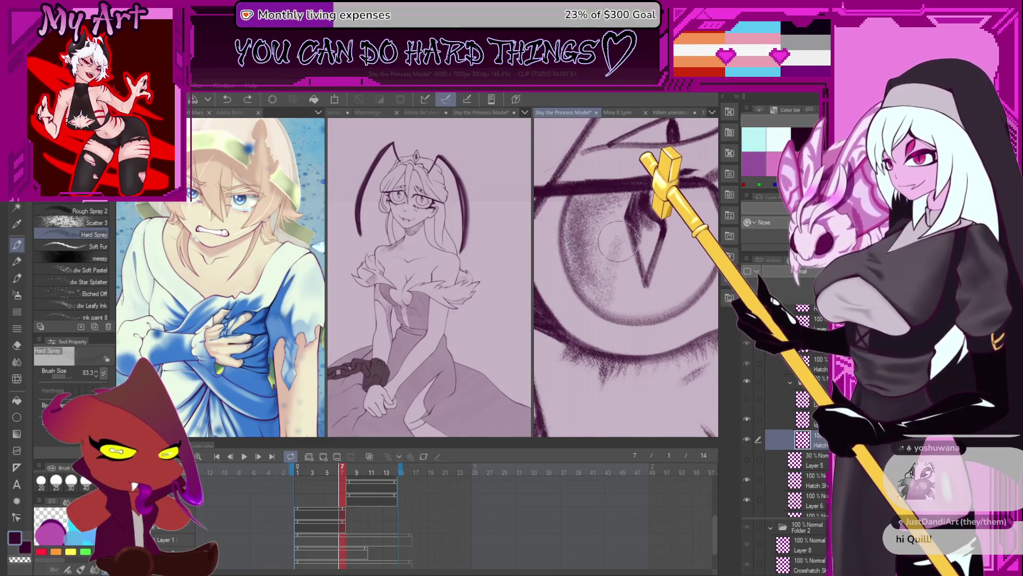
key(ctrl+z)
key(m)
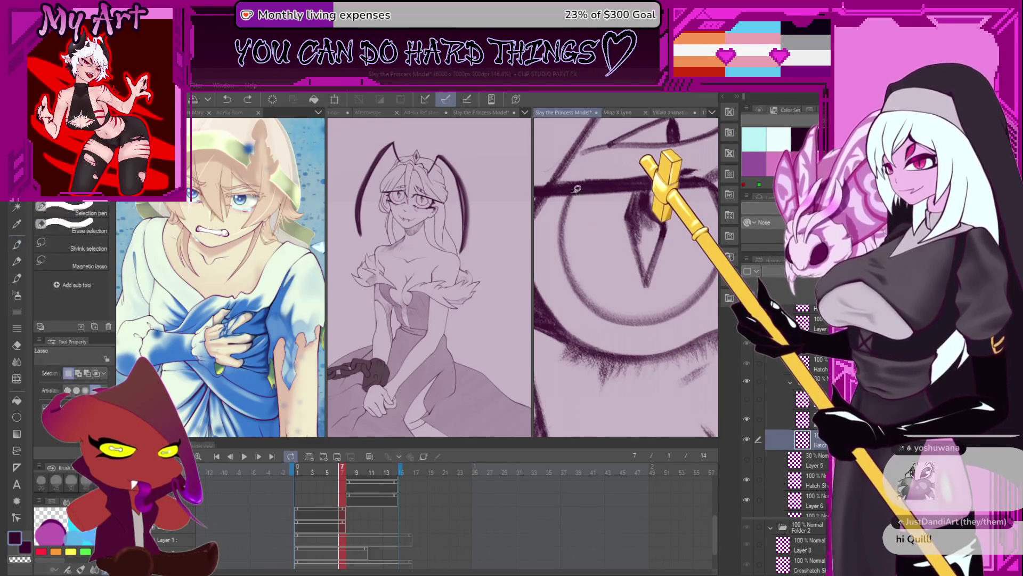
Lasso around the iris edge, clear that selection, and rotate the view so the eye lies flatter
drag(570, 196, 600, 312)
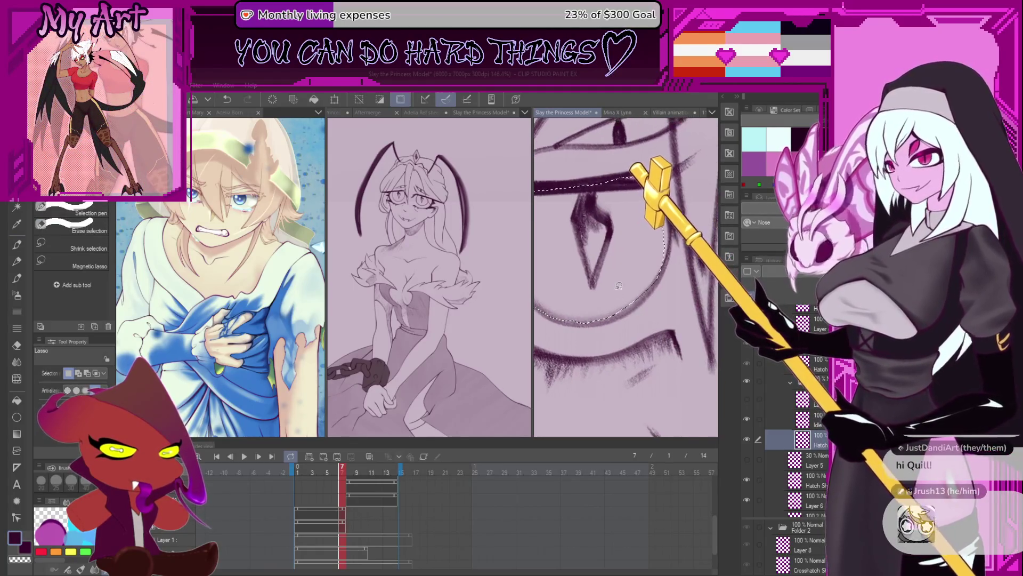
drag(619, 286, 608, 318)
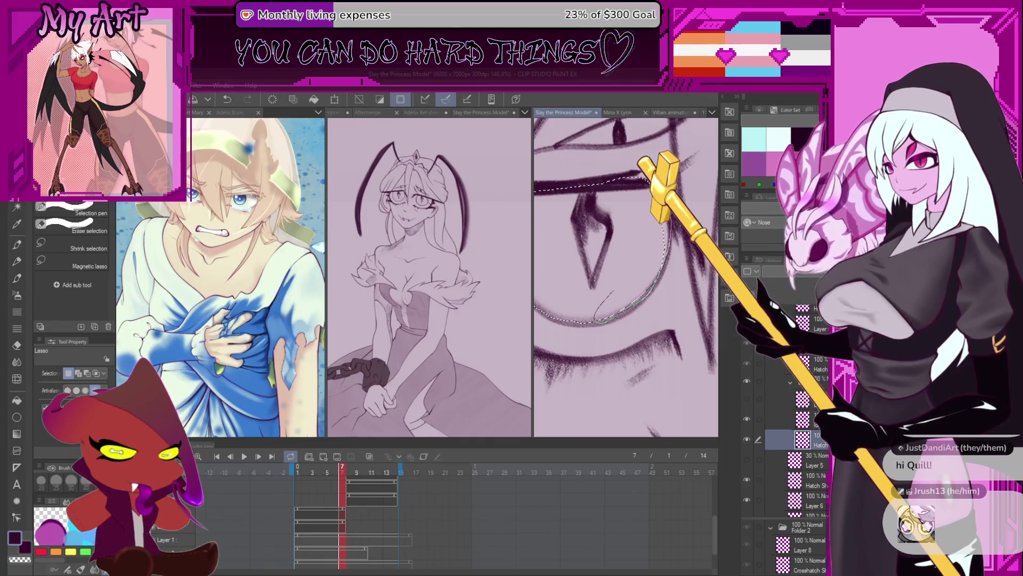
key(b)
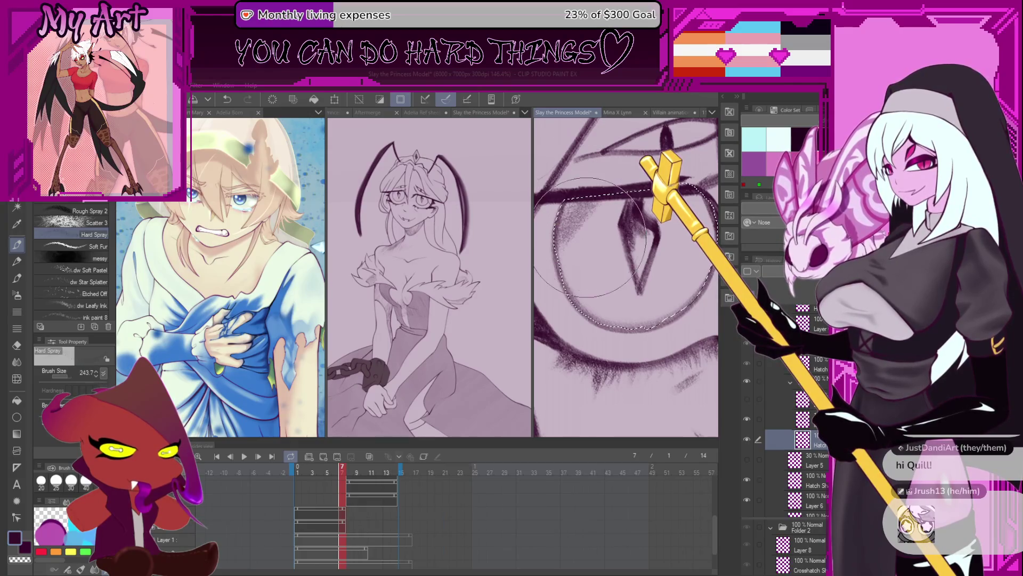
scroll(626, 276, down, 2)
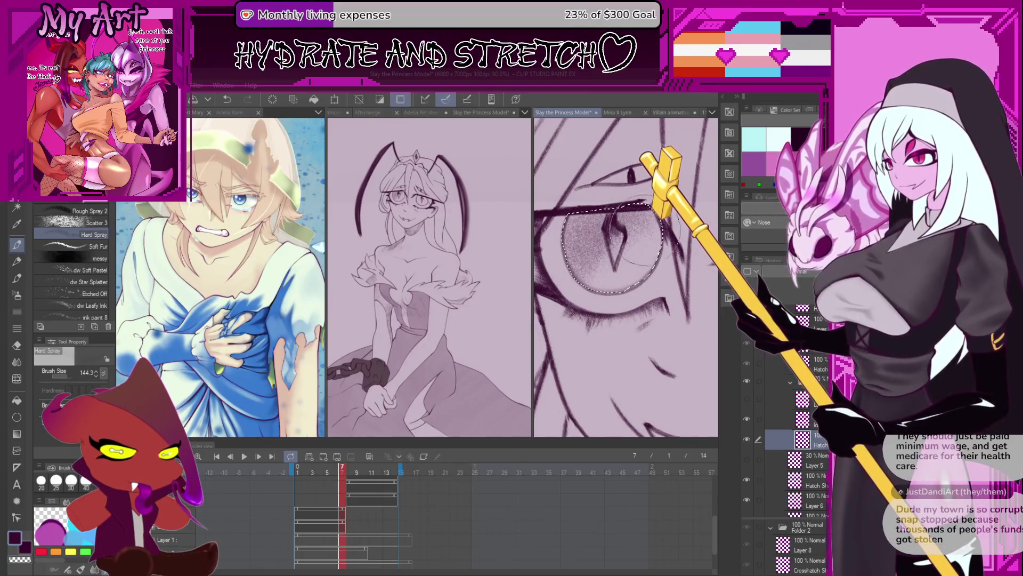
key(ctrl+d)
scroll(607, 247, up, 3)
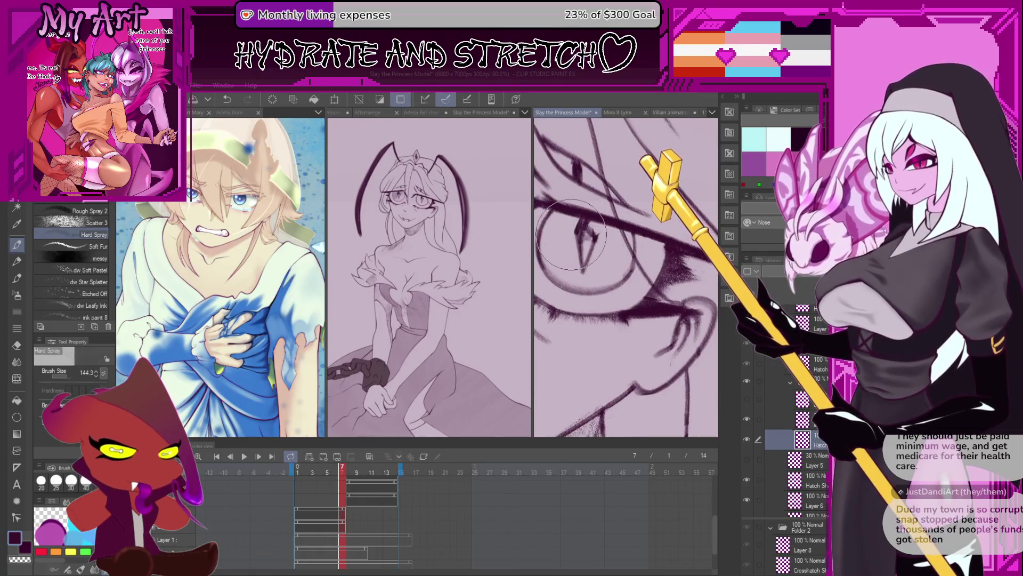
key(m)
key(minus)
key(minus)
key(minus)
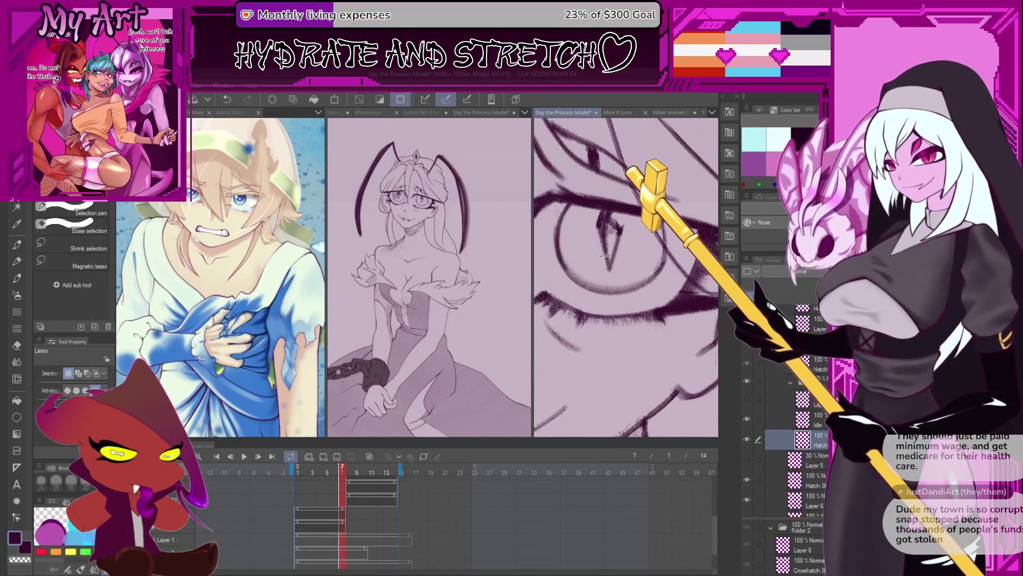
key(minus)
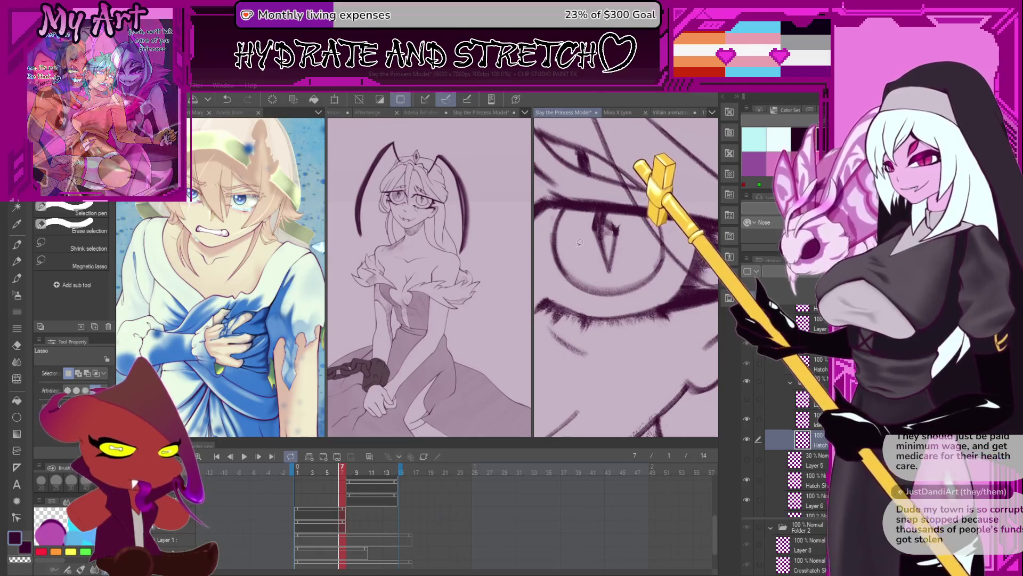
scroll(574, 198, up, 2)
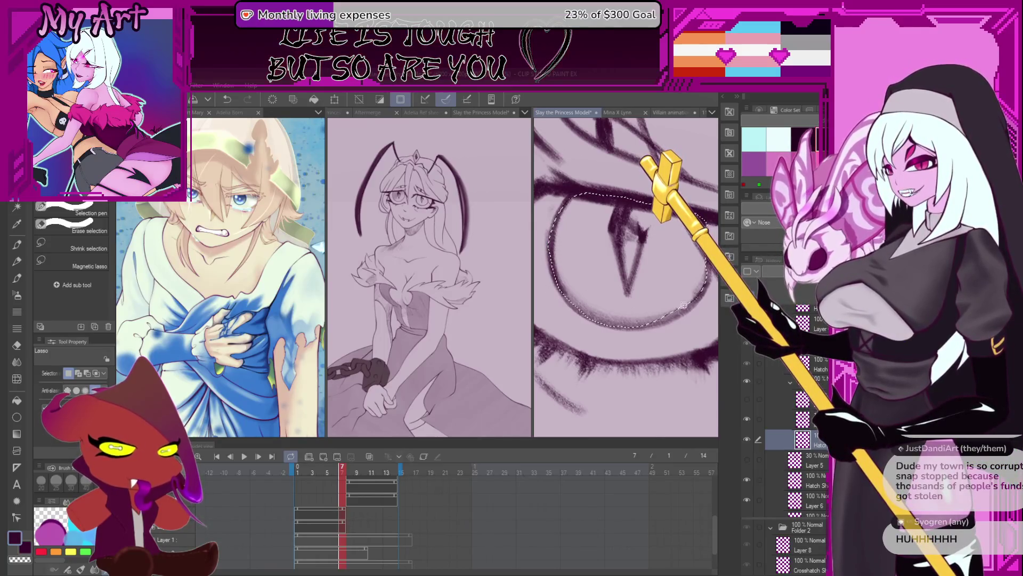
scroll(683, 306, up, 1)
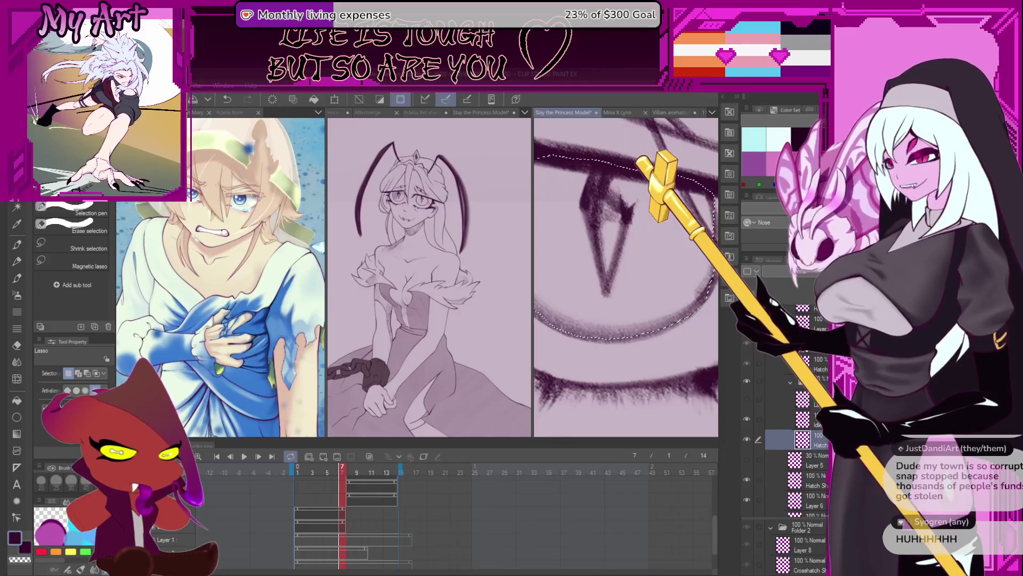
scroll(668, 262, up, 1)
scroll(652, 234, down, 1)
scroll(652, 233, down, 1)
scroll(651, 234, down, 1)
Spray grainy texture inside the iris selection with a slightly smaller brush, then return to the pencil
key(b)
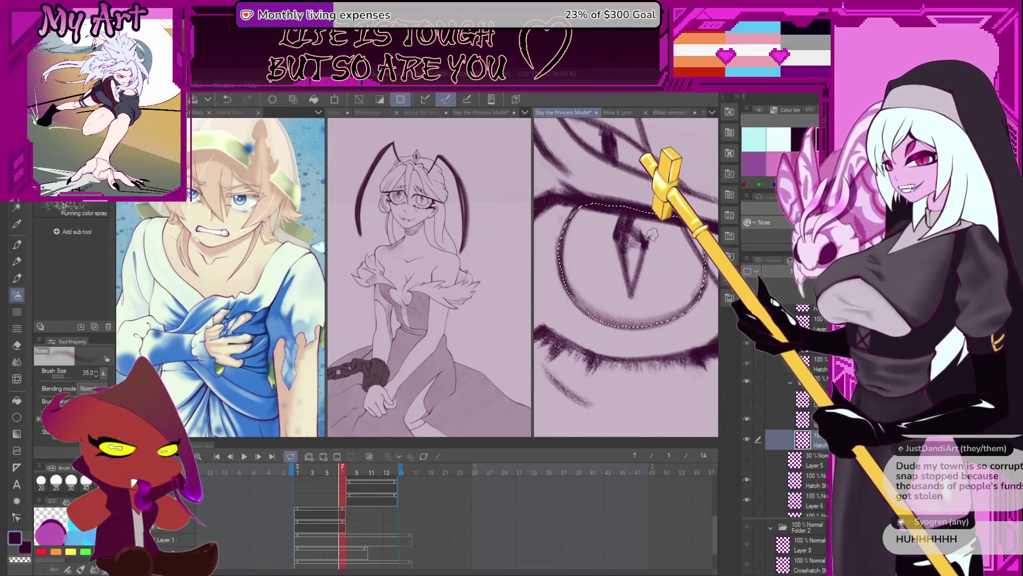
scroll(614, 283, down, 1)
drag(631, 257, 598, 288)
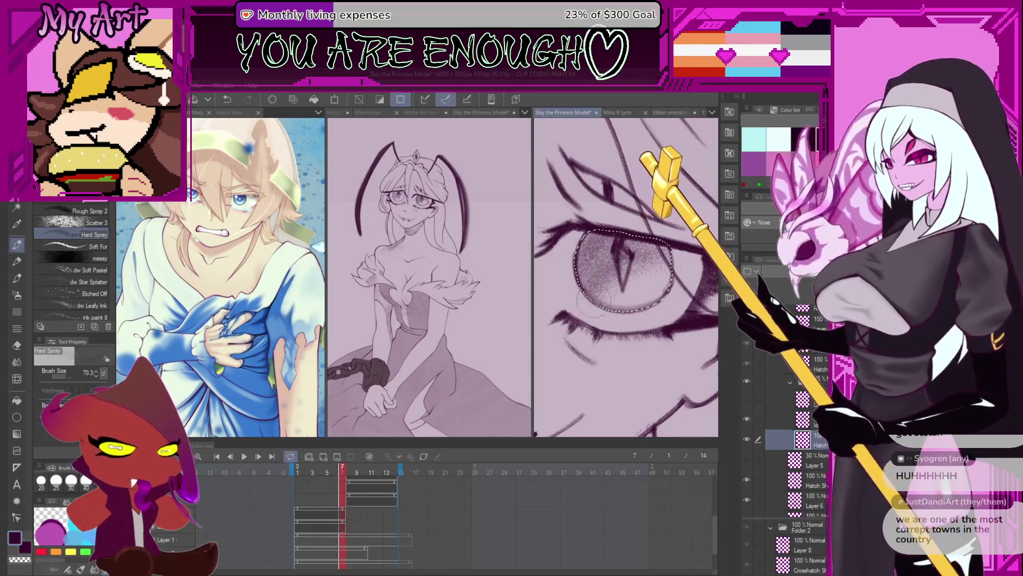
scroll(682, 257, down, 2)
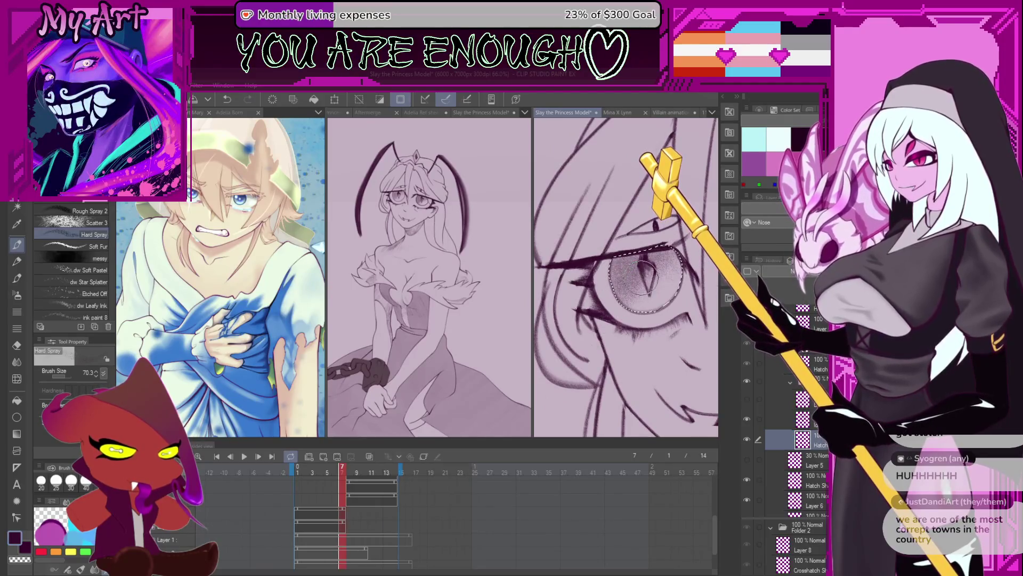
key(p)
scroll(632, 277, up, 1)
scroll(640, 263, up, 2)
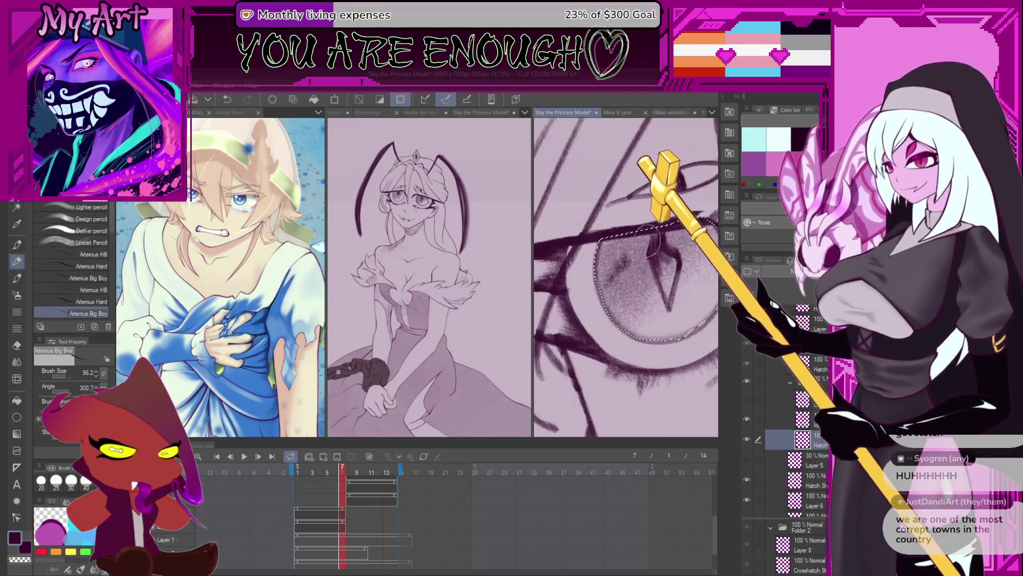
Shade the top of the iris darker with a resized pencil, reframing the eye close-up between strokes
key(bracketleft)
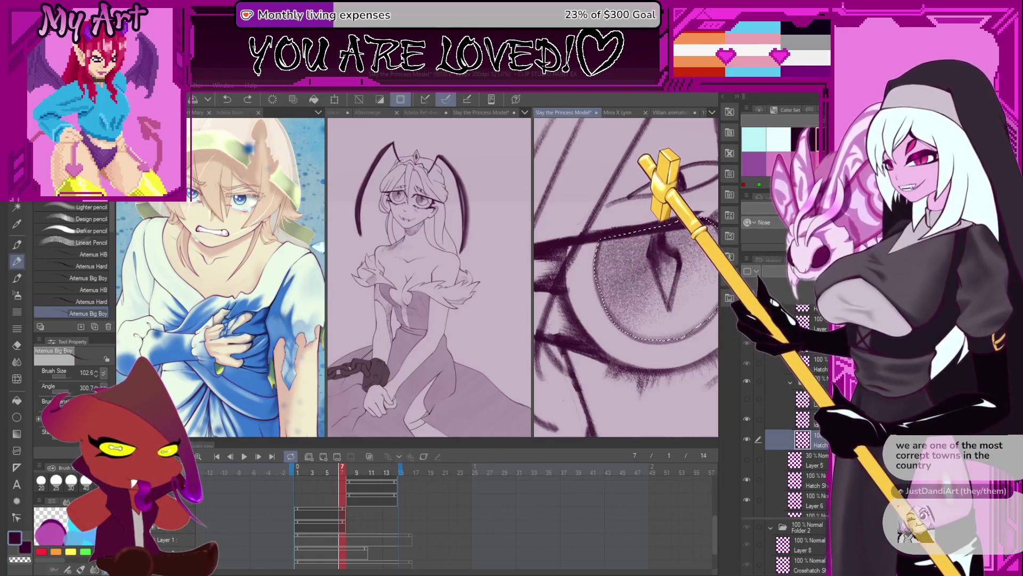
key(bracketright)
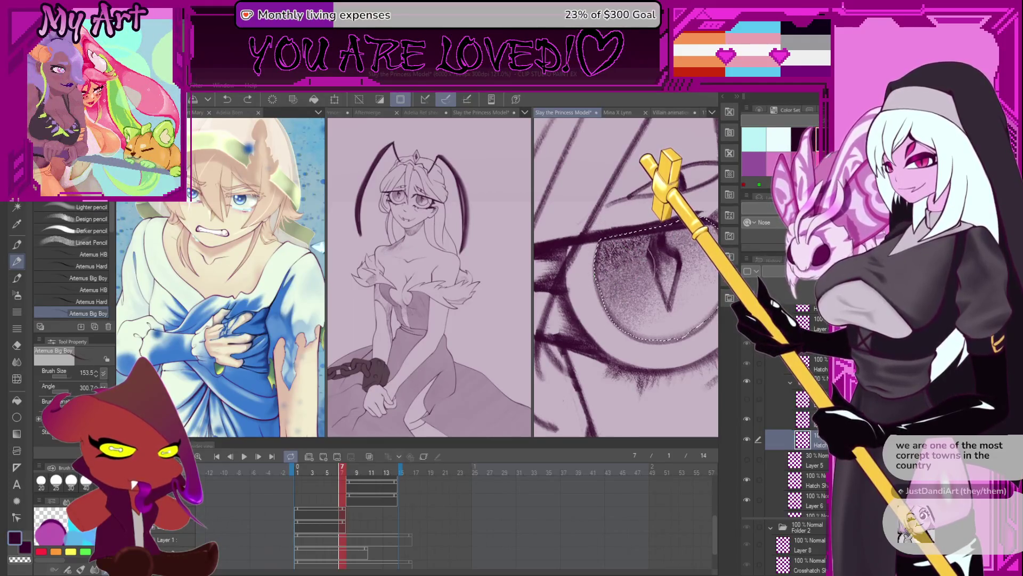
drag(675, 239, 621, 247)
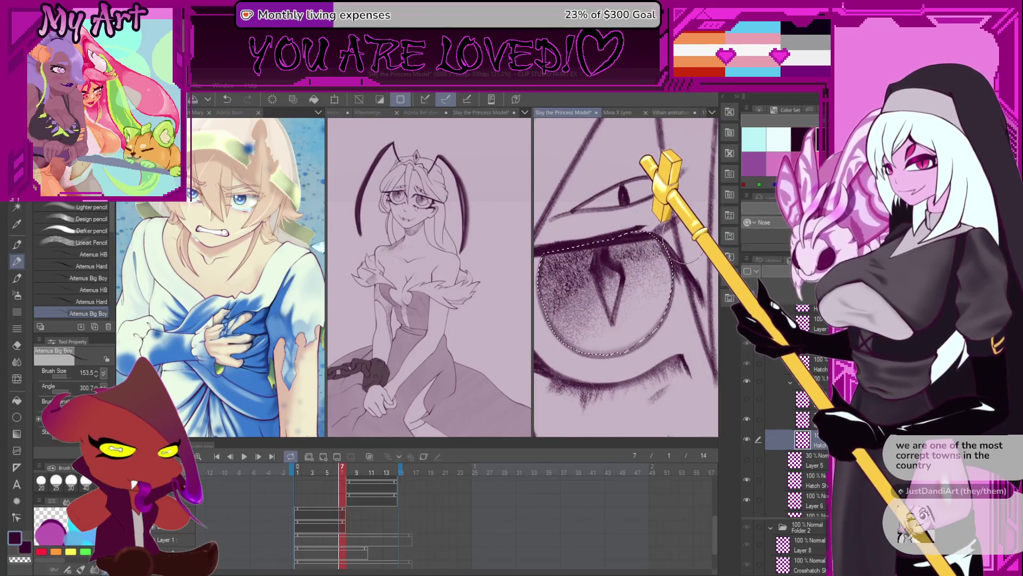
drag(637, 265, 608, 300)
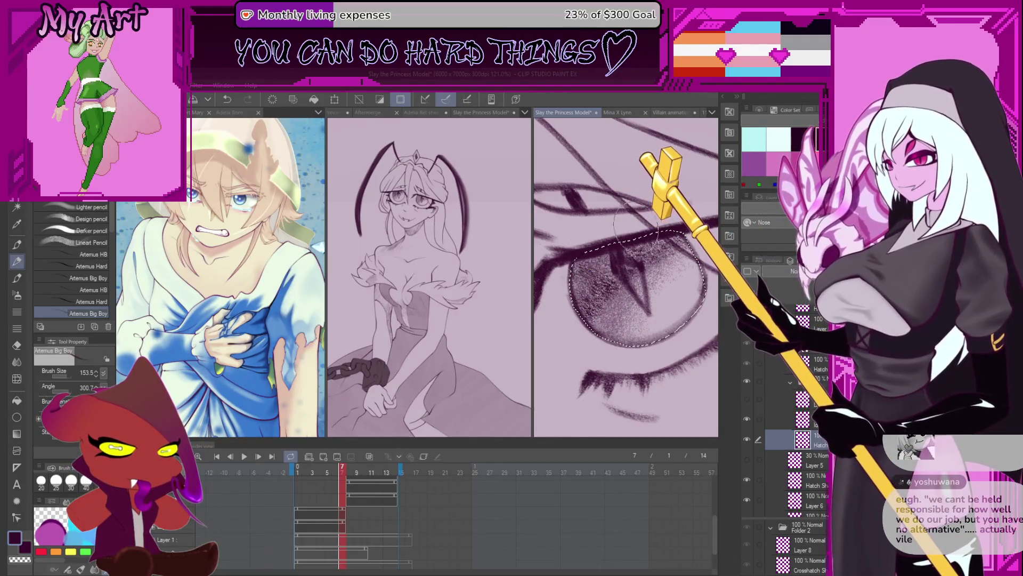
scroll(615, 228, down, 3)
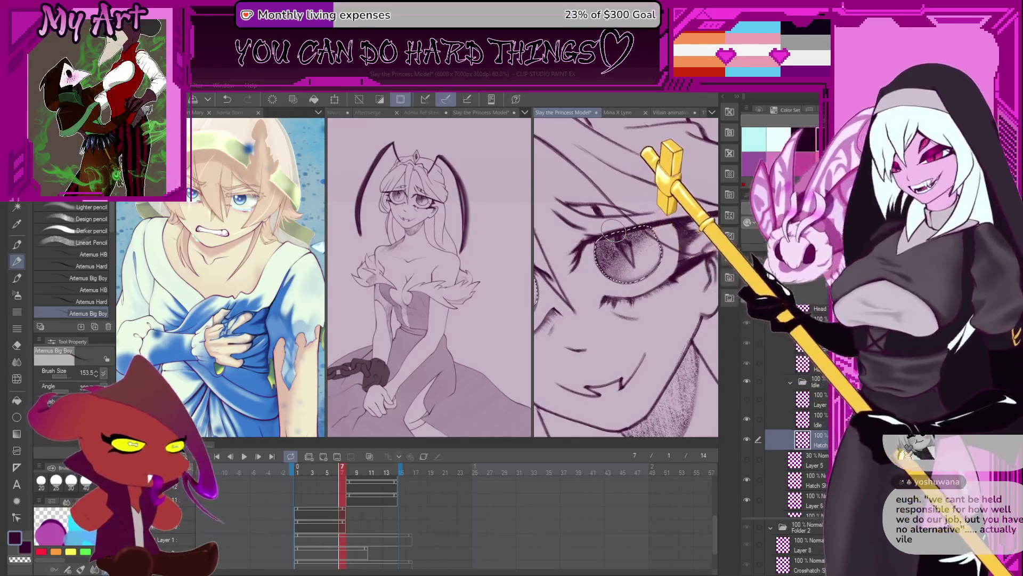
scroll(626, 276, down, 1)
scroll(626, 276, up, 1)
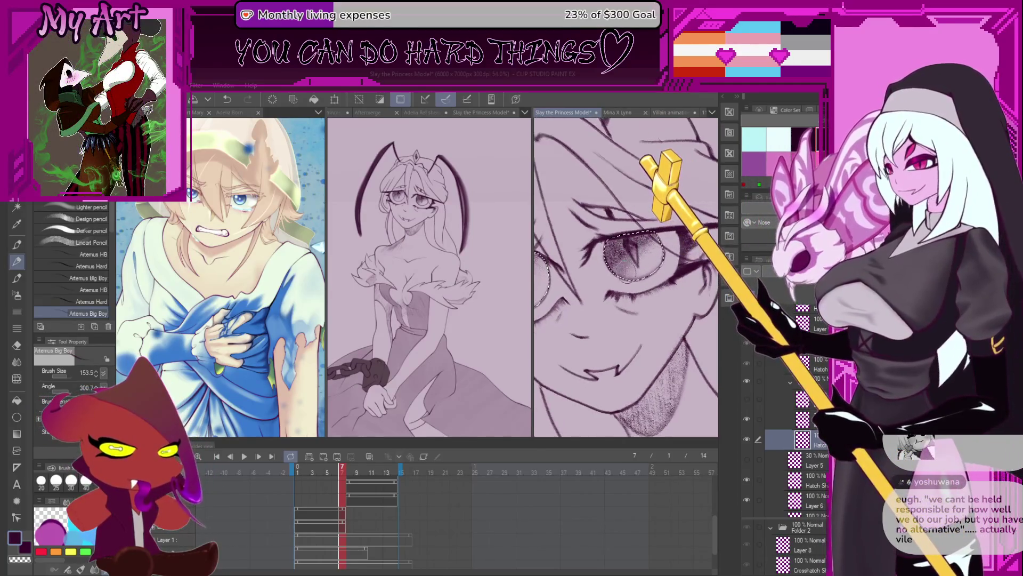
scroll(627, 276, up, 1)
scroll(625, 275, up, 1)
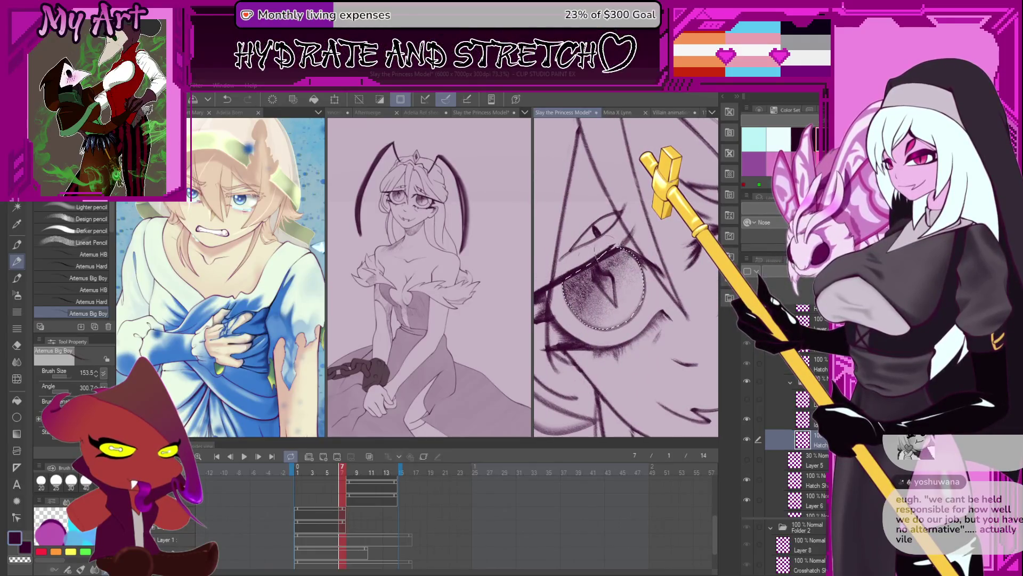
key(b)
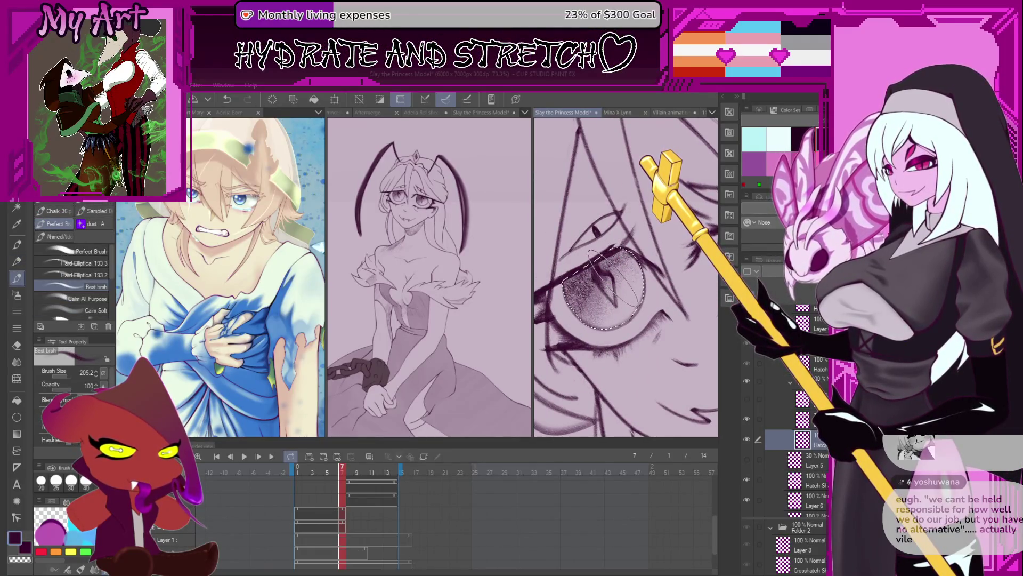
key(b)
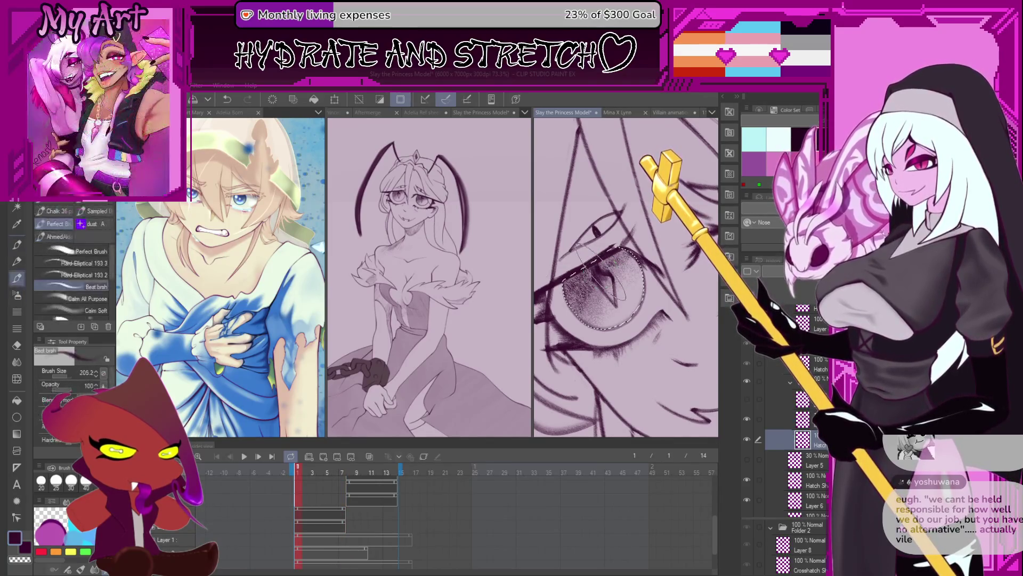
scroll(621, 305, up, 1)
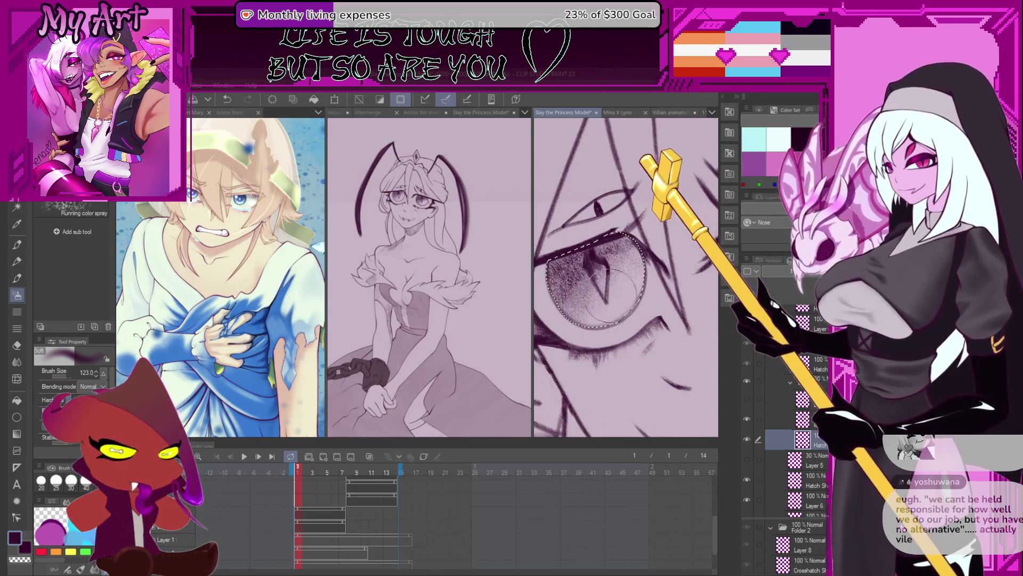
On frame 6 add dark strokes inside the iris, check the neighbouring frame, undo the strokes and advance to frame 7
drag(357, 473, 336, 473)
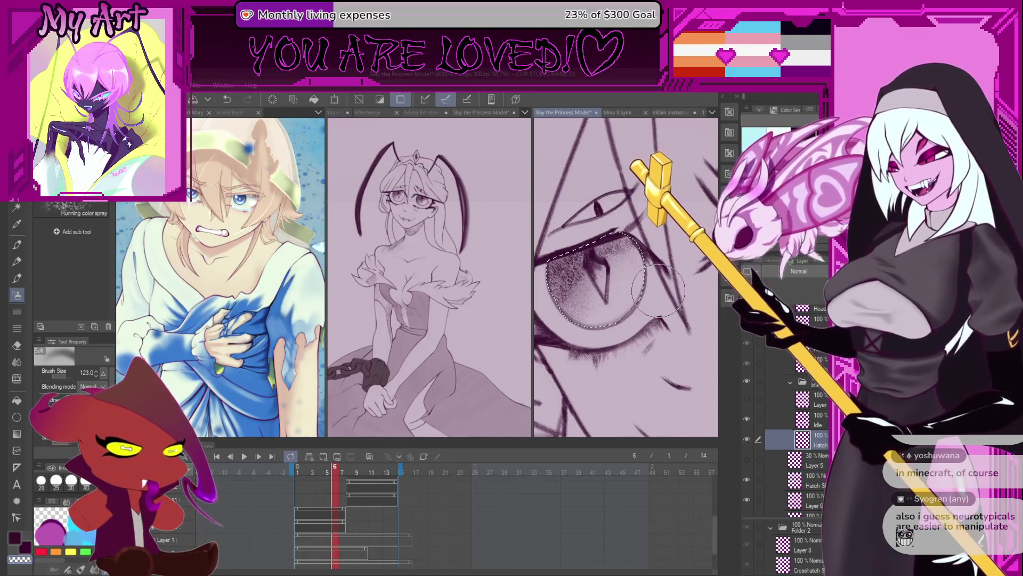
drag(587, 260, 593, 307)
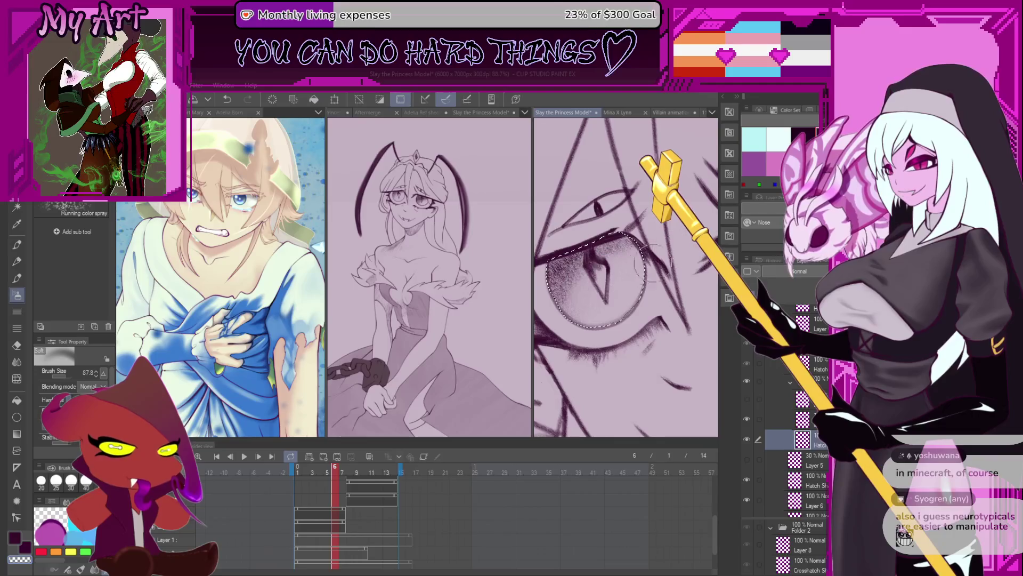
key(Right)
key(Left)
key(ctrl+z)
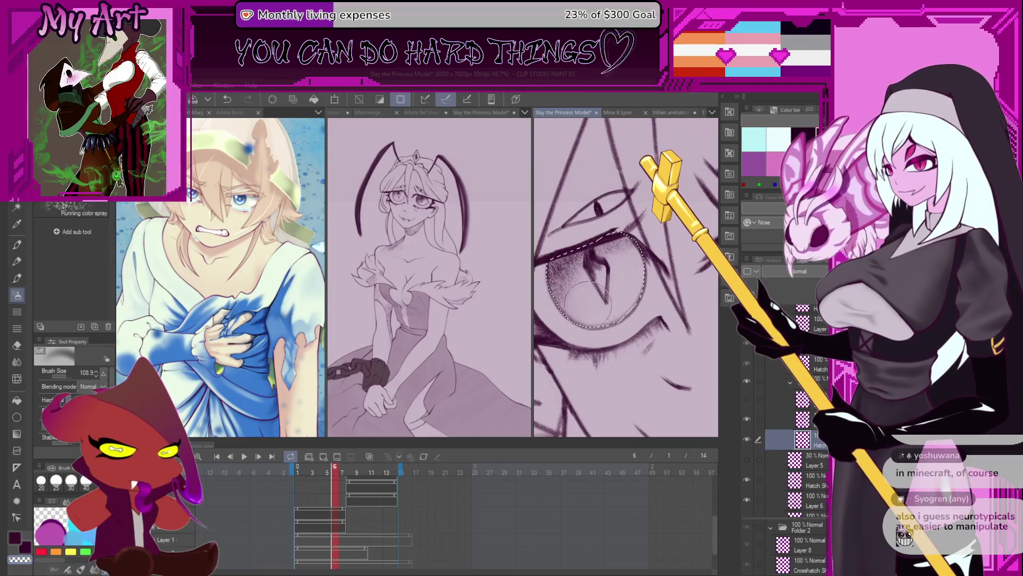
key(Right)
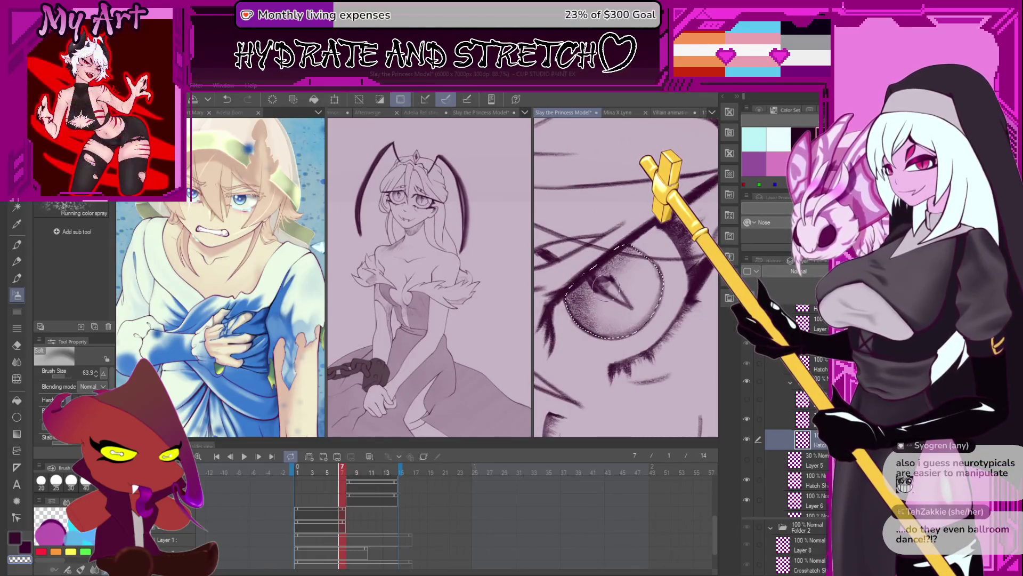
scroll(635, 269, down, 2)
scroll(625, 307, down, 1)
scroll(623, 313, up, 1)
scroll(611, 306, up, 1)
scroll(596, 296, up, 1)
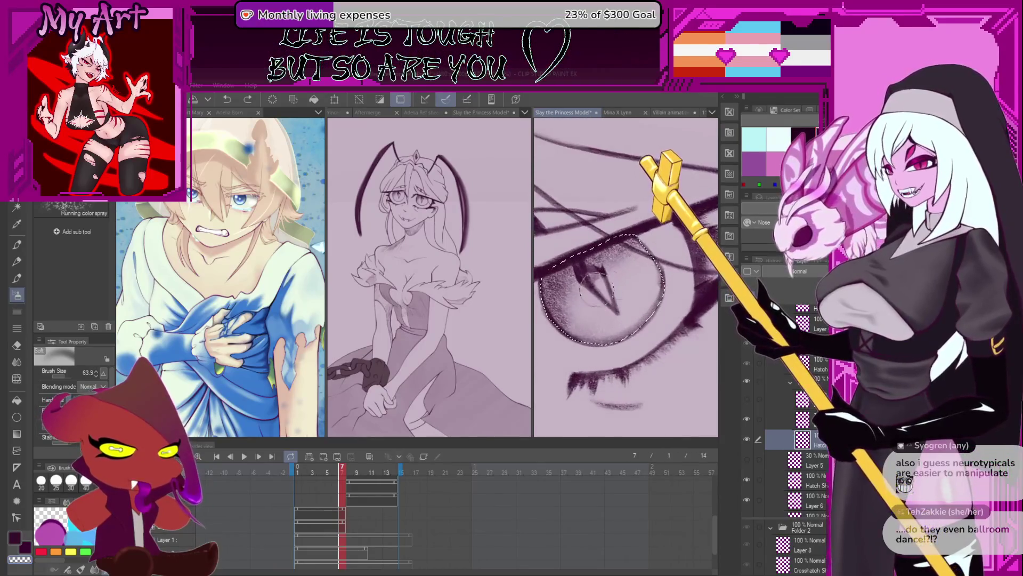
scroll(600, 337, down, 1)
scroll(632, 296, down, 2)
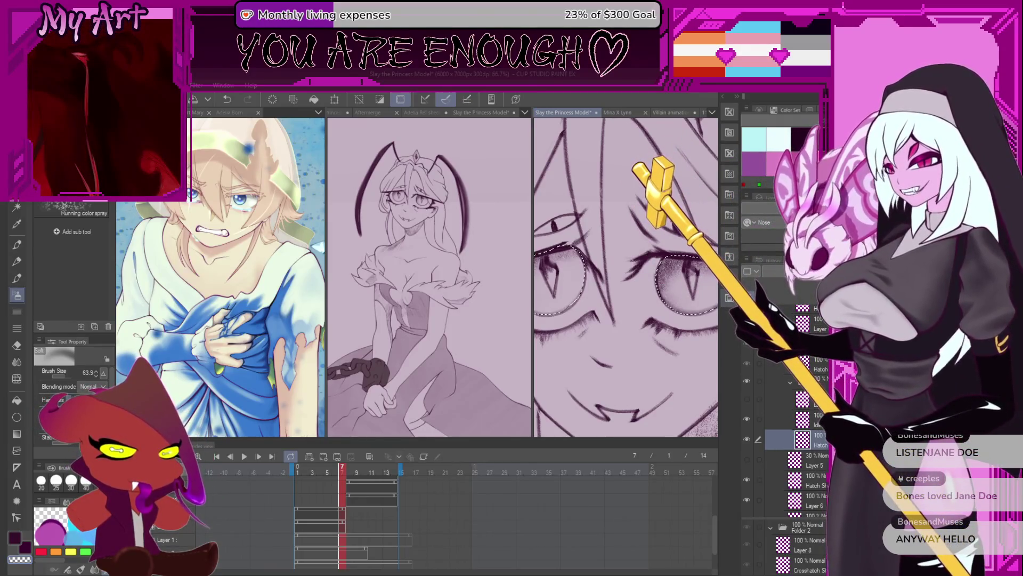
scroll(676, 317, down, 2)
scroll(674, 317, down, 2)
Tilt the princess sketch slightly and drag the divider to widen the blue-dress artwork's pane
drag(675, 317, 690, 327)
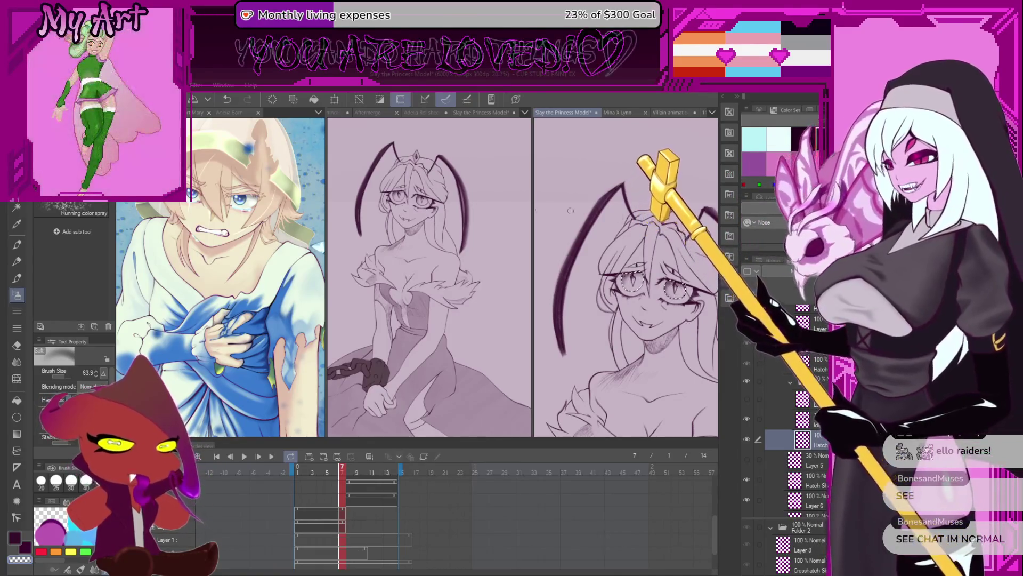
drag(326, 150, 593, 280)
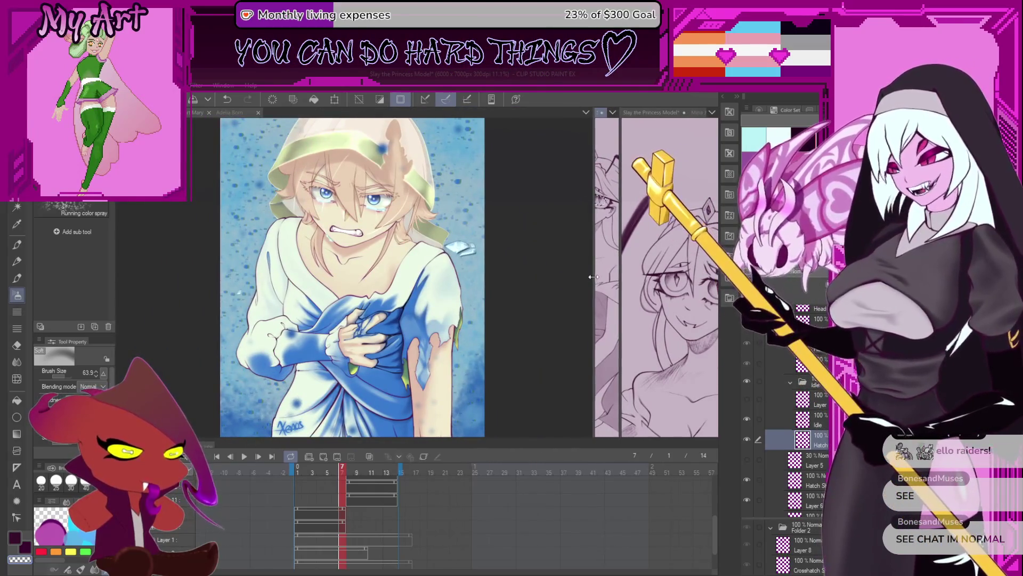
Bring up the pink-haired character artwork and reposition it to fill an enlarged pane
mouse_move(593, 280)
mouse_down()
mouse_move(481, 362)
mouse_move(560, 388)
mouse_up()
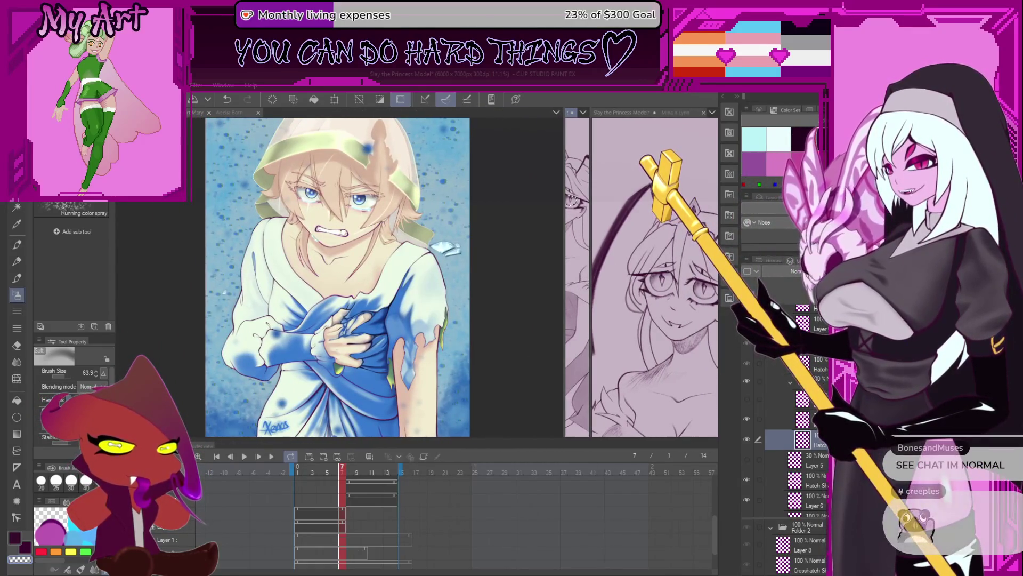
key(ctrl+Tab)
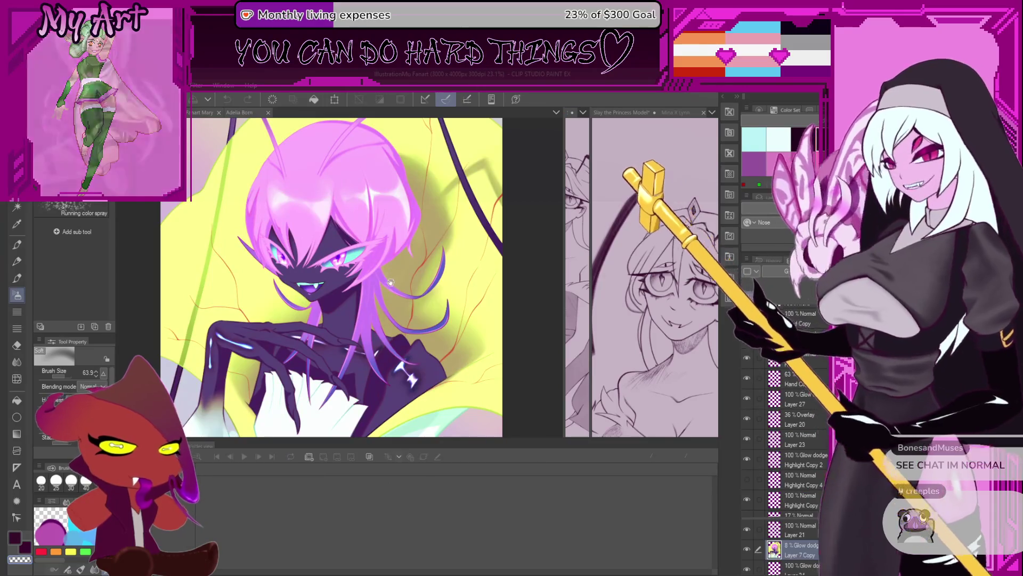
drag(433, 320, 489, 297)
scroll(489, 295, up, 2)
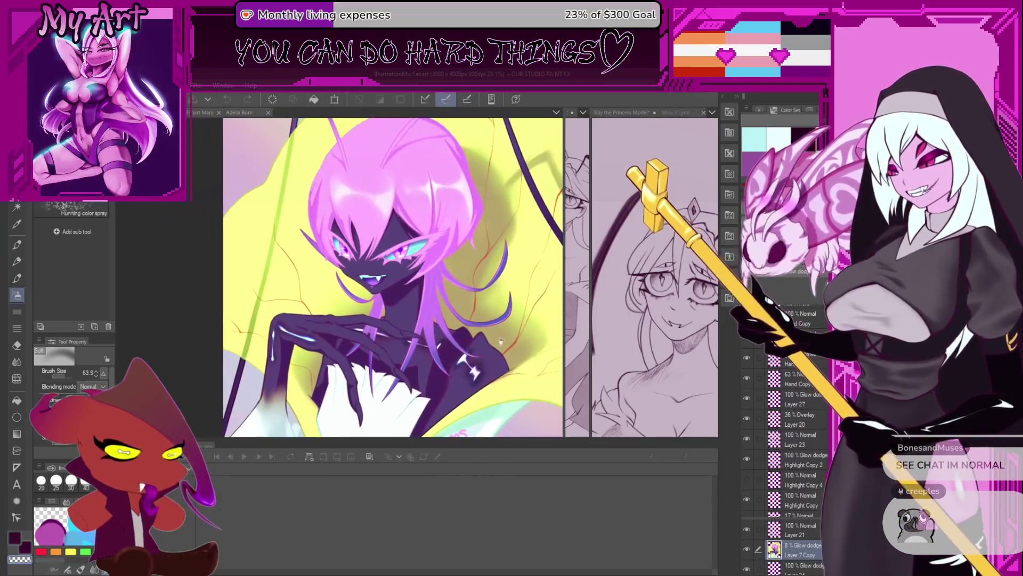
drag(555, 444, 549, 522)
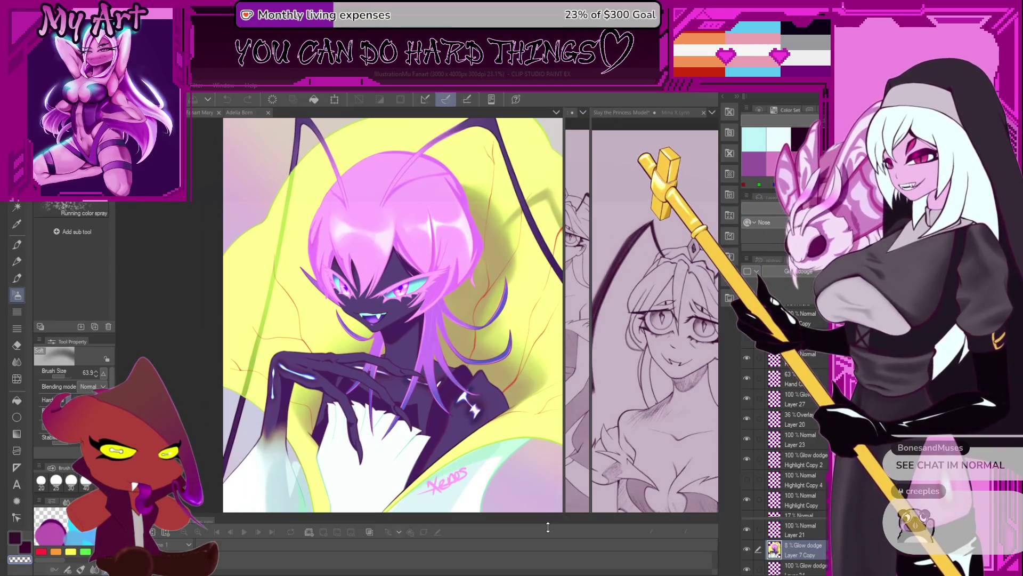
mouse_move(457, 344)
mouse_down()
mouse_move(458, 363)
mouse_move(444, 345)
mouse_up()
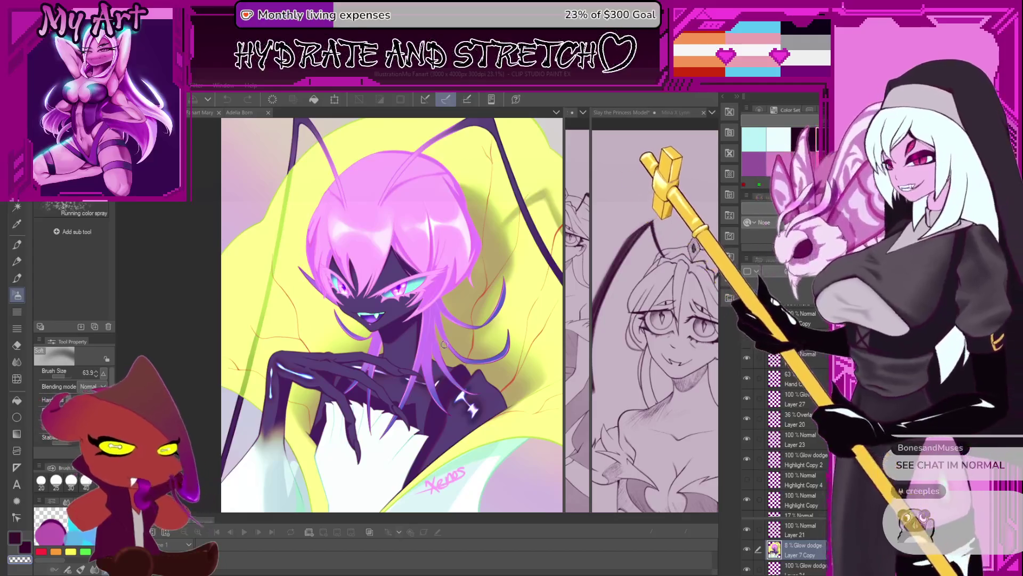
Show the blonde character painting on the left and narrow its pane to free room for the princess sketch
click(193, 112)
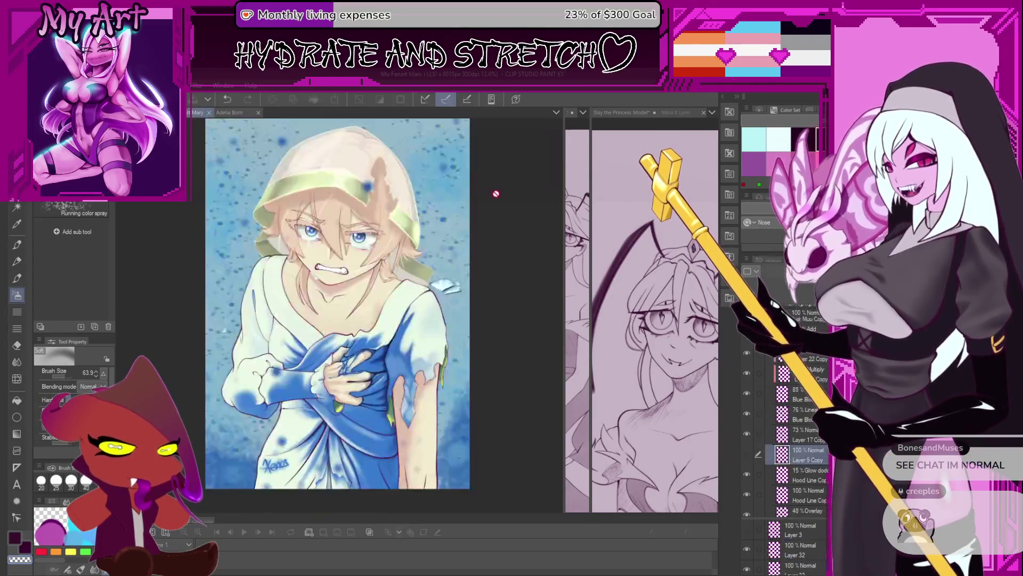
drag(563, 264, 359, 264)
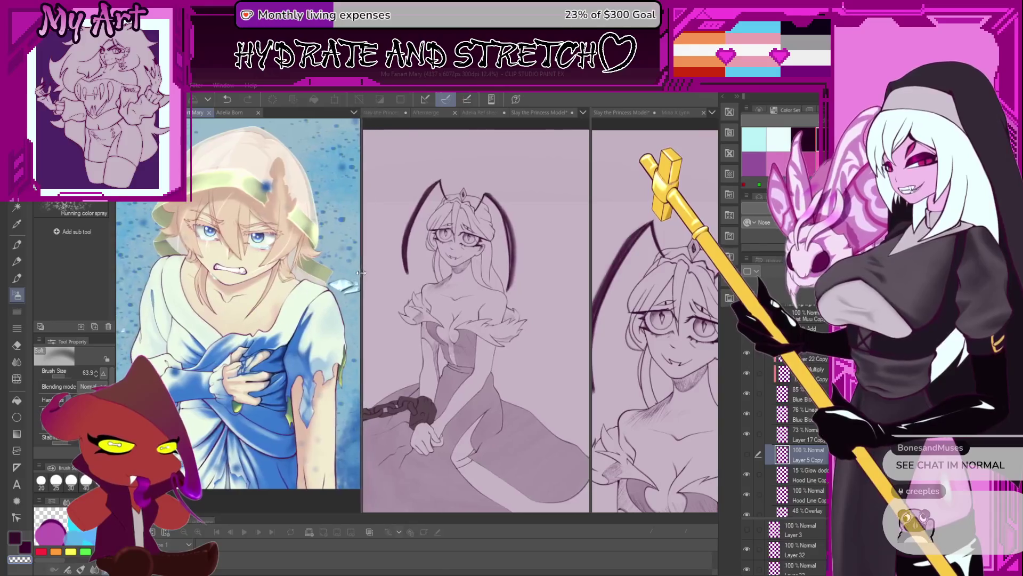
Fit the whole princess sketch in view, then switch the middle pane to the devil illustration
drag(707, 297, 678, 299)
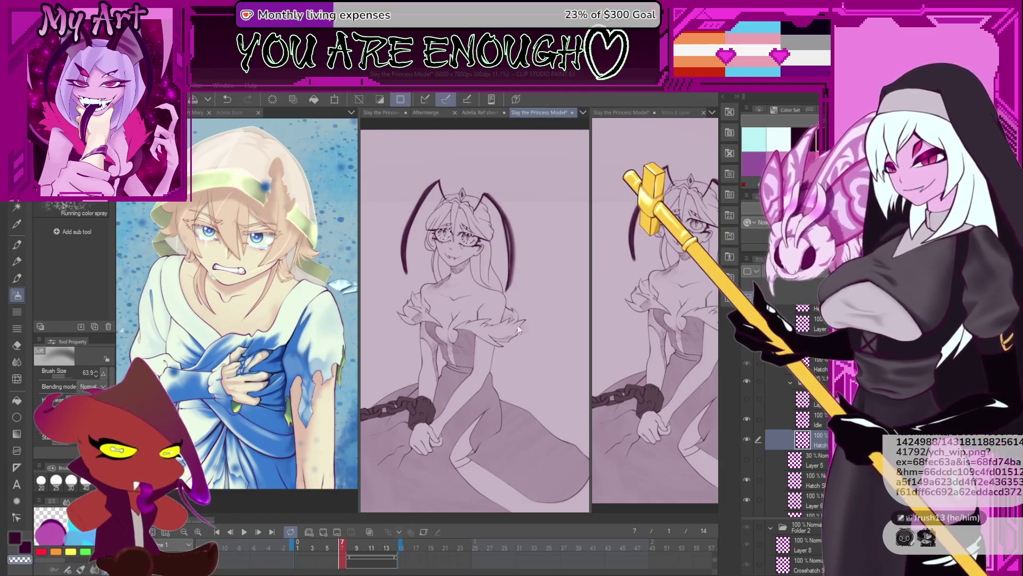
key(ctrl+Tab)
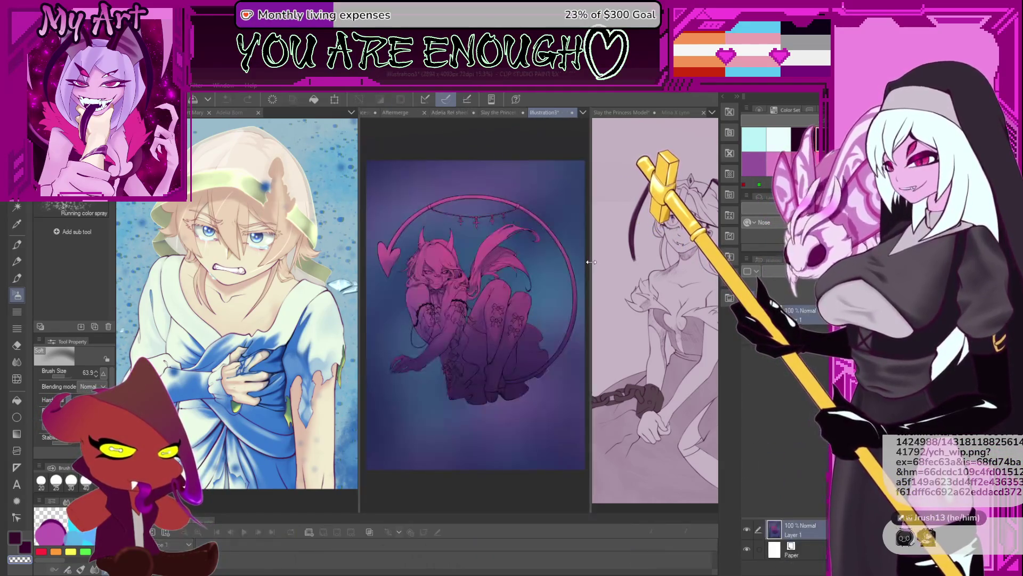
Widen the devil illustration's pane and pan and rotate to inspect the arms, lower body, face and hair
drag(592, 267, 670, 283)
scroll(606, 264, up, 3)
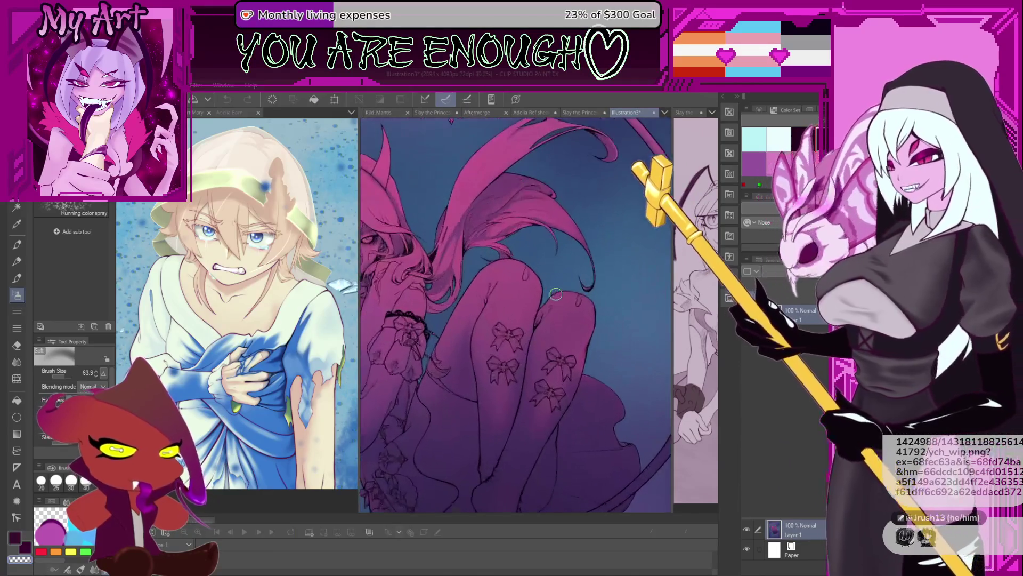
scroll(606, 362, down, 1)
scroll(607, 366, down, 1)
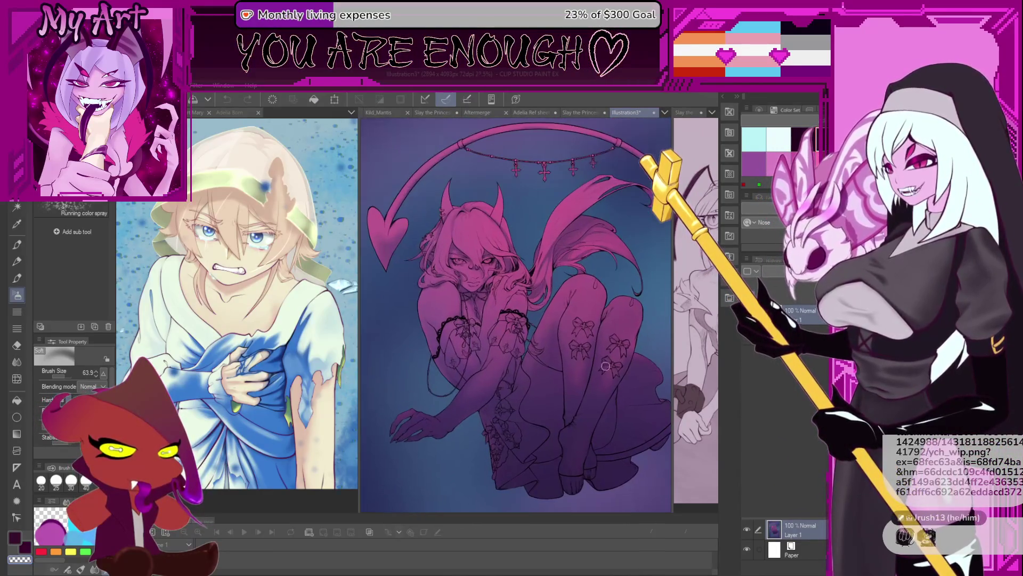
scroll(487, 474, down, 1)
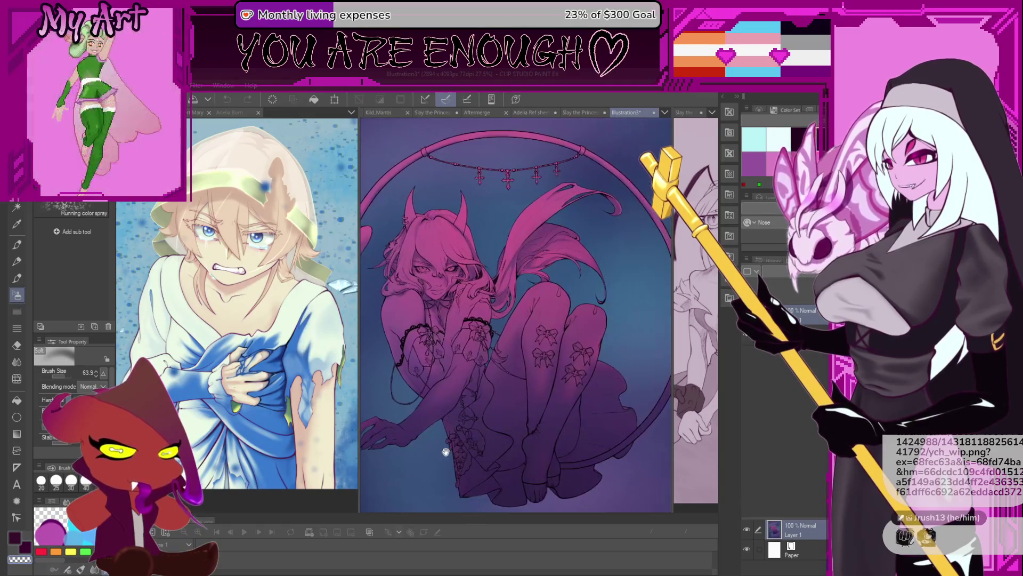
scroll(487, 250, up, 3)
scroll(486, 250, up, 2)
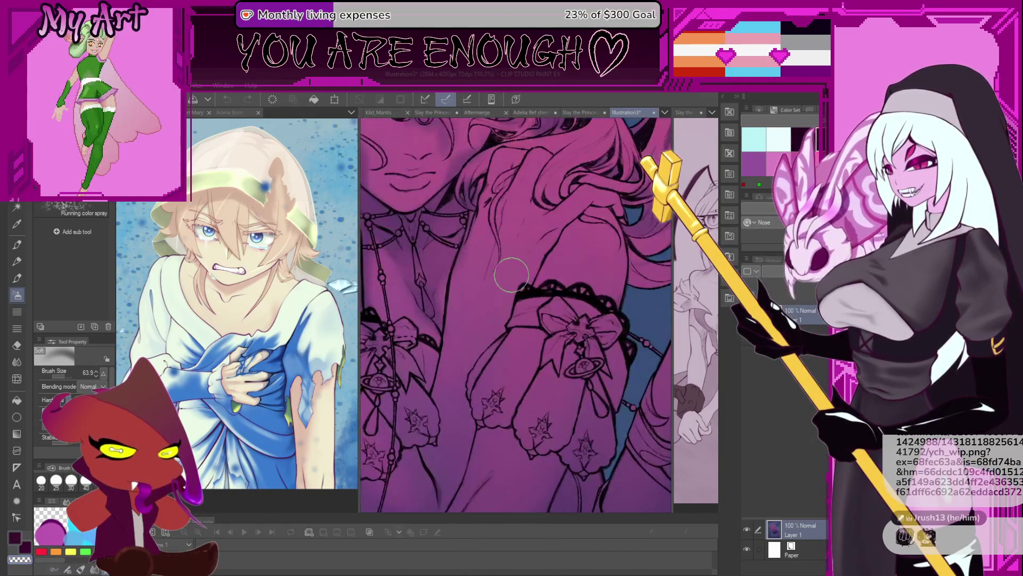
scroll(561, 316, up, 2)
scroll(561, 316, down, 2)
scroll(556, 304, down, 1)
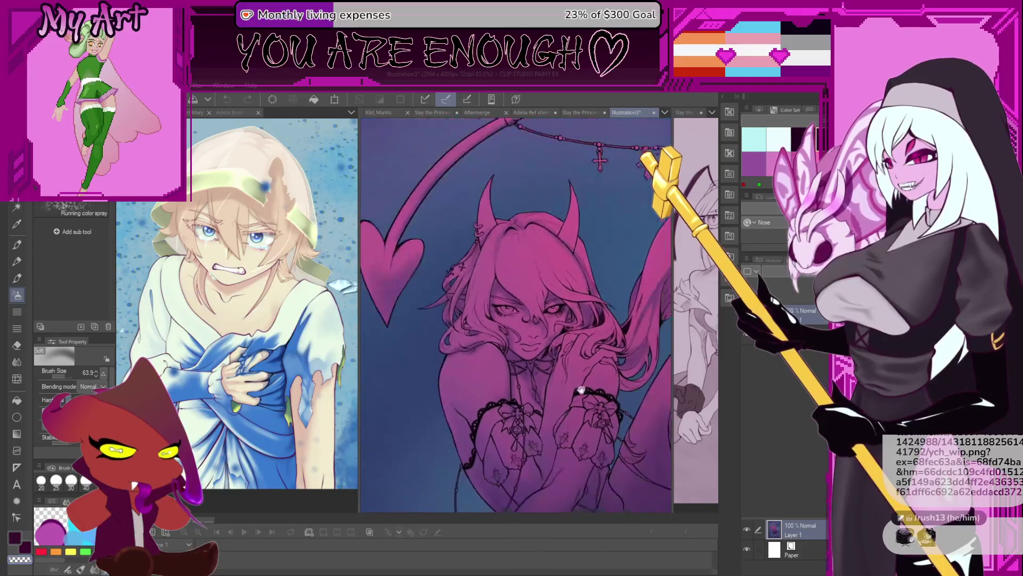
scroll(550, 292, up, 1)
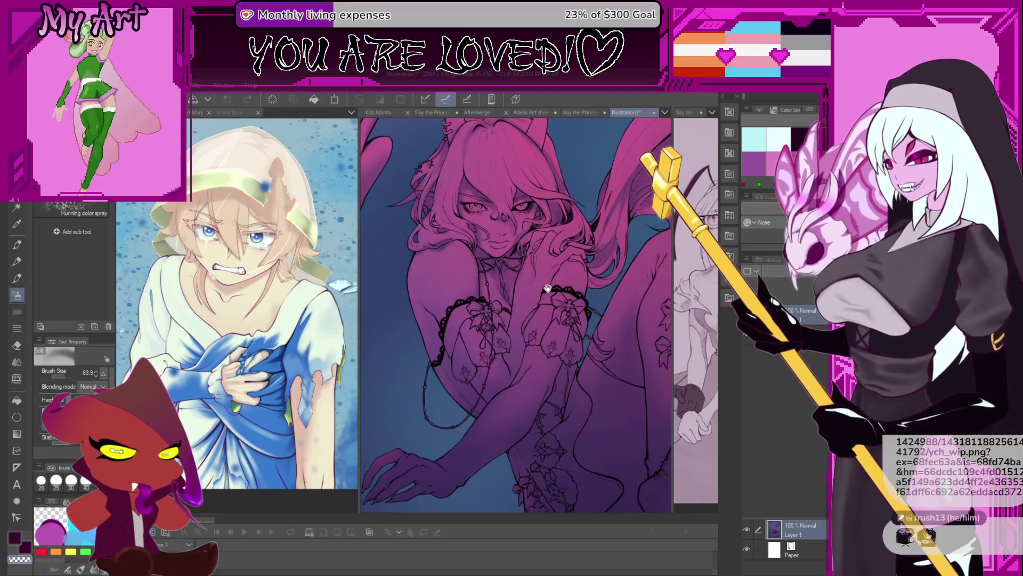
drag(560, 336, 635, 249)
drag(599, 300, 541, 347)
drag(521, 290, 484, 344)
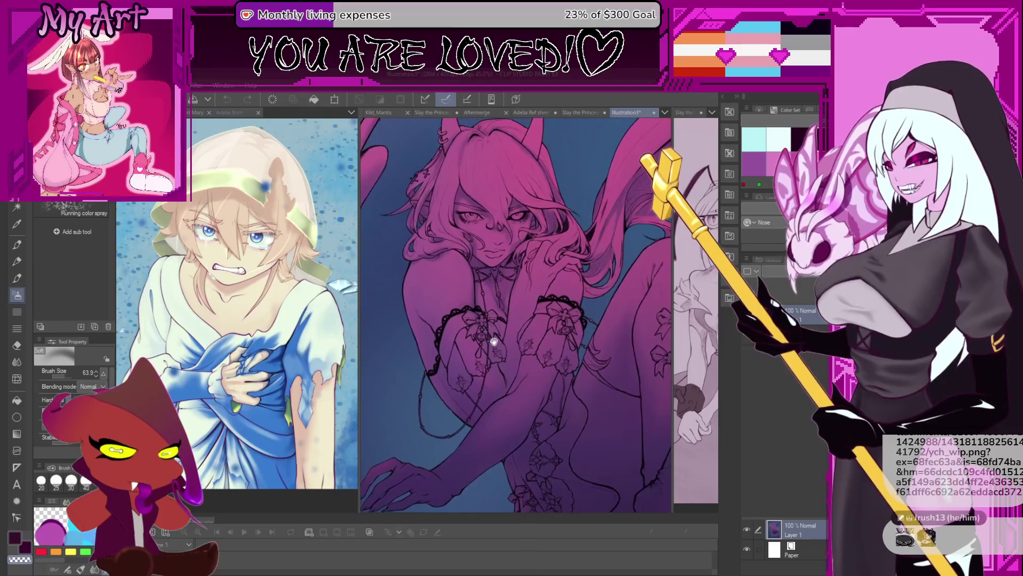
drag(502, 231, 493, 232)
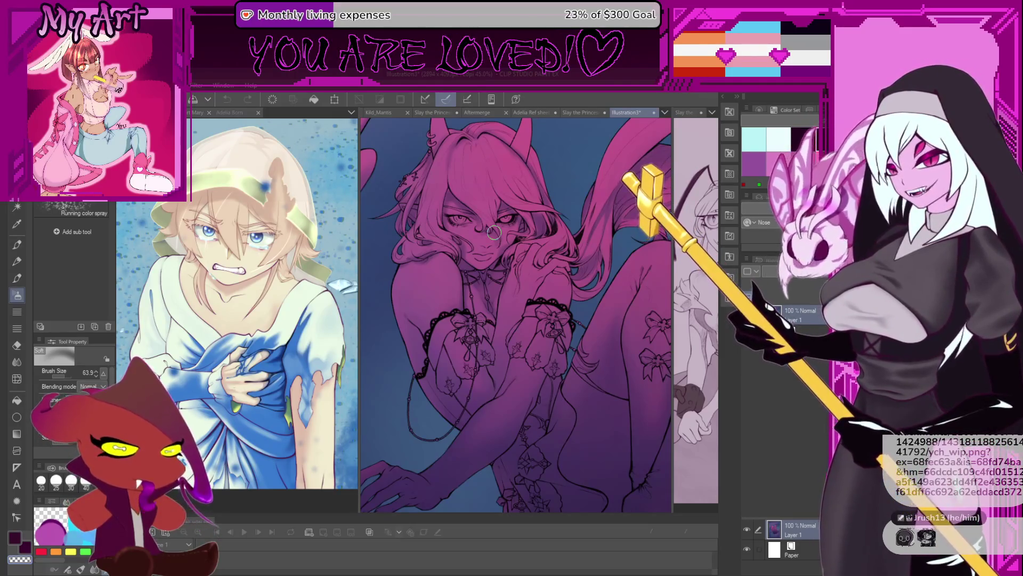
drag(493, 233, 439, 206)
scroll(440, 205, up, 2)
scroll(480, 263, up, 3)
scroll(525, 327, up, 2)
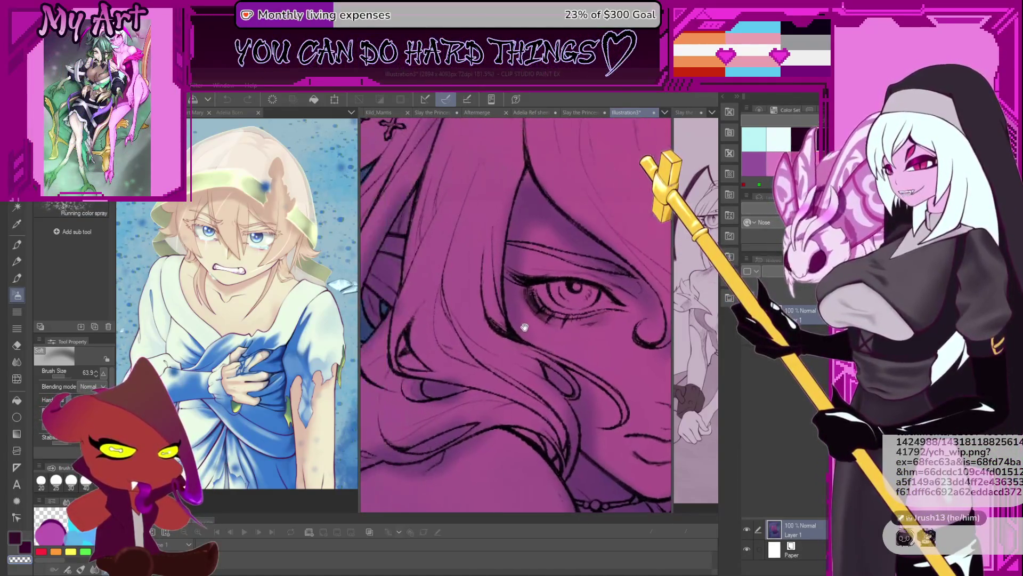
drag(549, 343, 596, 367)
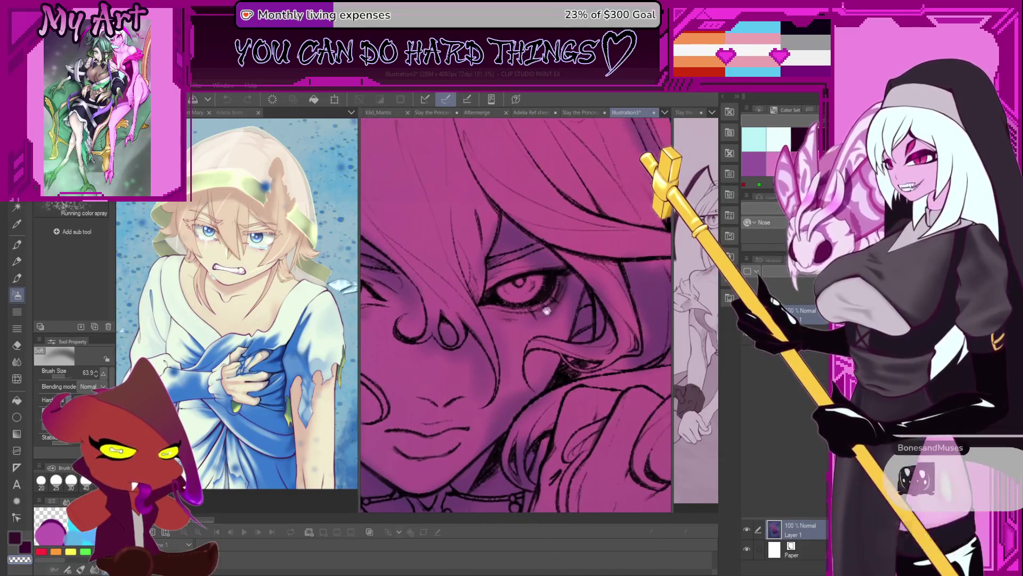
scroll(595, 365, down, 2)
scroll(572, 352, down, 2)
scroll(548, 340, down, 2)
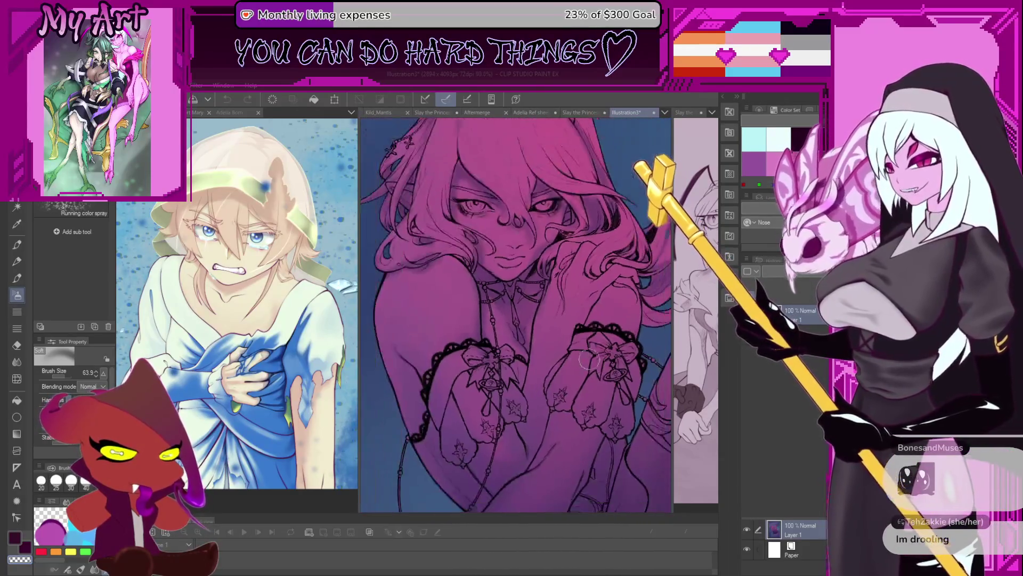
scroll(524, 329, down, 1)
scroll(525, 328, down, 2)
Straighten the view to show the full crouching figure with heart, wings, necklace arc and surrounding circle
mouse_move(527, 341)
mouse_down()
mouse_move(534, 378)
mouse_move(510, 326)
mouse_up()
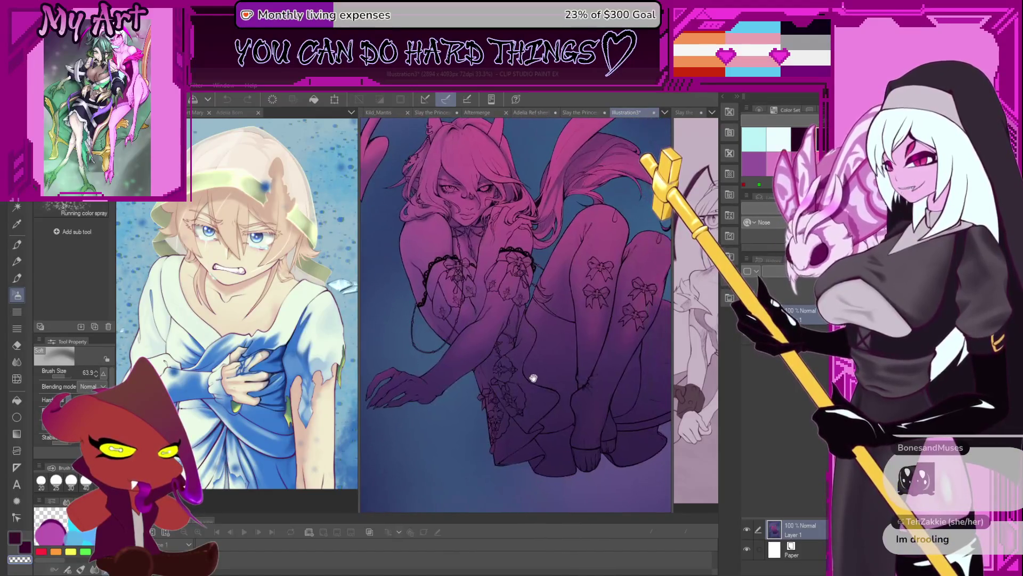
drag(565, 307, 593, 318)
drag(537, 293, 431, 132)
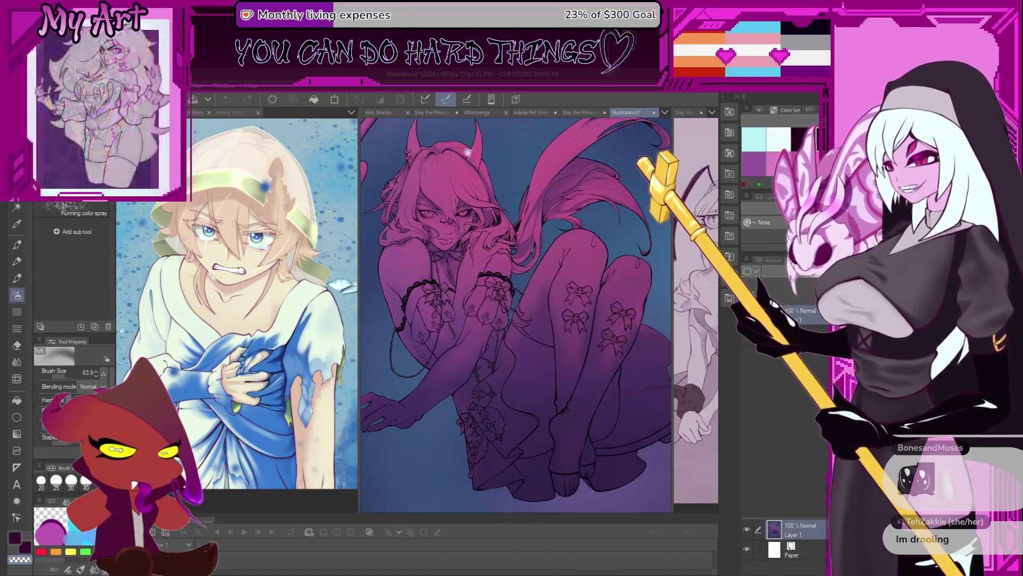
scroll(430, 133, down, 2)
scroll(480, 240, up, 2)
mouse_move(593, 350)
mouse_down()
mouse_move(546, 332)
mouse_move(529, 275)
mouse_up()
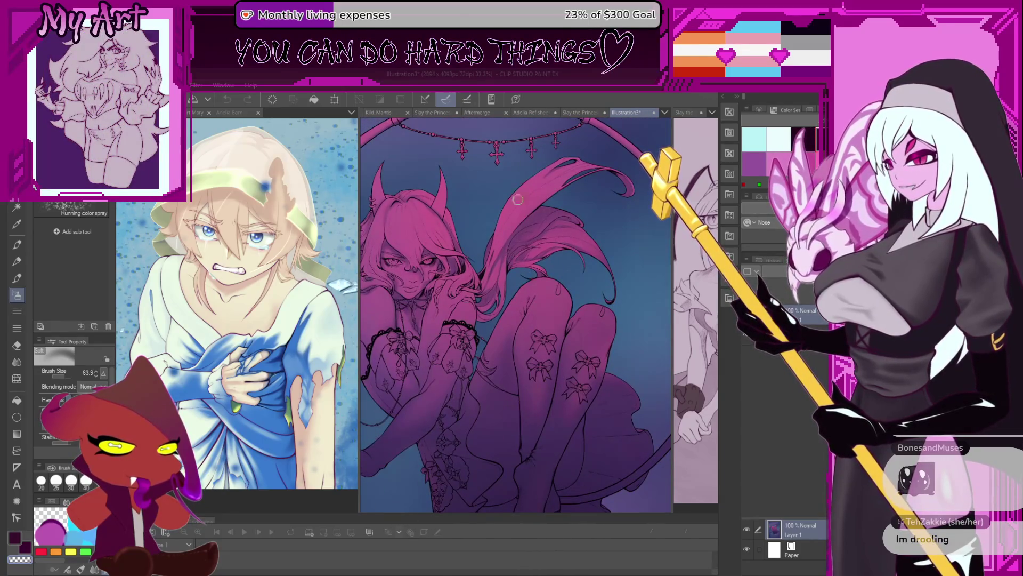
scroll(567, 125, down, 2)
drag(576, 258, 577, 292)
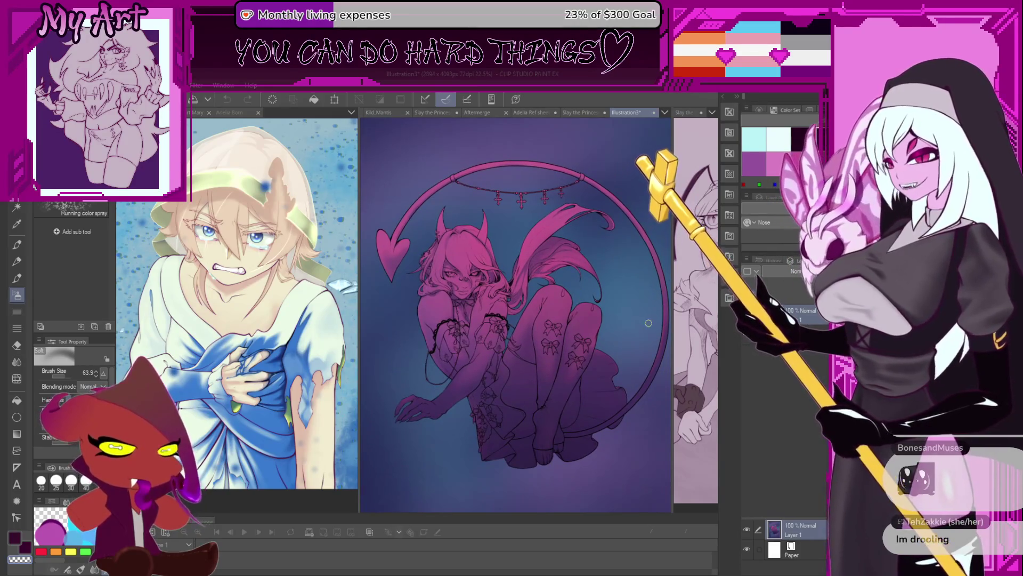
drag(605, 381, 584, 384)
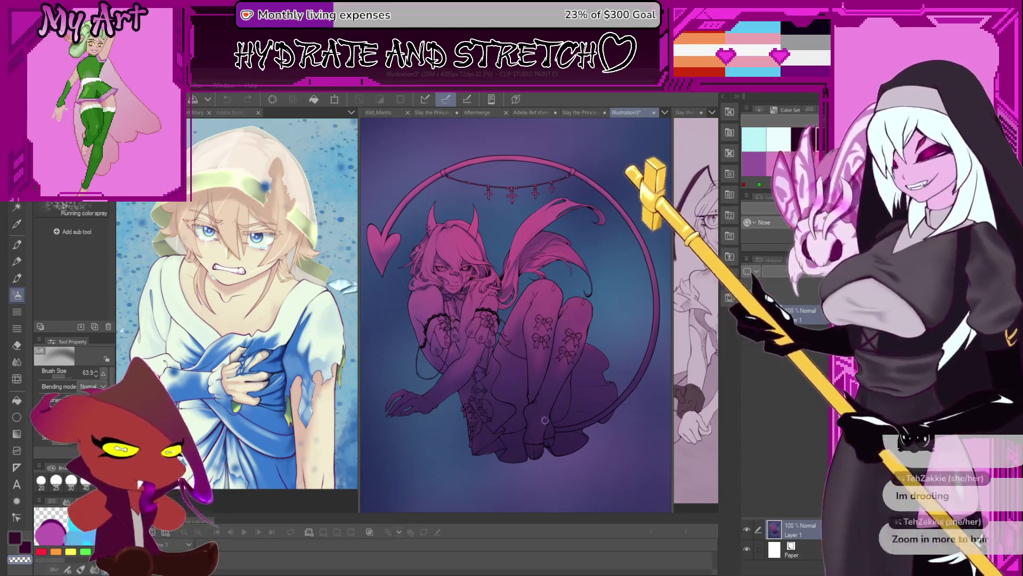
scroll(520, 344, up, 1)
scroll(508, 315, up, 1)
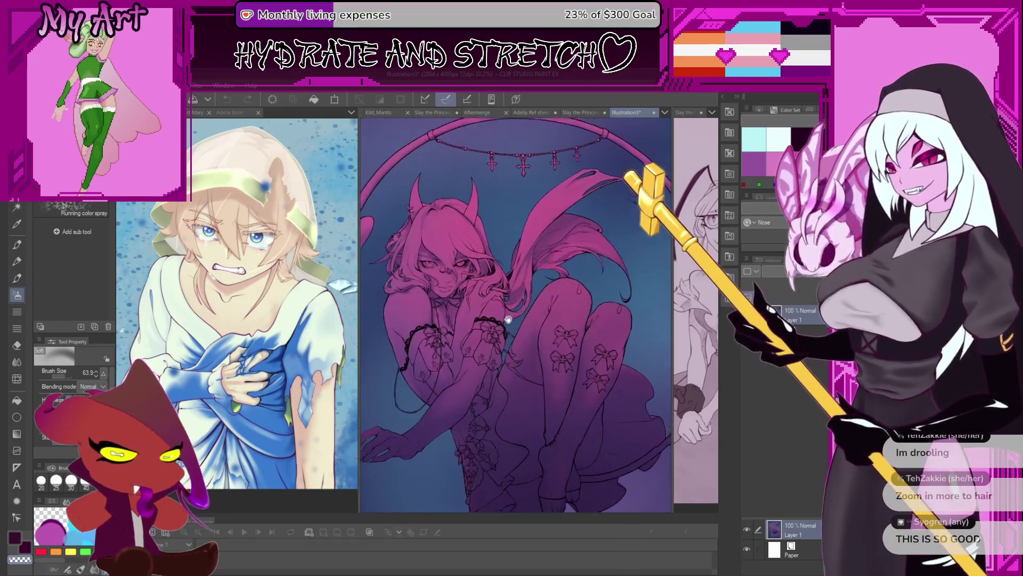
scroll(506, 314, up, 2)
scroll(511, 296, up, 1)
scroll(516, 280, up, 1)
scroll(519, 270, up, 1)
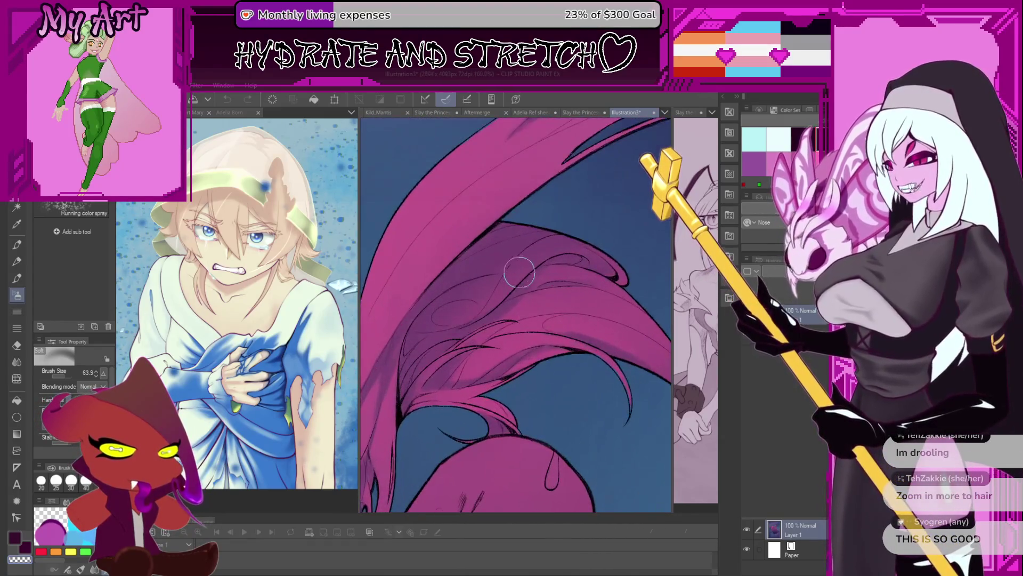
Follow the hair strands, fit the whole figure in view upright, then switch back to the princess sketch
drag(518, 270, 589, 273)
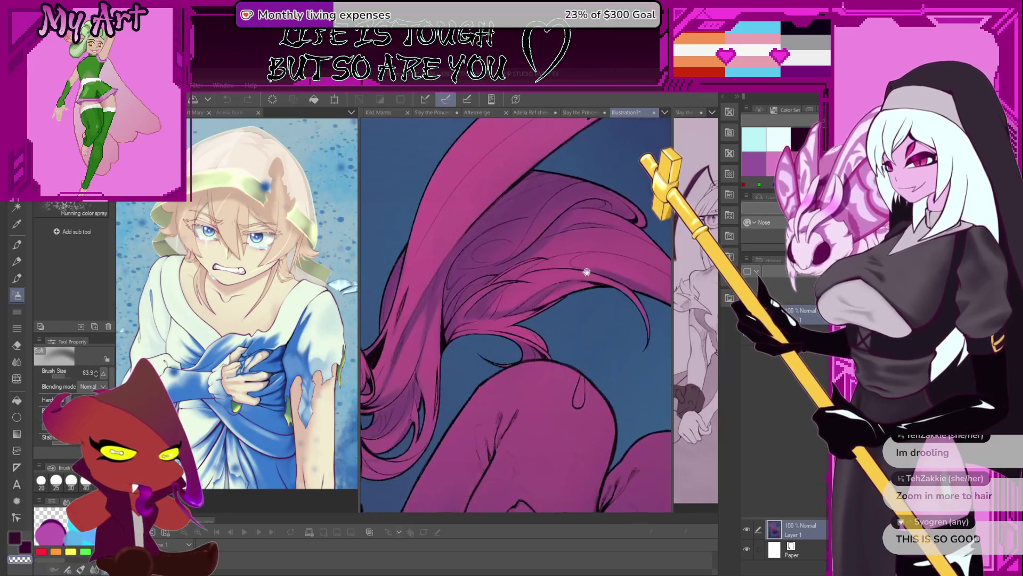
drag(468, 246, 538, 285)
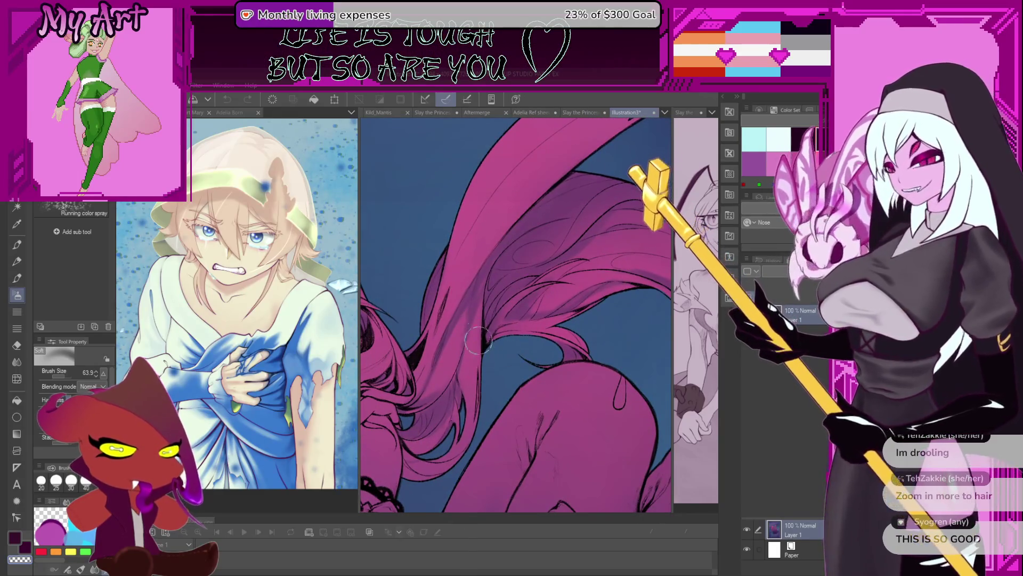
scroll(476, 333, down, 1)
scroll(475, 333, down, 1)
scroll(476, 333, down, 1)
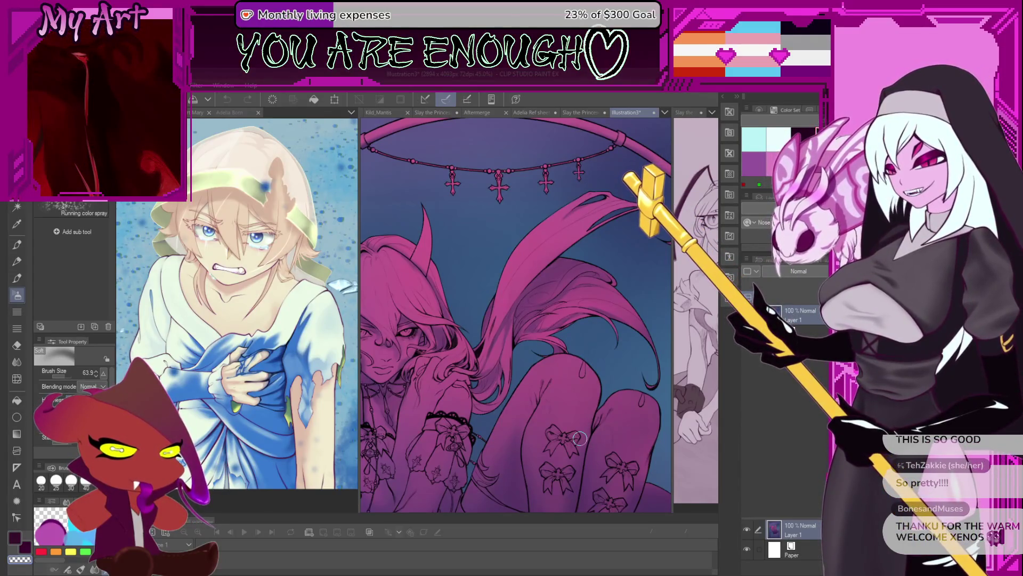
key(ctrl+minus)
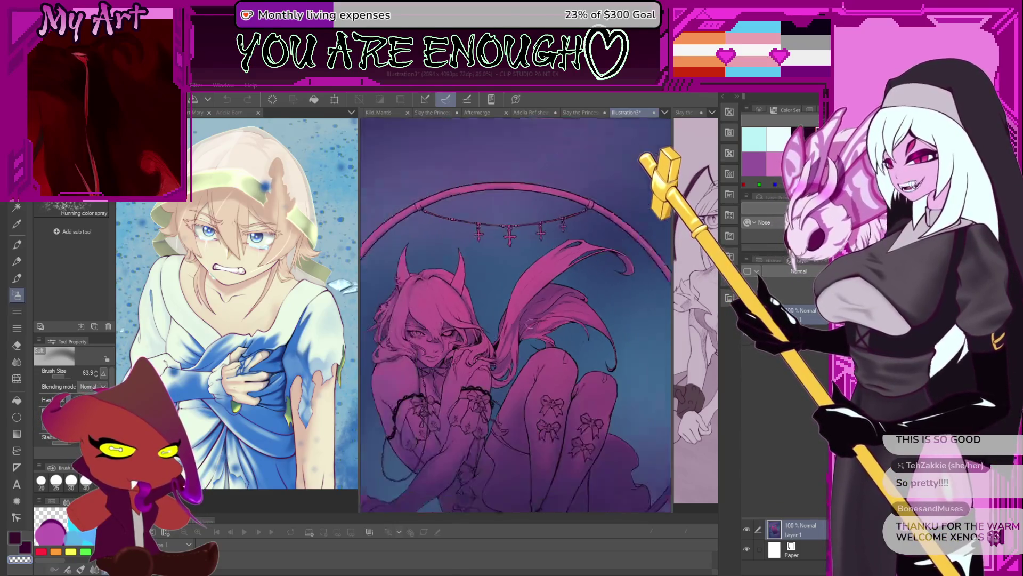
scroll(546, 362, down, 3)
drag(490, 317, 502, 329)
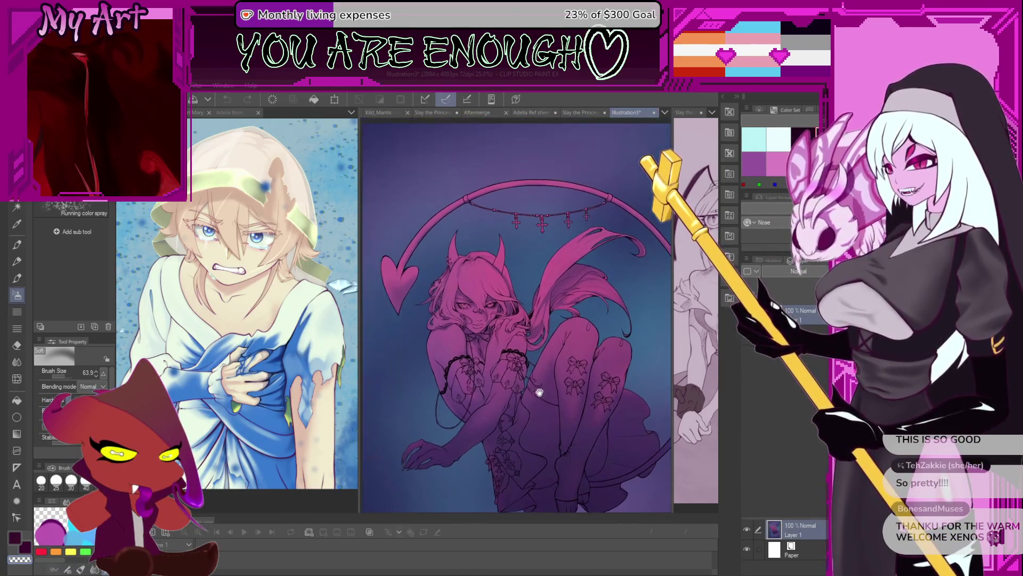
drag(477, 251, 484, 265)
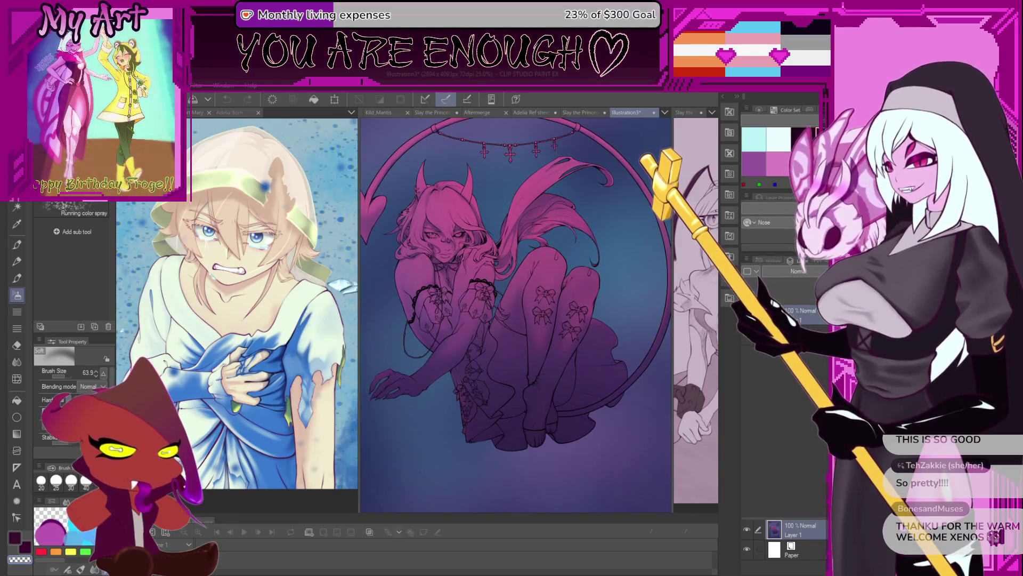
key(ctrl+Tab)
scroll(560, 230, up, 2)
scroll(560, 229, up, 2)
scroll(560, 229, up, 2)
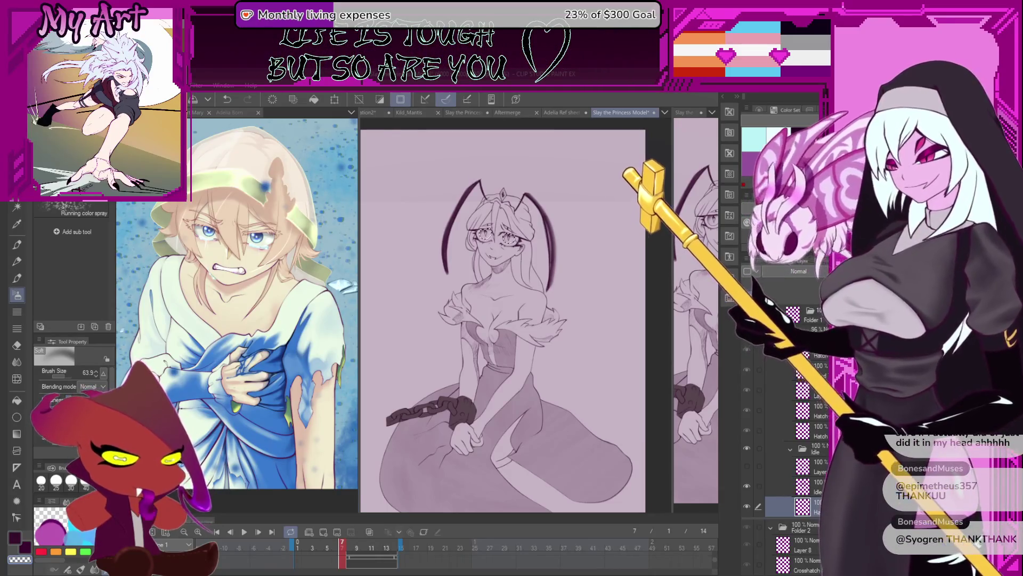
Resize the canvas panes, activate the right princess view, scrub the timeline and move up a layer
drag(671, 265, 577, 337)
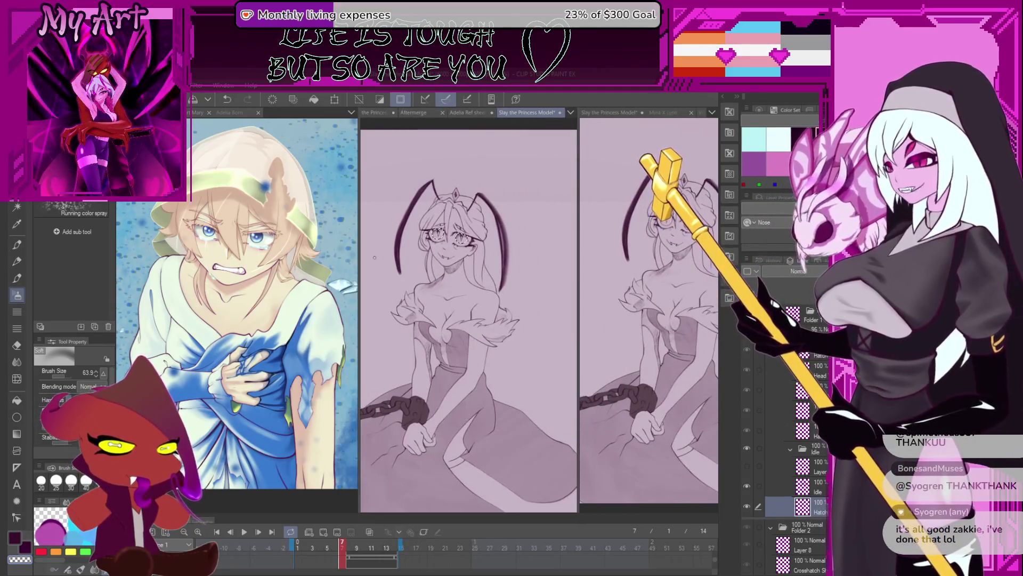
drag(358, 206, 314, 240)
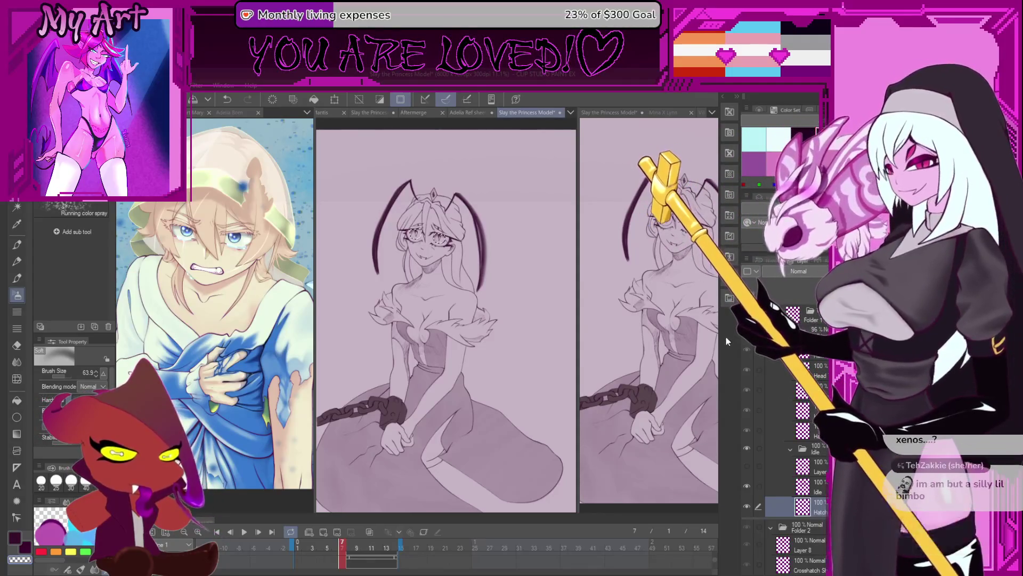
click(654, 340)
scroll(652, 339, up, 3)
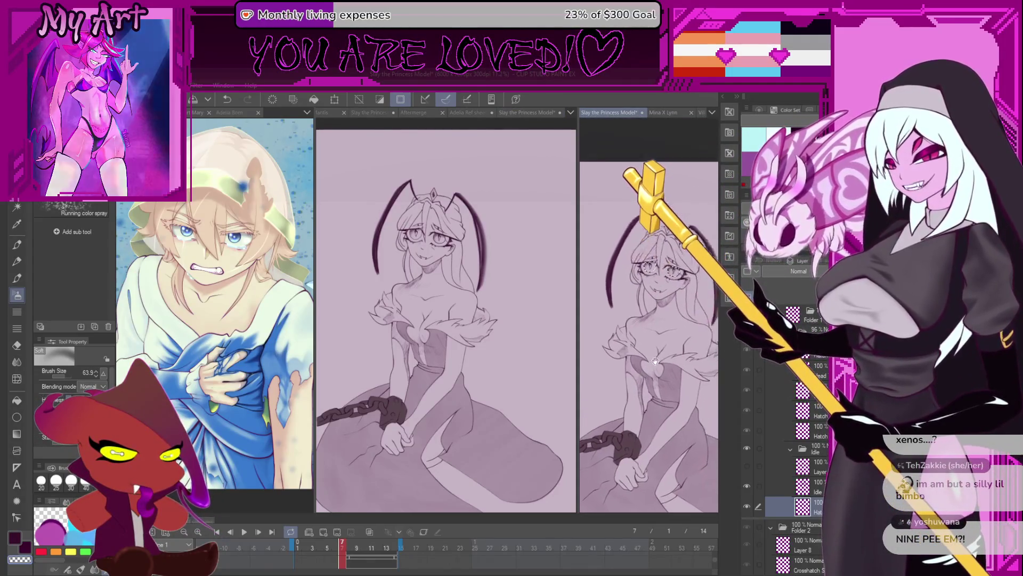
scroll(658, 344, up, 3)
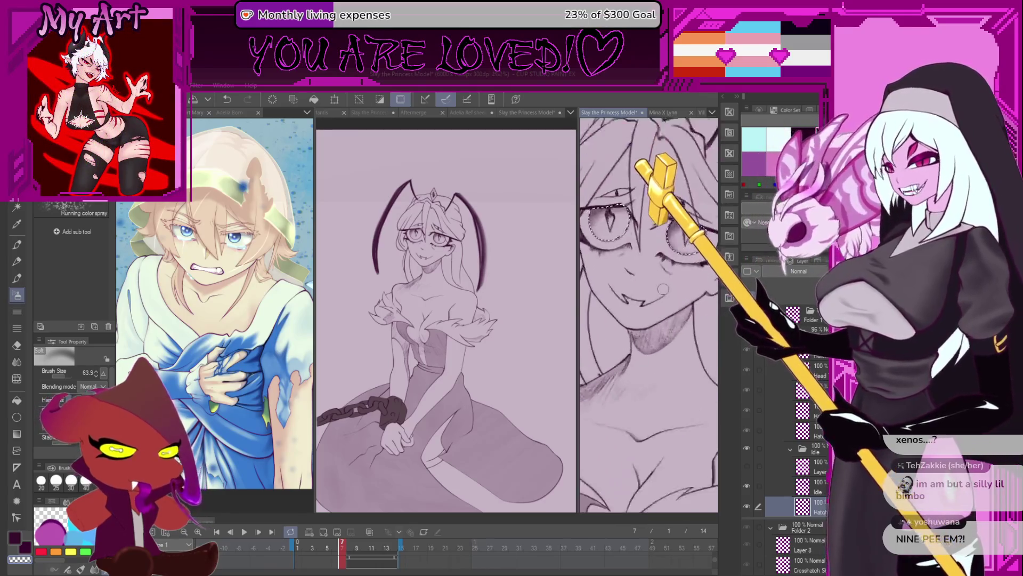
scroll(661, 300, up, 2)
scroll(660, 298, up, 2)
scroll(641, 310, up, 1)
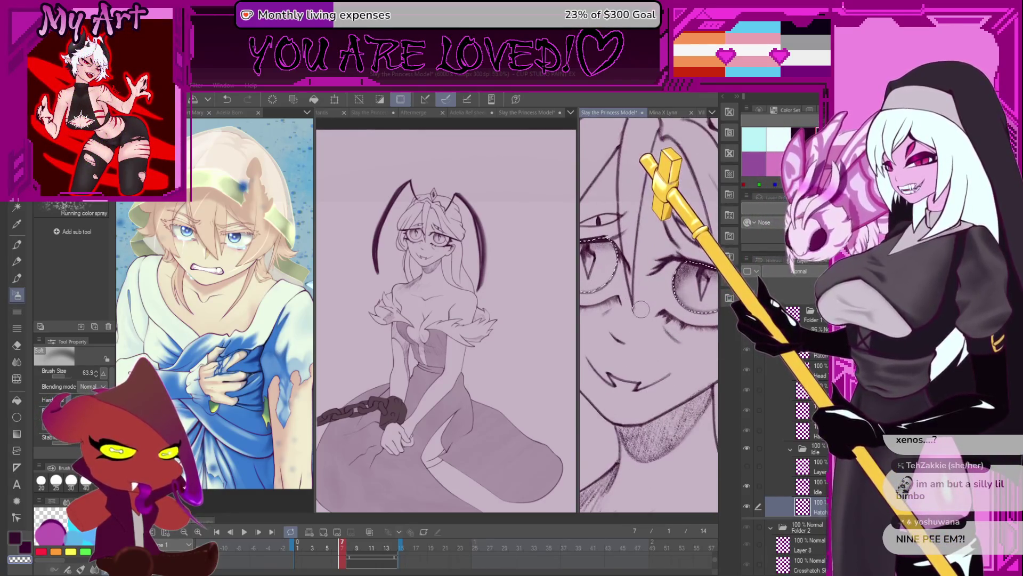
drag(351, 542, 351, 540)
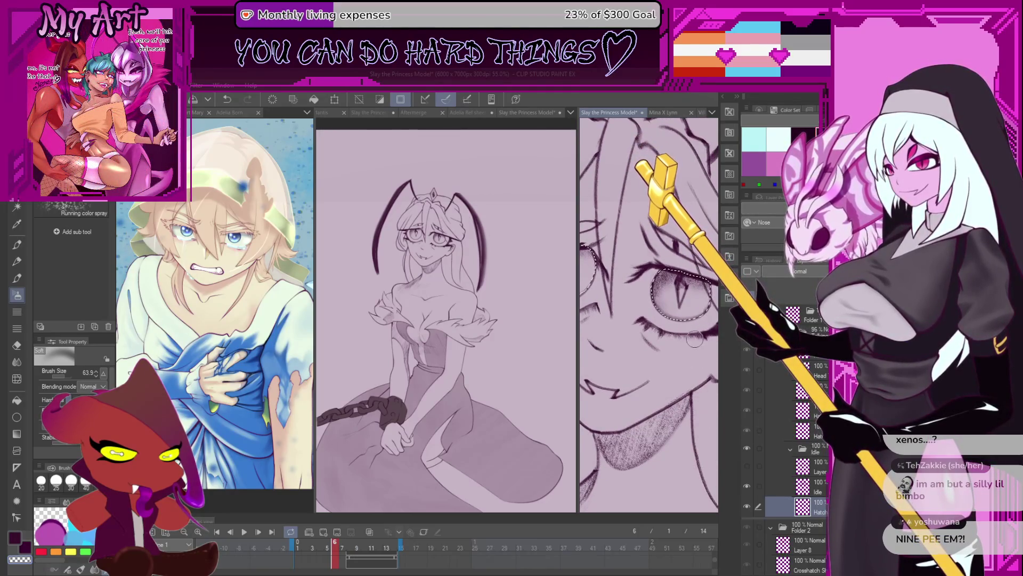
key(alt+bracketright)
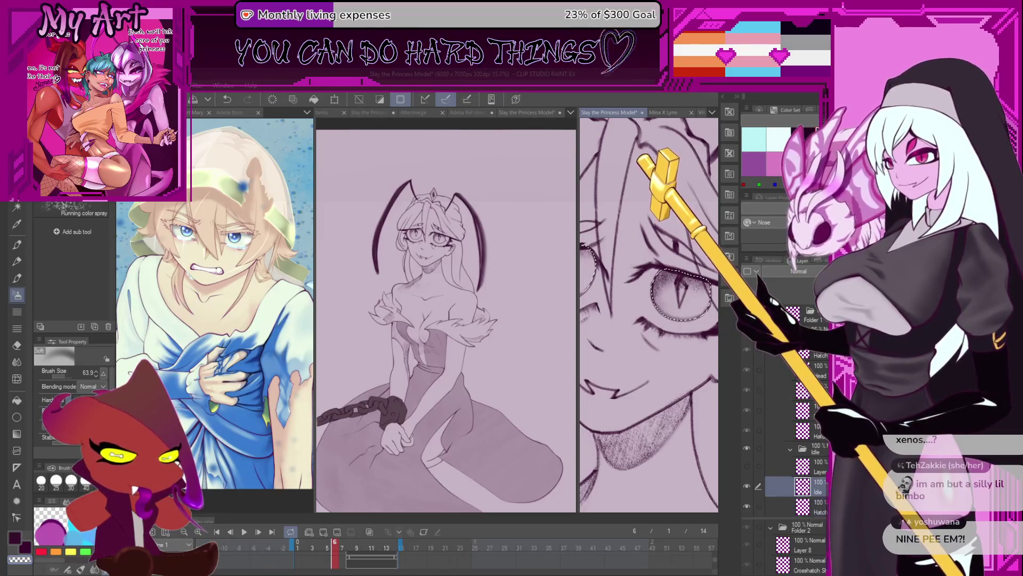
Pick white from the Color Wheel for the eye highlights and nudge the face view down
click(760, 110)
click(778, 171)
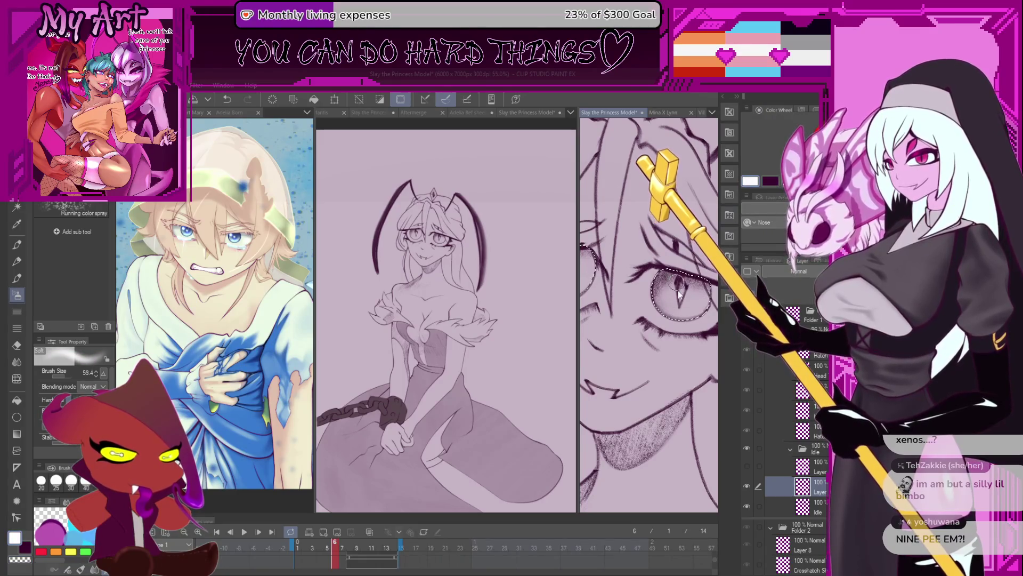
scroll(678, 294, up, 2)
scroll(688, 287, up, 2)
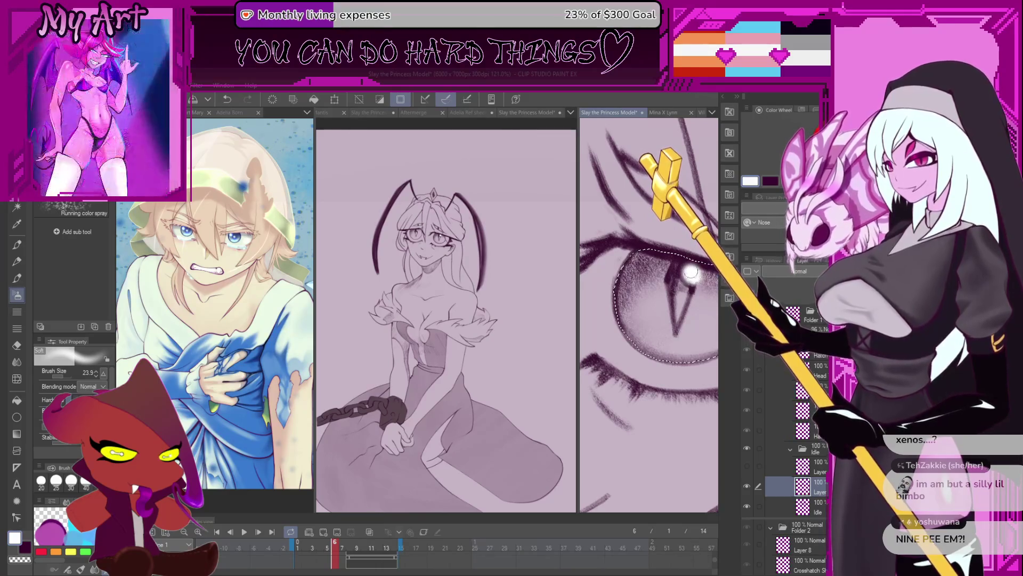
scroll(722, 318, up, 2)
scroll(723, 317, left, 2)
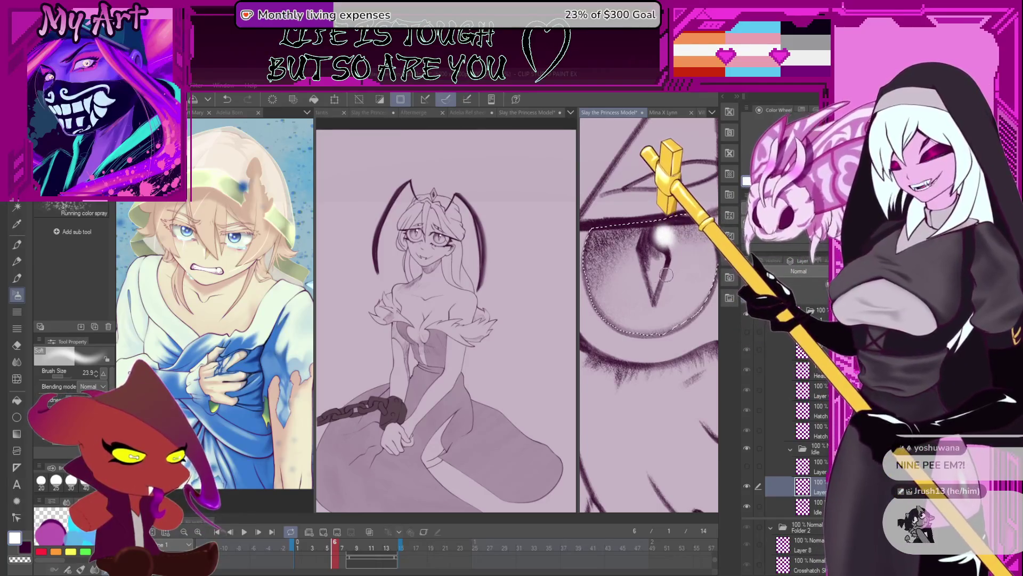
scroll(648, 312, down, 2)
scroll(648, 312, down, 2)
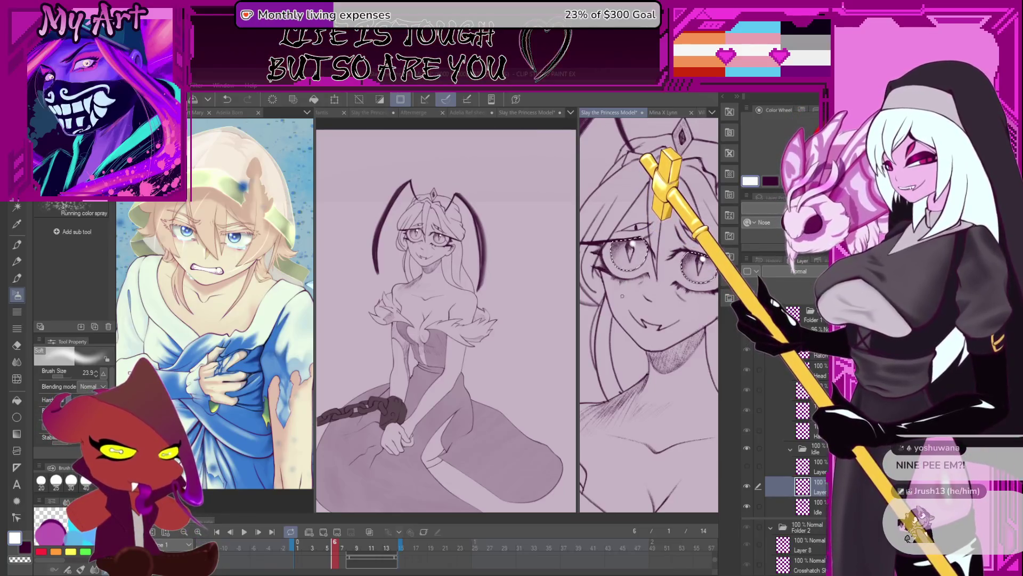
scroll(626, 283, up, 3)
scroll(608, 256, up, 3)
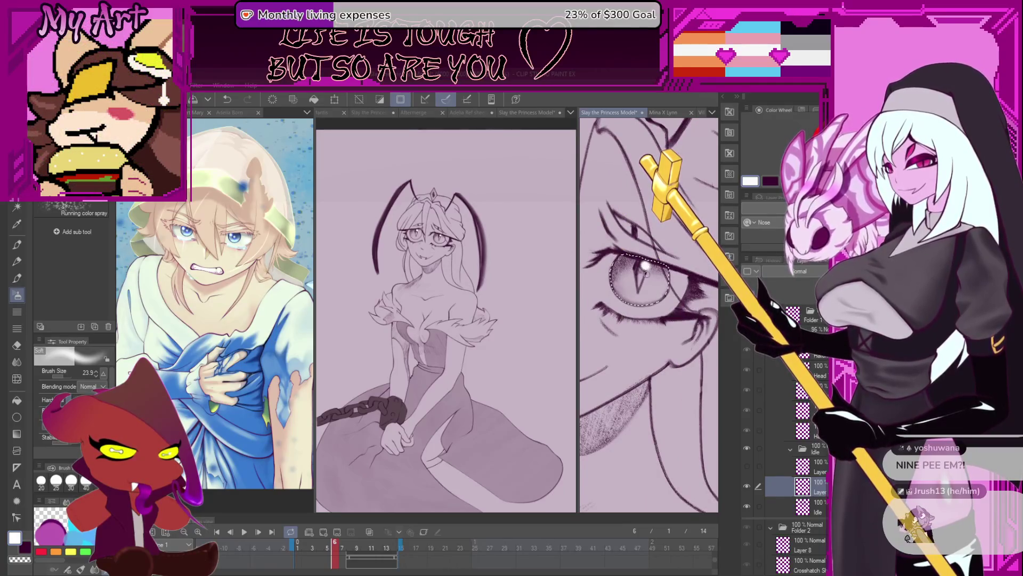
scroll(647, 273, down, 3)
scroll(693, 300, down, 2)
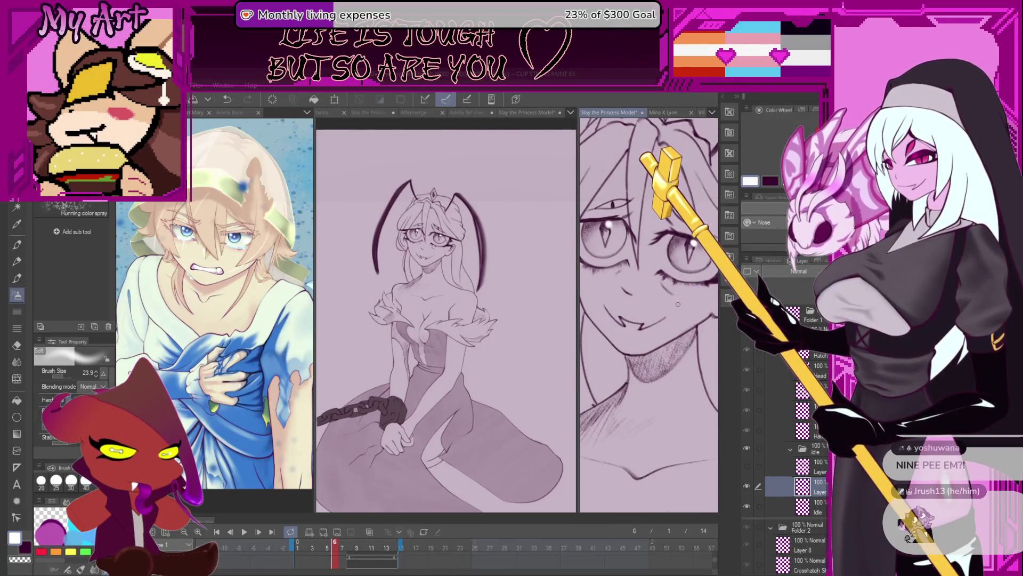
drag(665, 315, 663, 326)
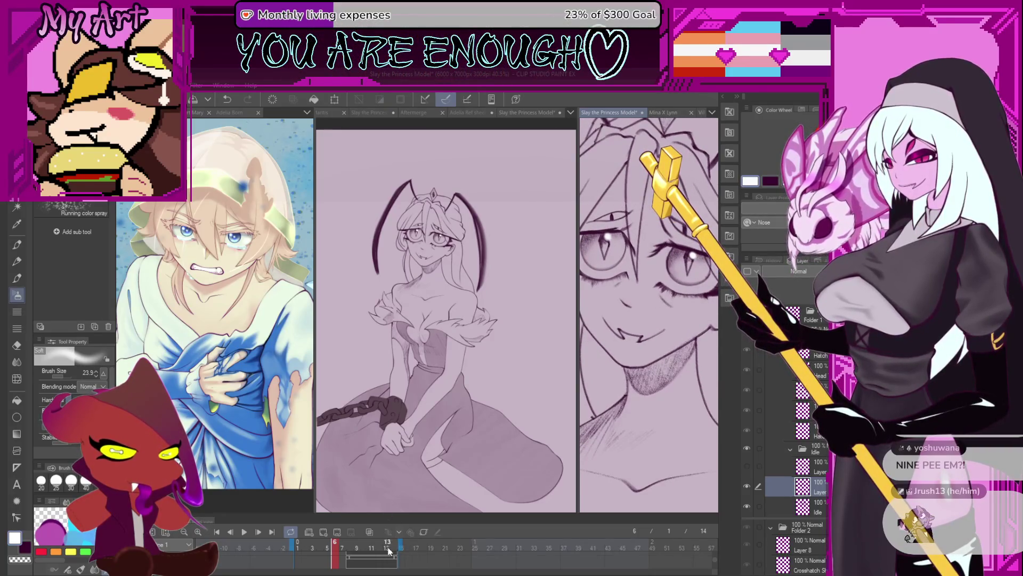
Make the timeline taller and set the playhead to frame 8
click(351, 564)
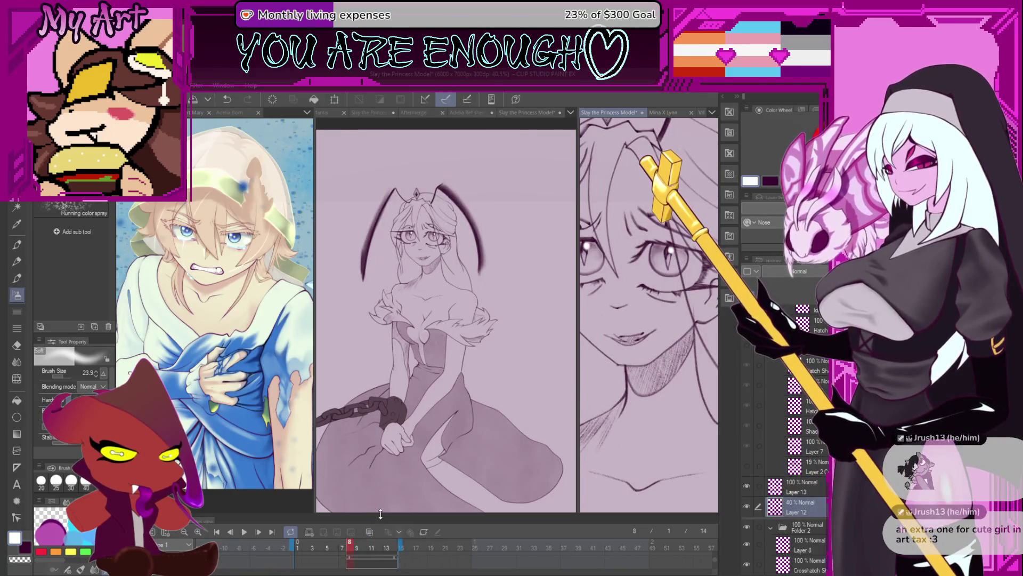
drag(380, 514, 380, 445)
mouse_move(339, 521)
mouse_down()
mouse_move(353, 520)
mouse_move(353, 531)
mouse_up()
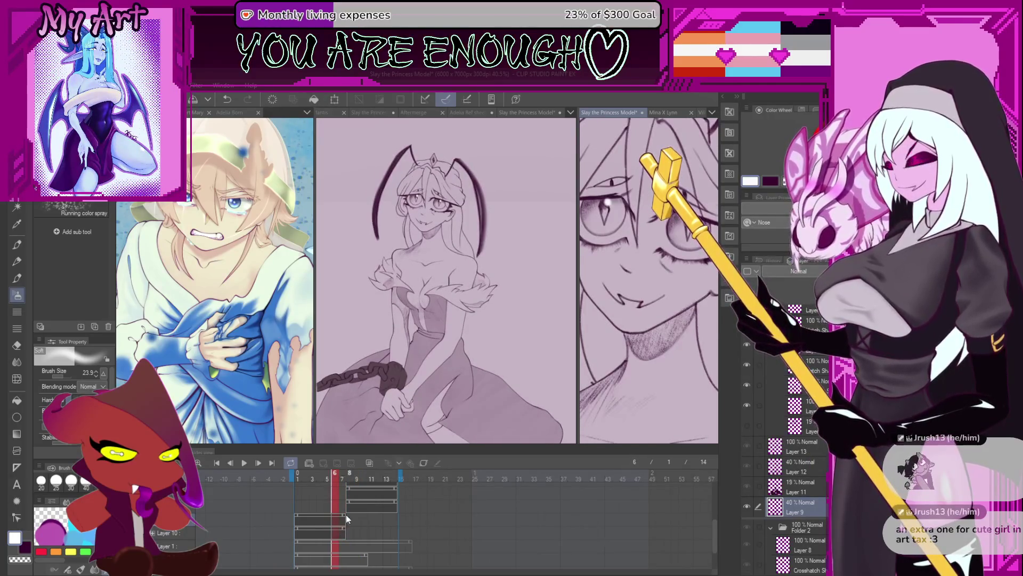
drag(353, 527, 353, 515)
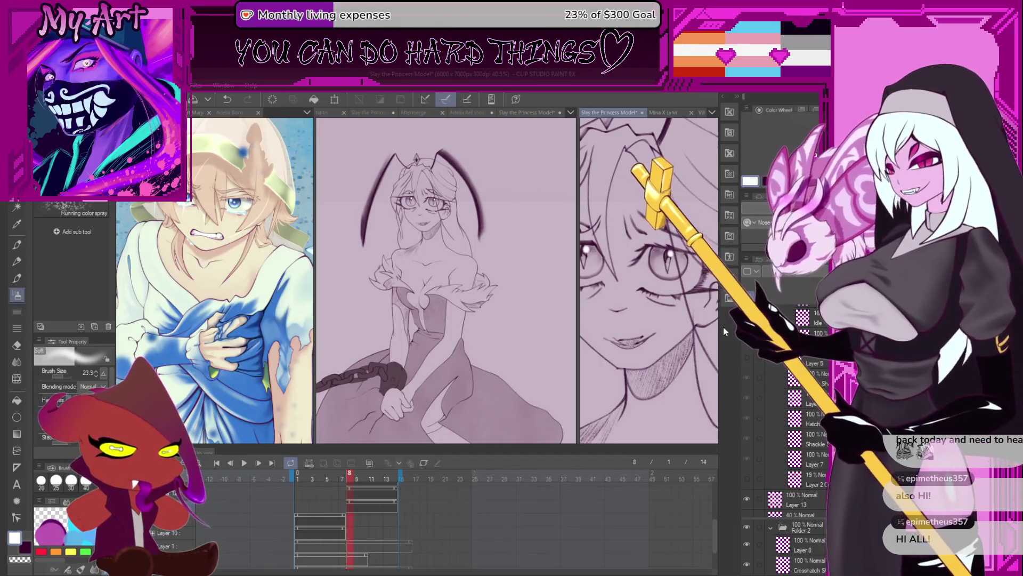
scroll(648, 280, up, 2)
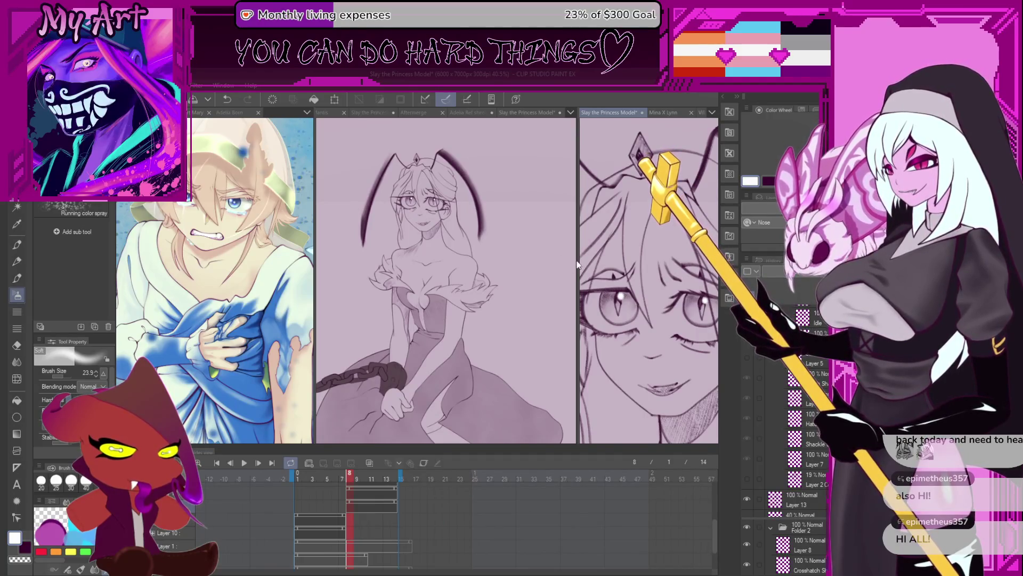
Widen the second view and activate it to show more of the princess's figure
drag(576, 268, 534, 267)
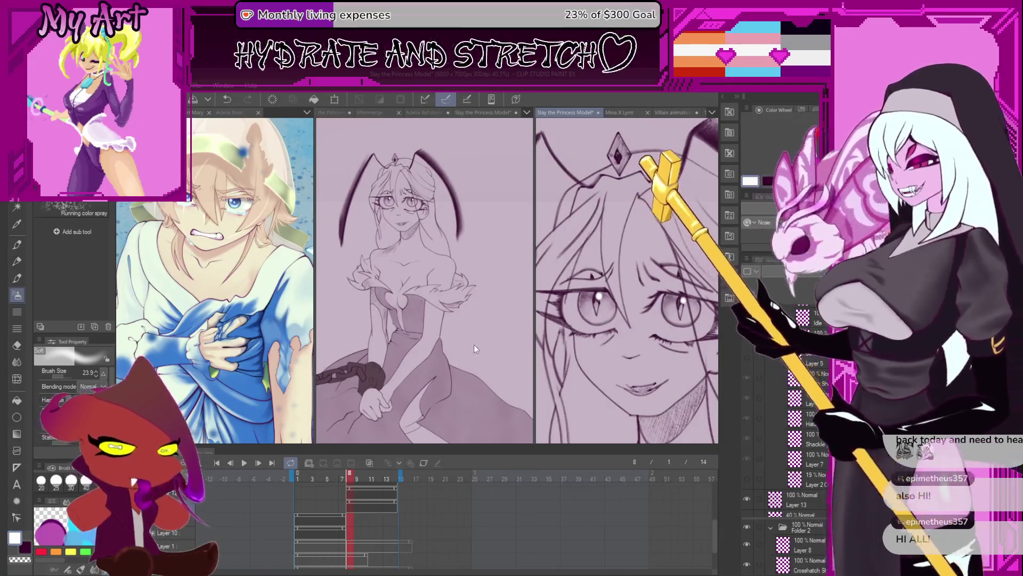
click(473, 342)
scroll(472, 342, down, 2)
click(650, 269)
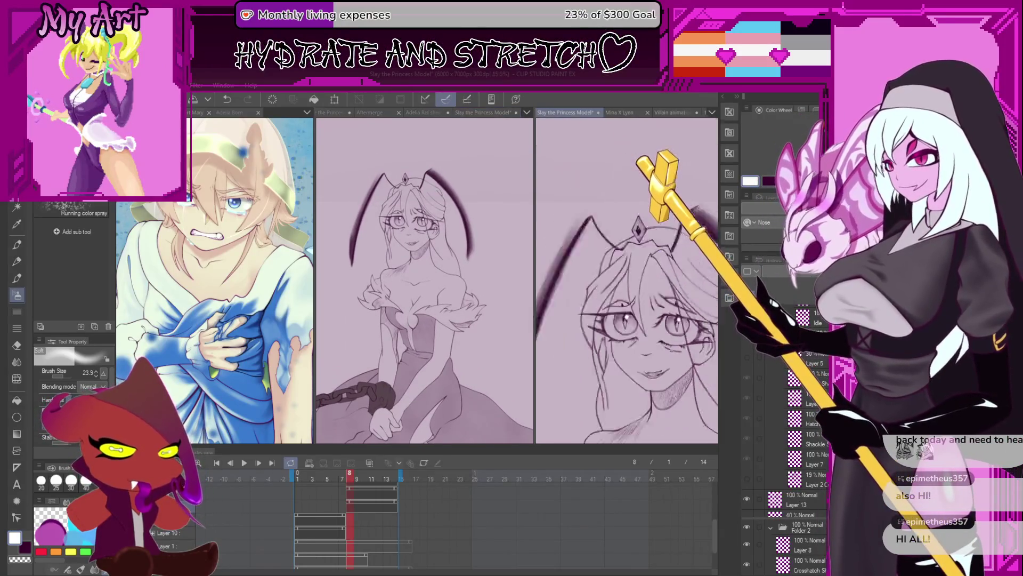
scroll(650, 270, down, 3)
scroll(651, 272, down, 3)
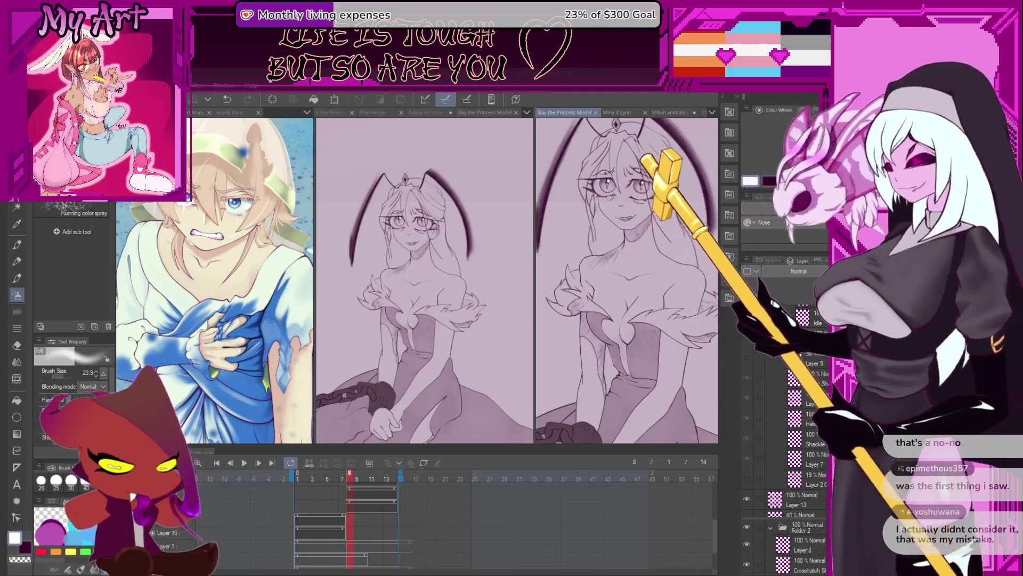
Pan down the figure and flip between frames 7 and 8 on the Layer 10 and 11 tracks
drag(642, 274, 604, 412)
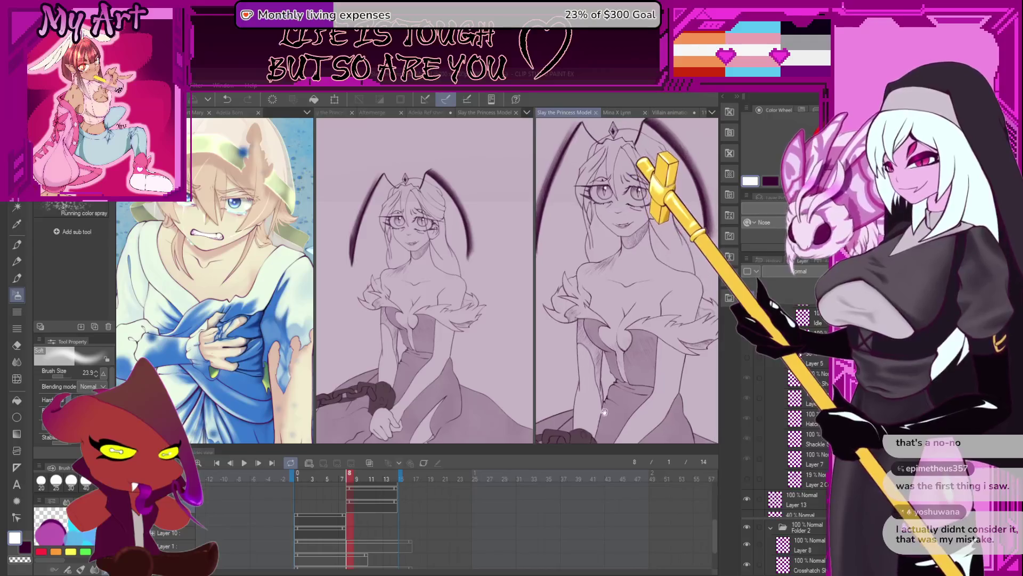
drag(539, 385, 545, 382)
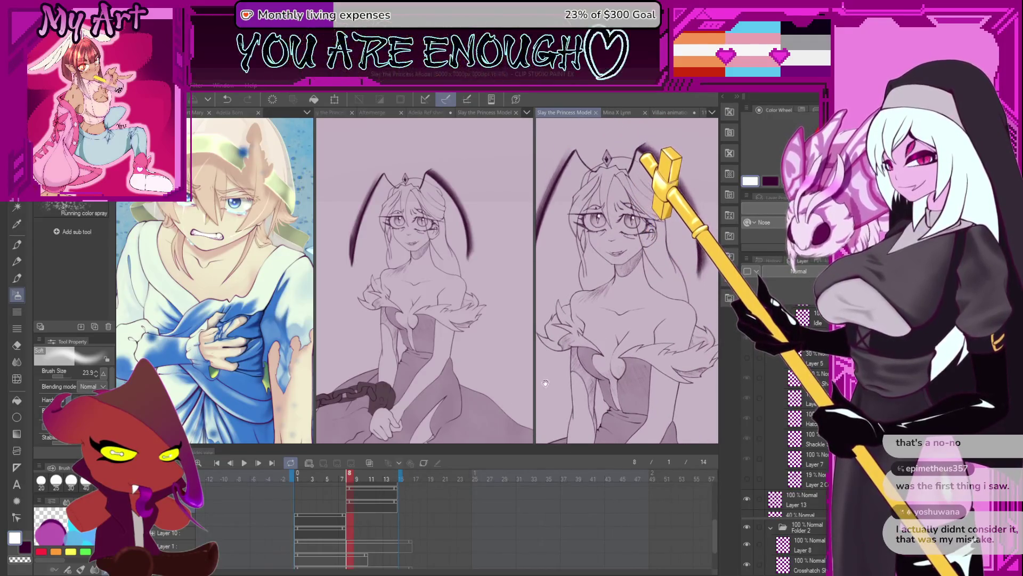
click(335, 525)
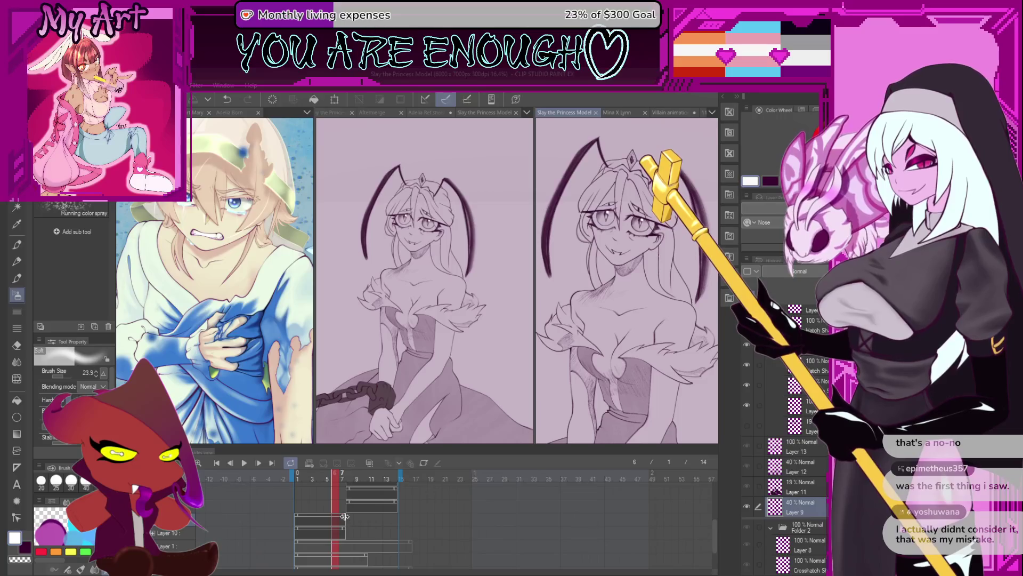
click(342, 519)
click(349, 518)
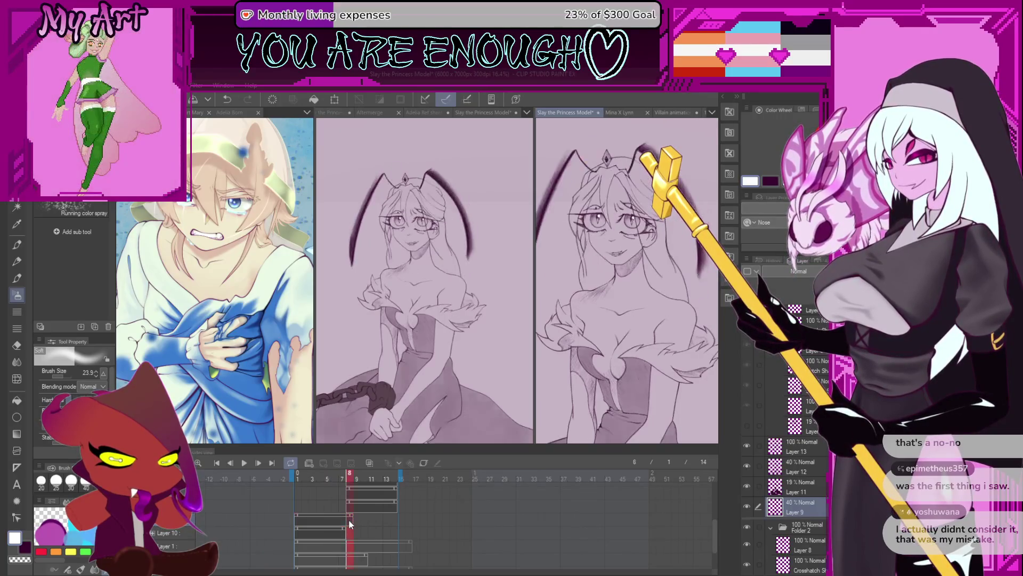
click(346, 529)
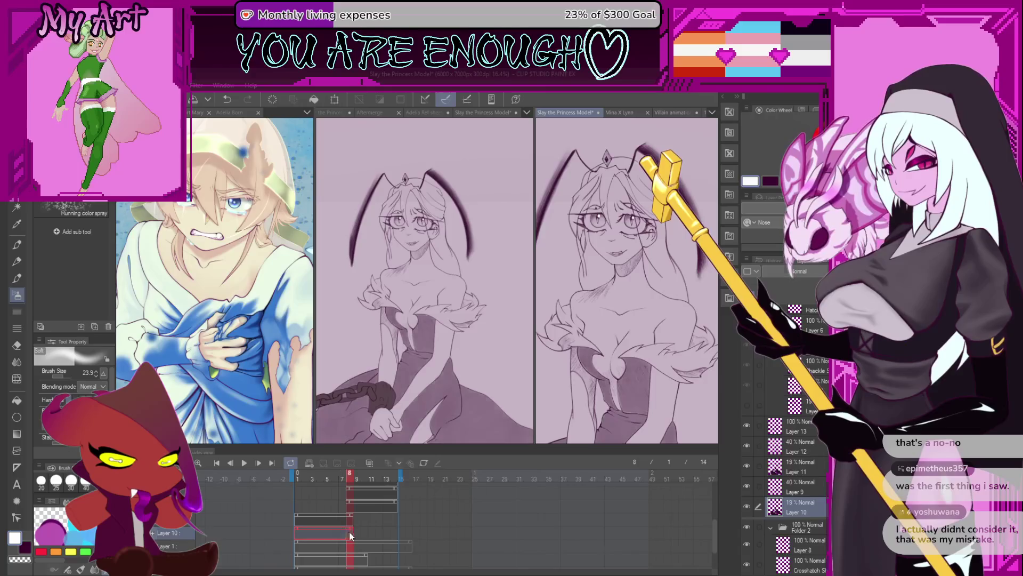
scroll(351, 520, down, 2)
scroll(352, 505, up, 2)
click(341, 522)
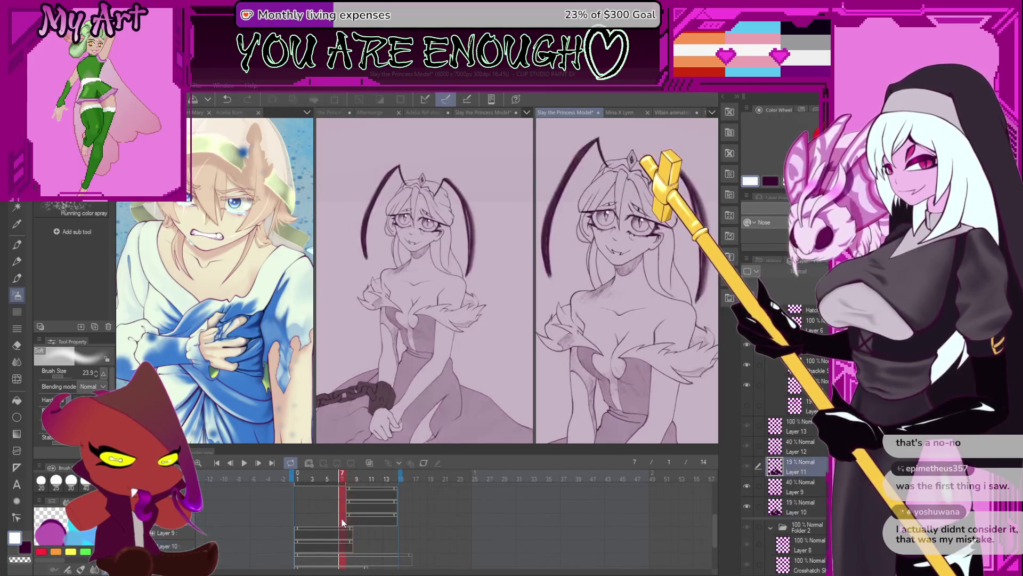
click(346, 520)
scroll(346, 520, down, 3)
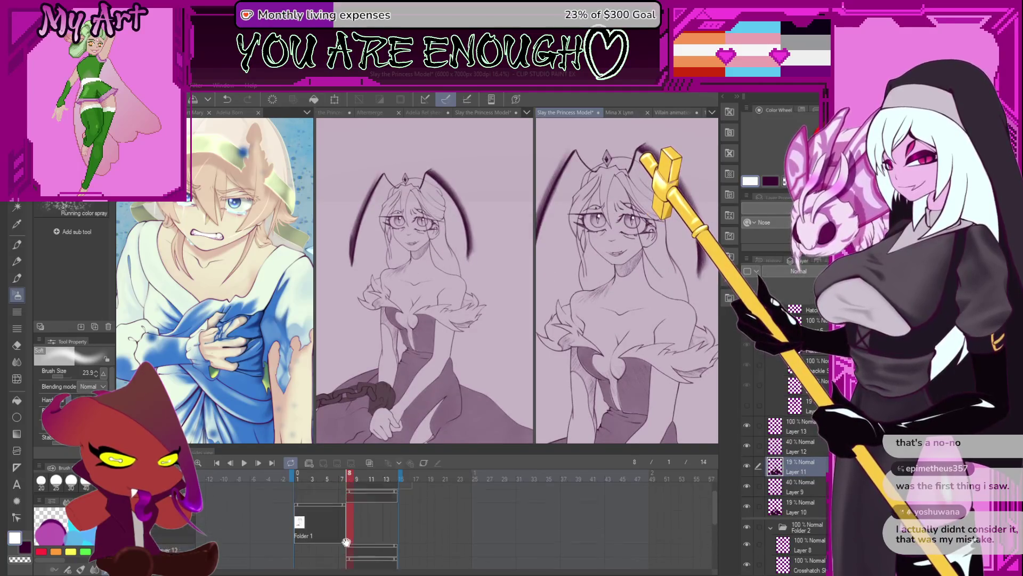
Select Folder 1's cells, jump to a later frame, make Layer 8 active and toggle its visibility
click(347, 518)
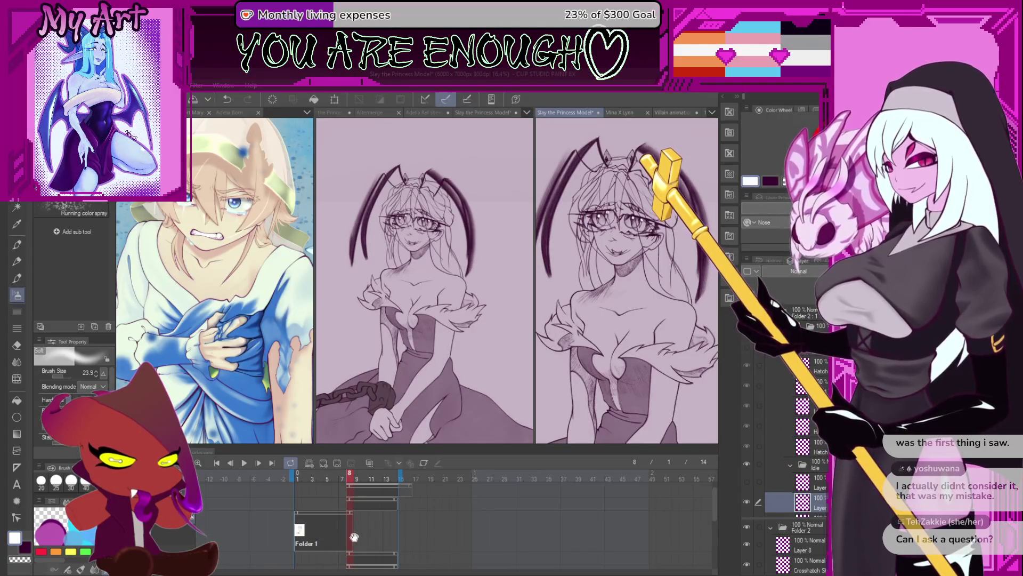
scroll(357, 512, down, 2)
scroll(364, 512, up, 2)
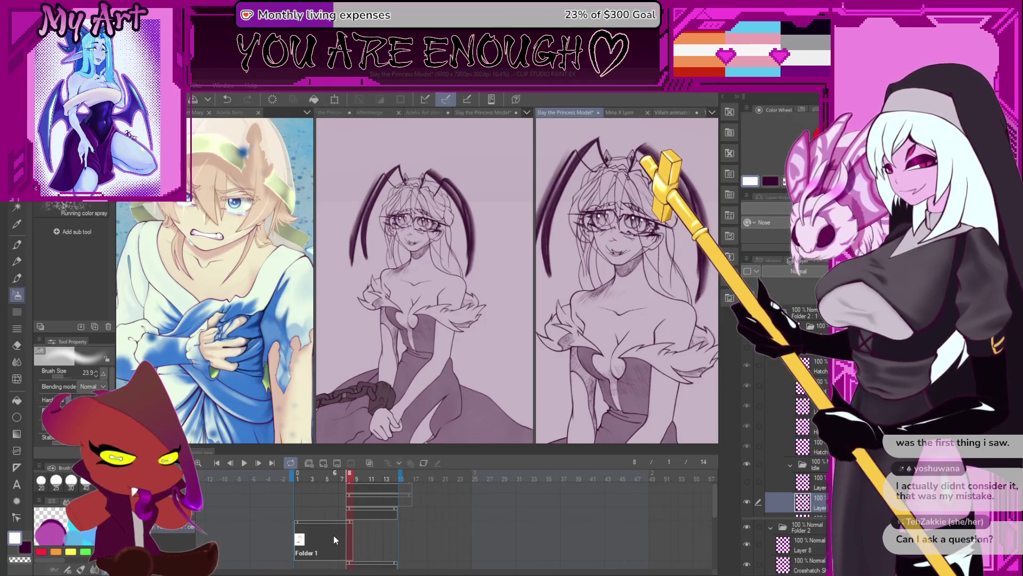
scroll(345, 540, down, 1)
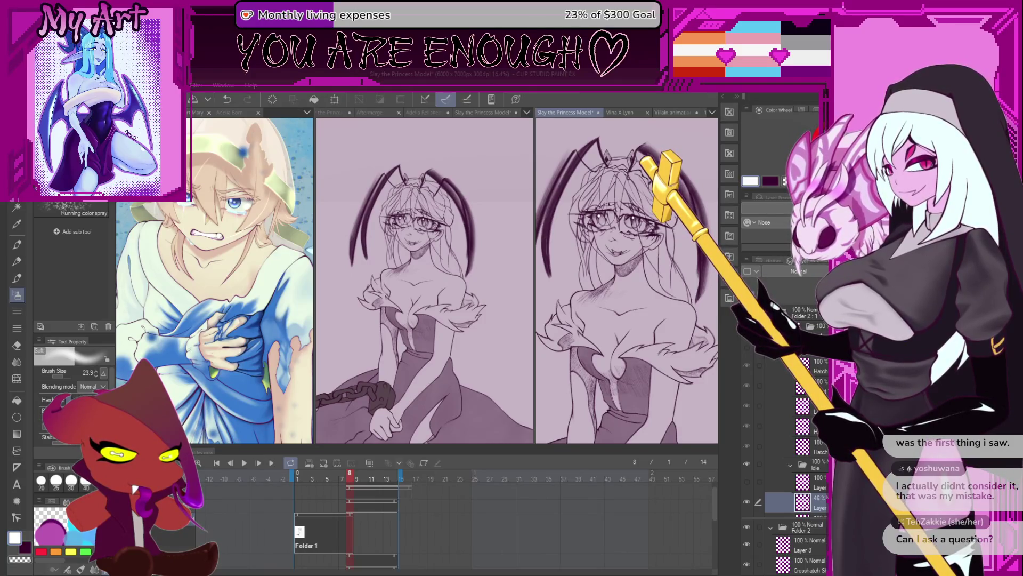
click(339, 526)
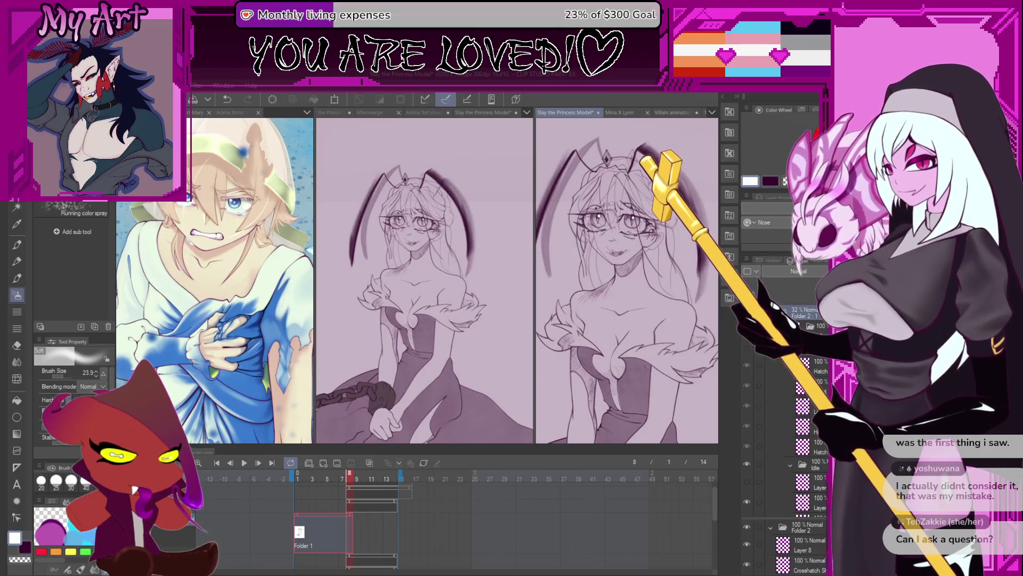
scroll(345, 525, up, 1)
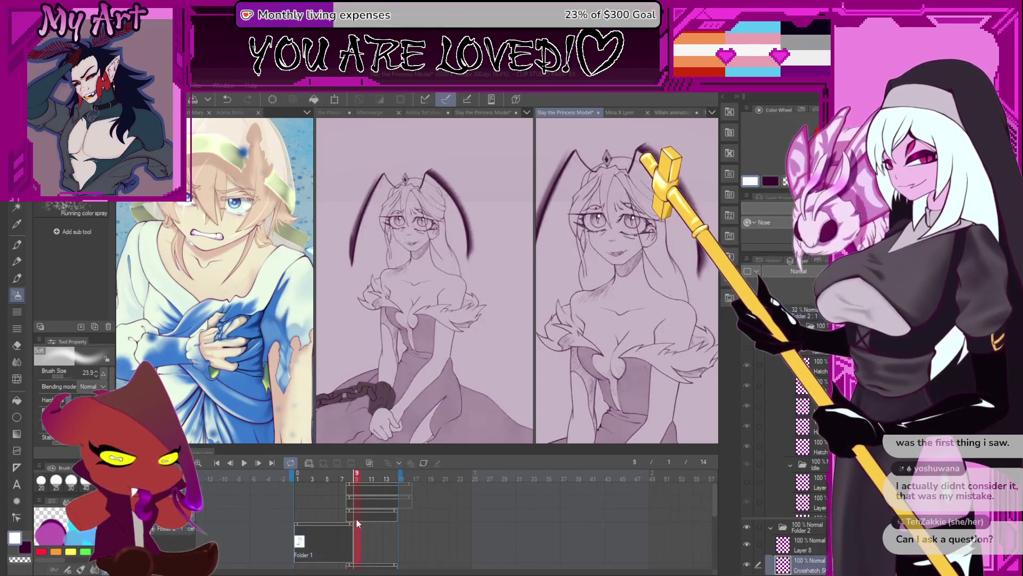
click(360, 512)
click(363, 506)
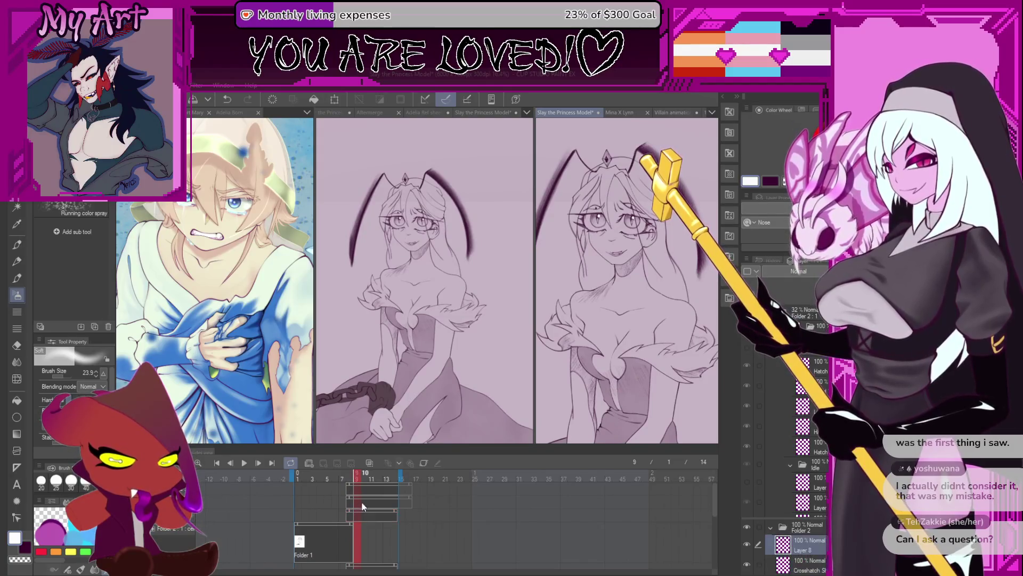
click(747, 544)
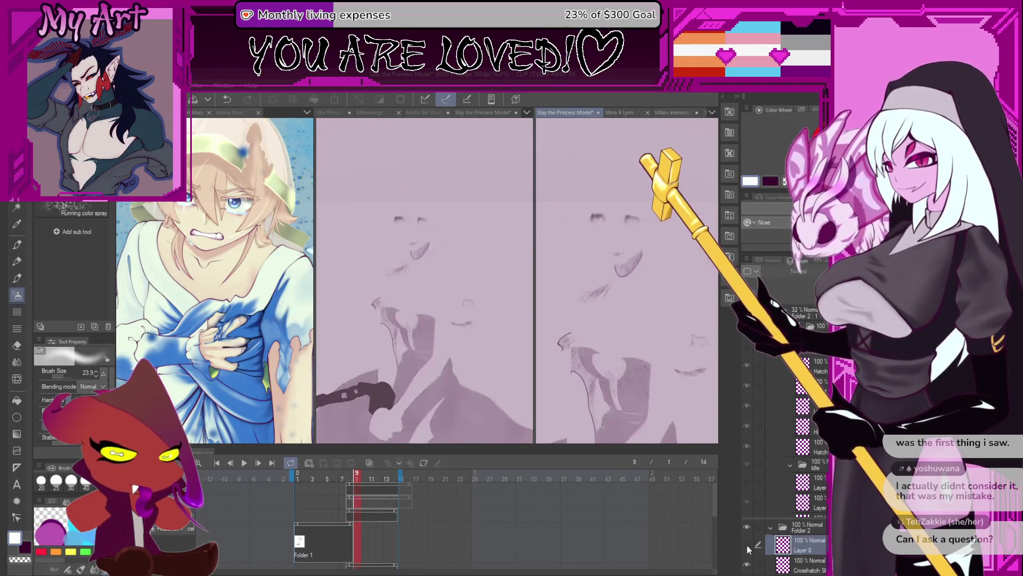
Toggle Layer 8 back on and pan the right view down to the body and chain
click(746, 546)
drag(635, 370, 663, 389)
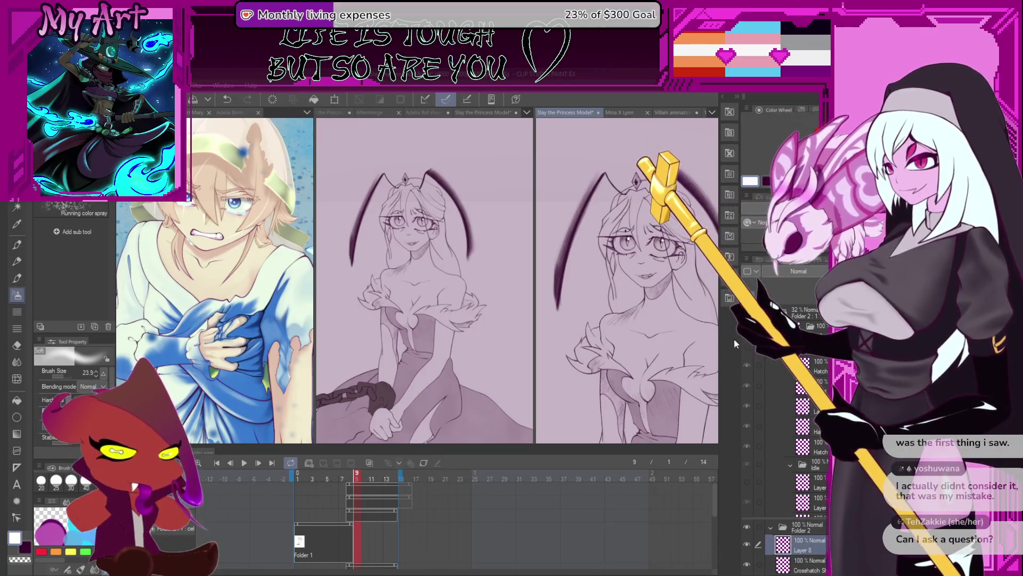
drag(663, 291, 667, 317)
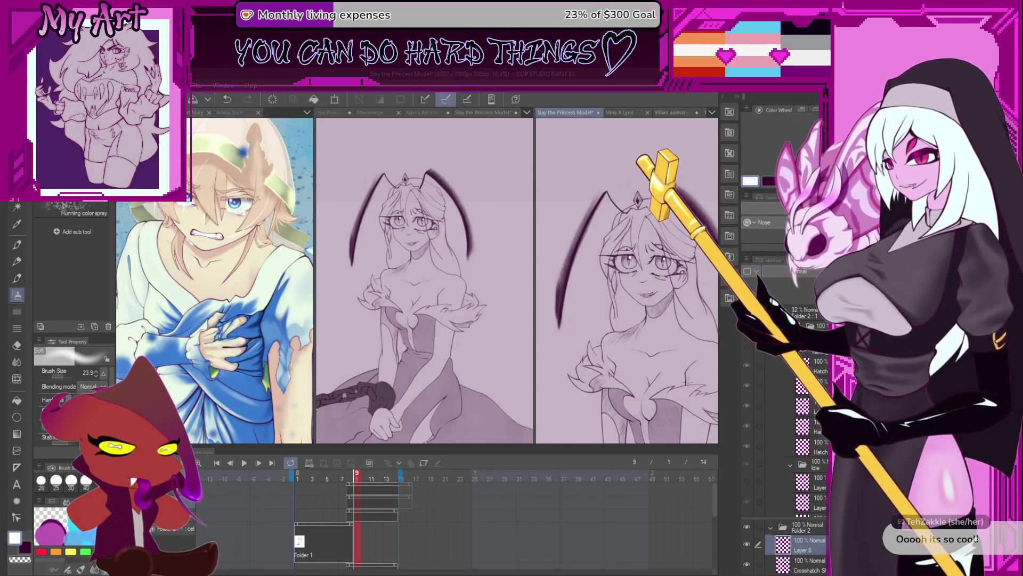
drag(632, 339, 632, 267)
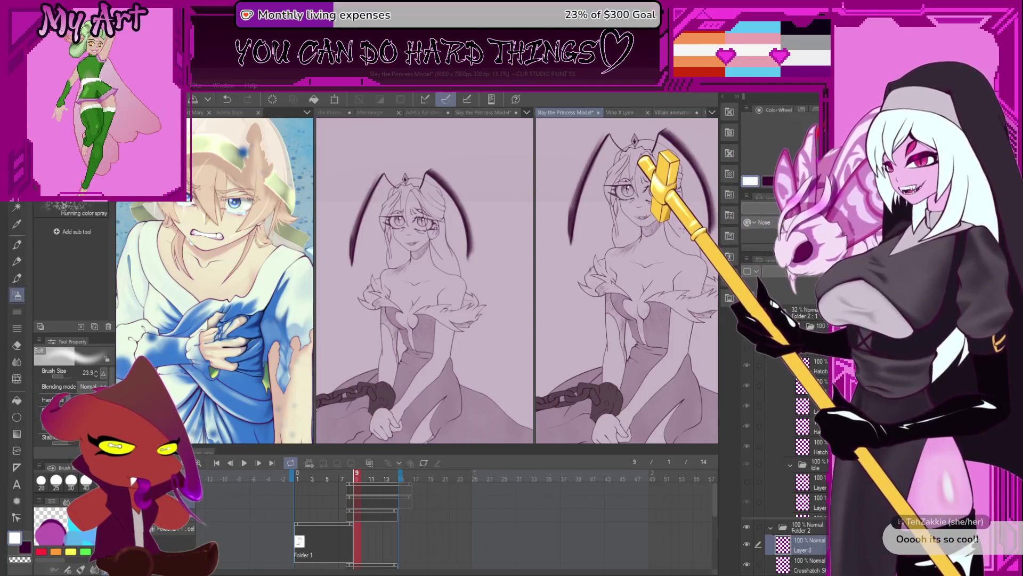
scroll(671, 363, up, 1)
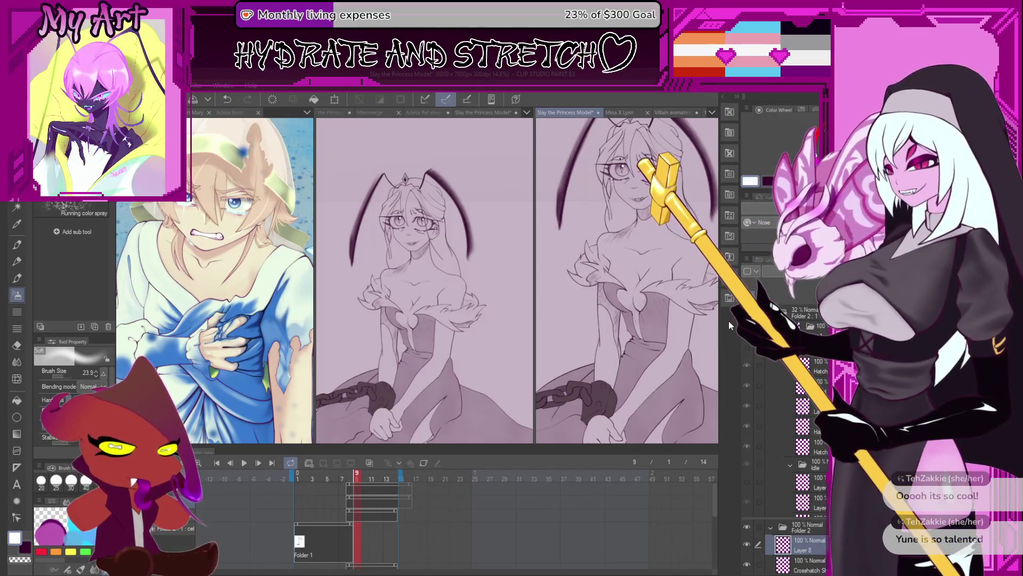
drag(631, 372, 611, 374)
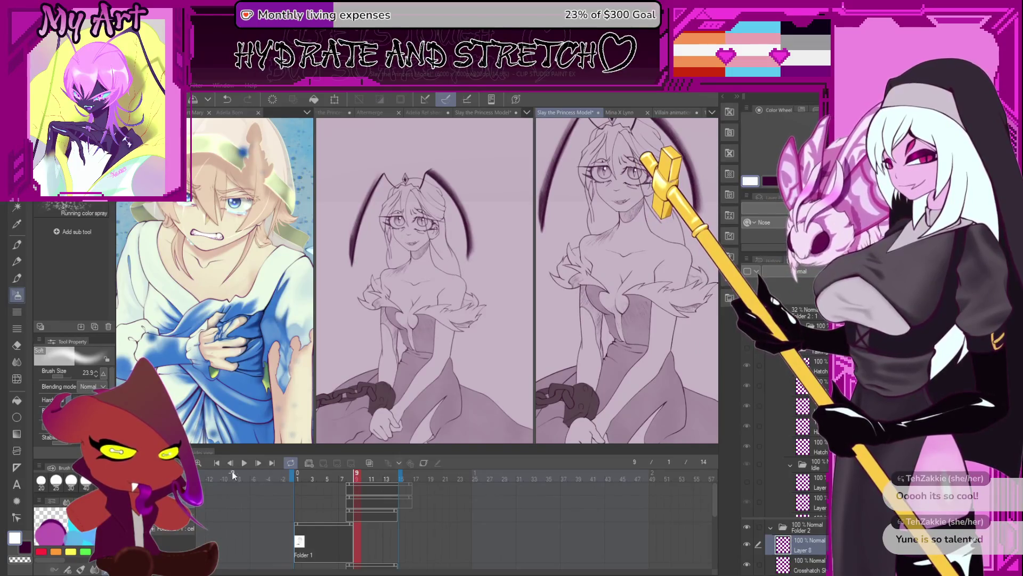
Compare frames 8 and 9, then start a lasso selection around the princess's head
click(350, 478)
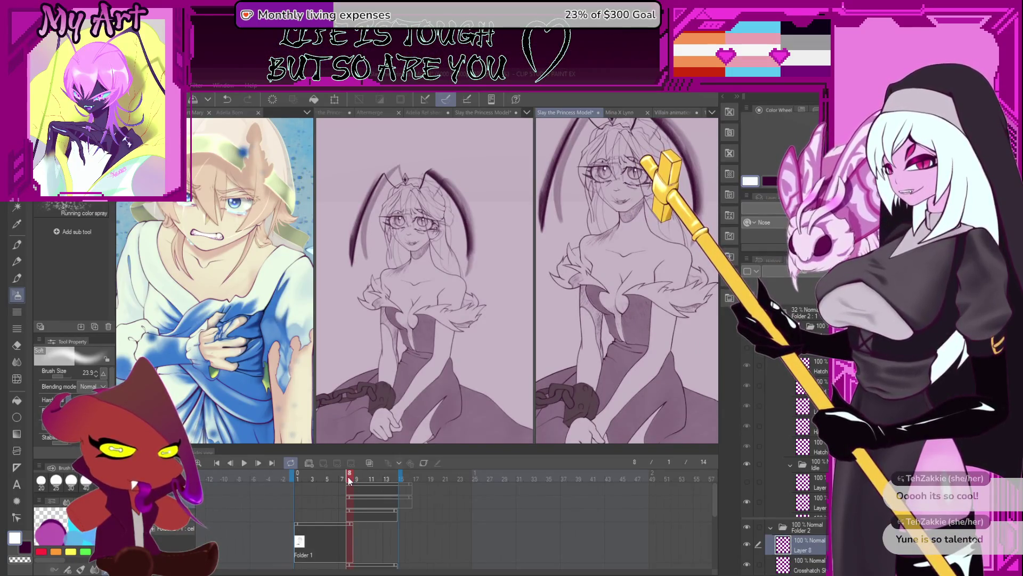
drag(624, 237, 624, 282)
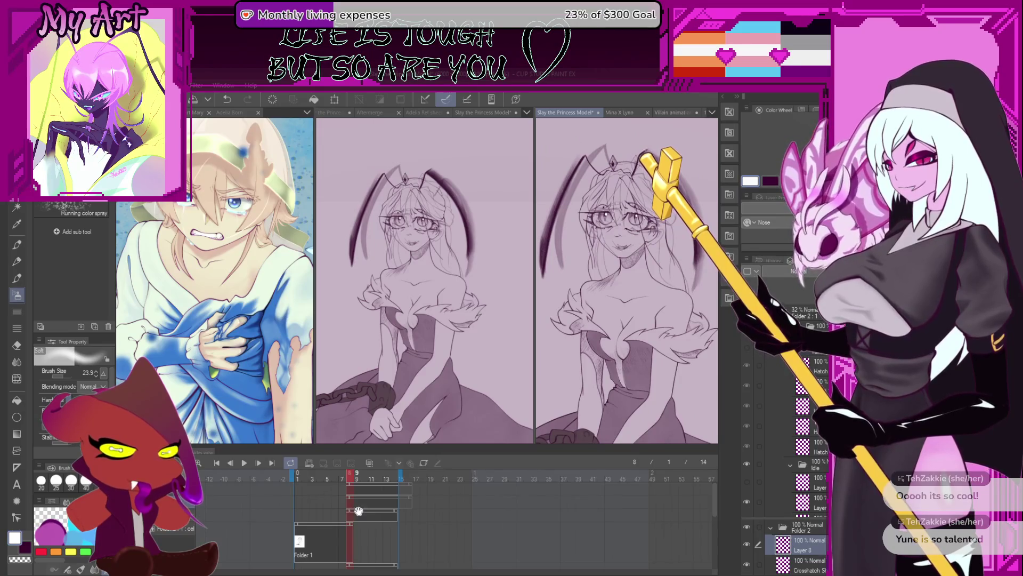
click(357, 506)
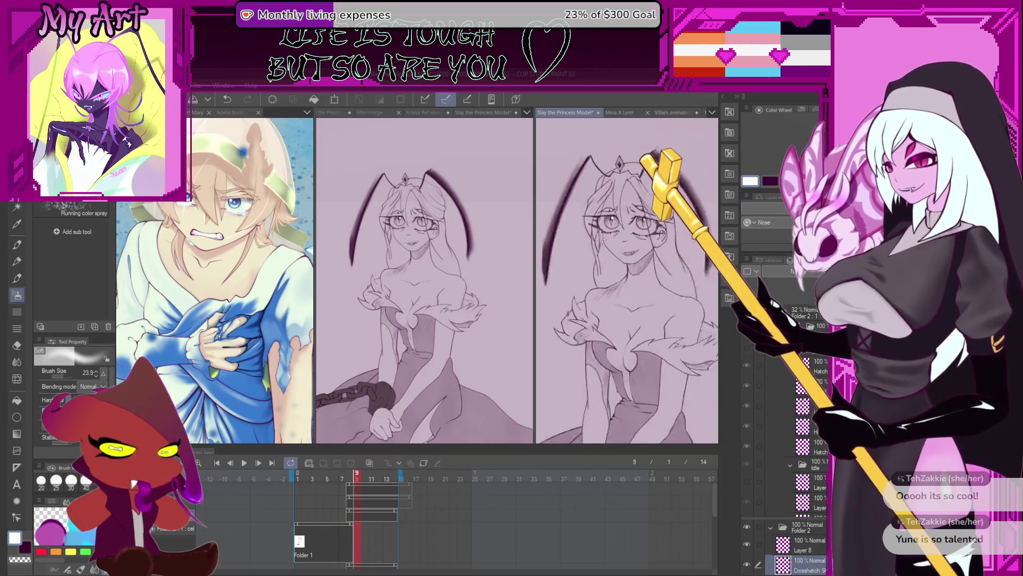
key(m)
drag(565, 207, 573, 287)
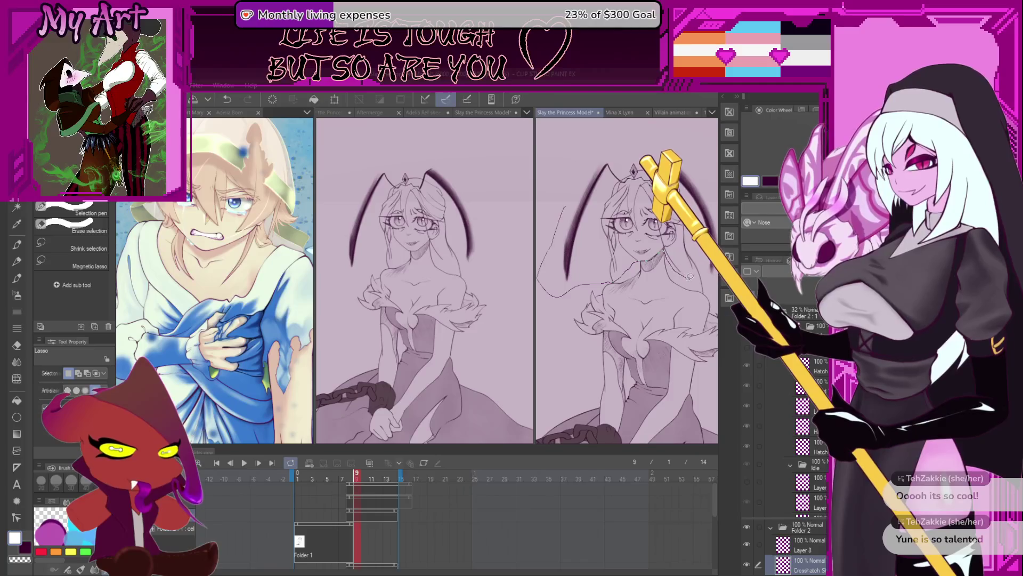
Close the lasso around the head, chin and neck, cut the linework and undo
drag(720, 283, 719, 149)
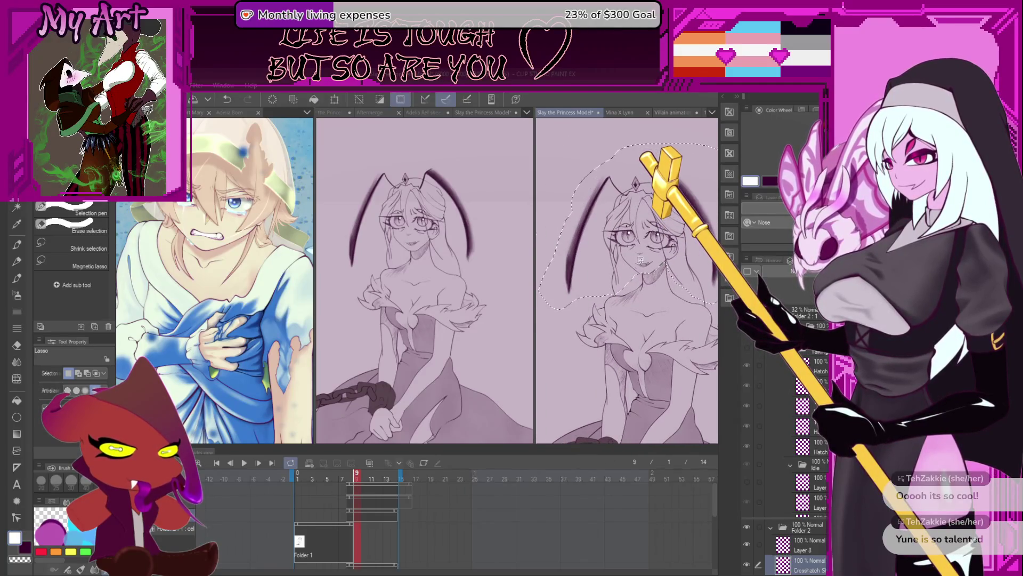
scroll(642, 260, up, 3)
scroll(612, 256, up, 1)
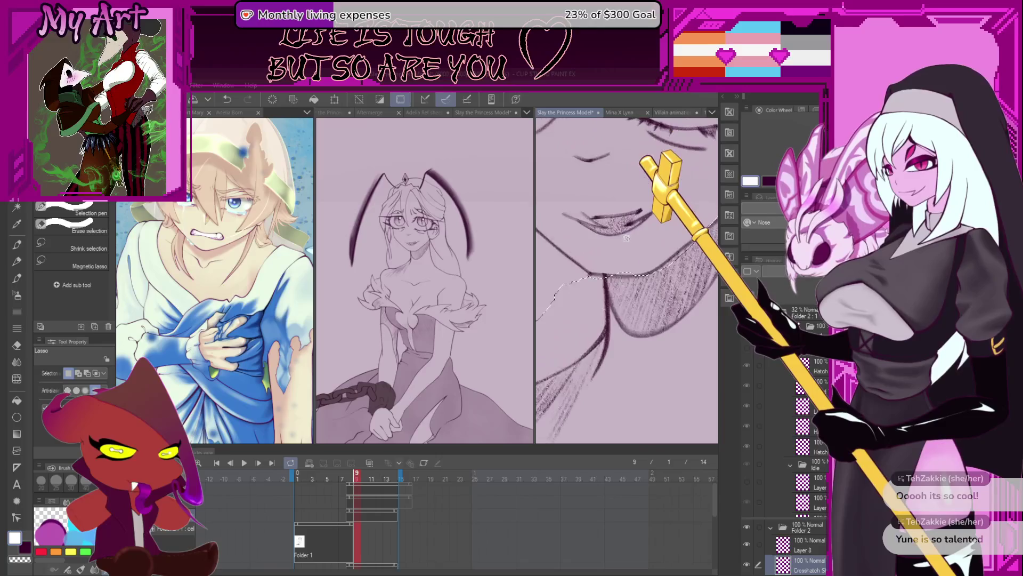
scroll(610, 261, up, 1)
drag(601, 265, 633, 247)
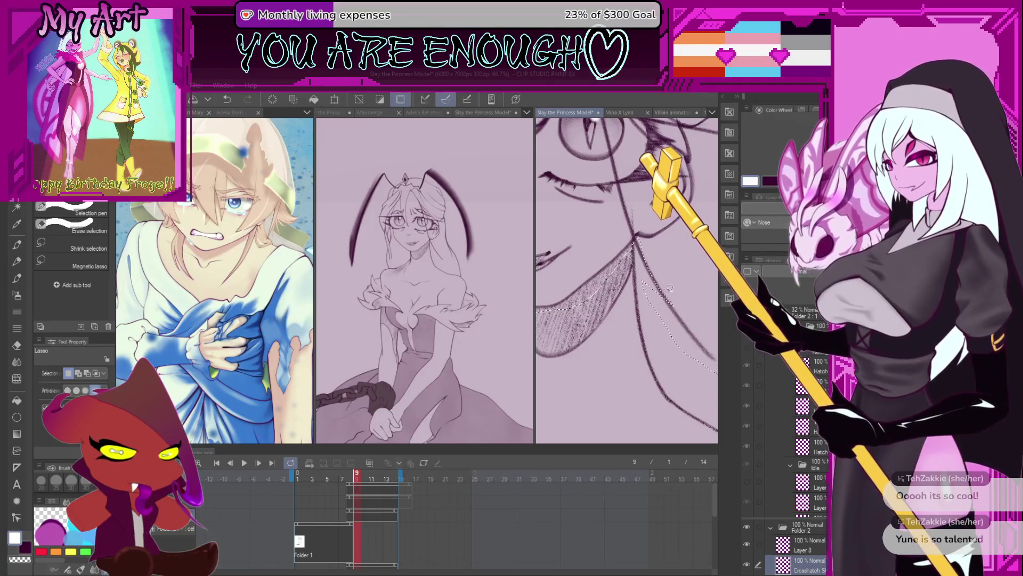
drag(645, 265, 612, 220)
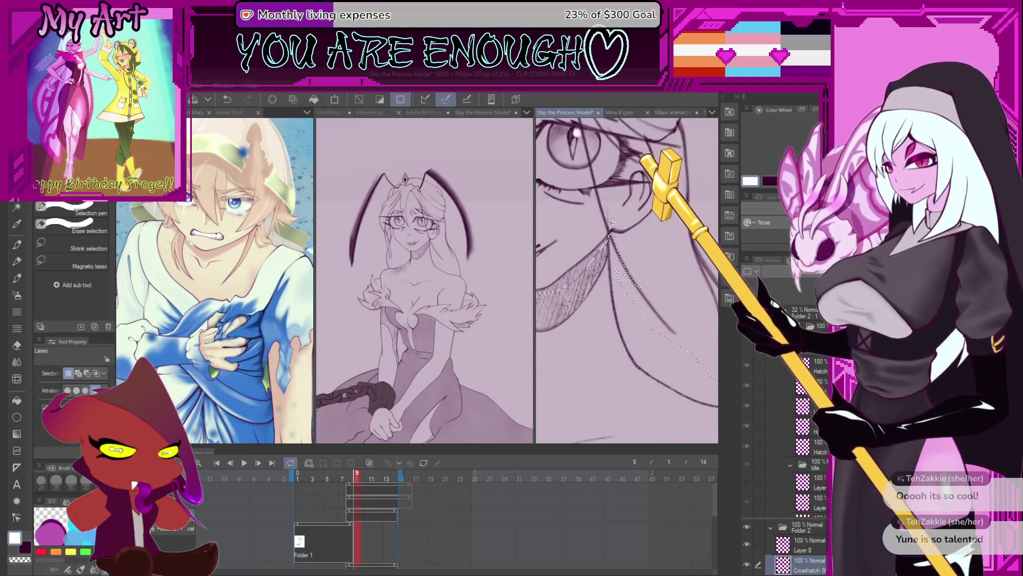
scroll(604, 239, up, 2)
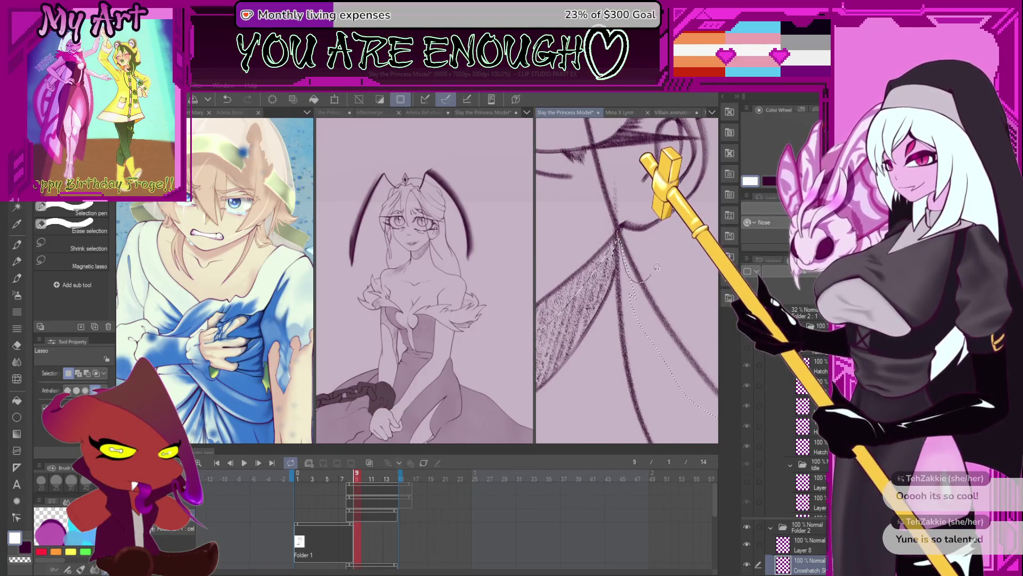
scroll(656, 267, down, 2)
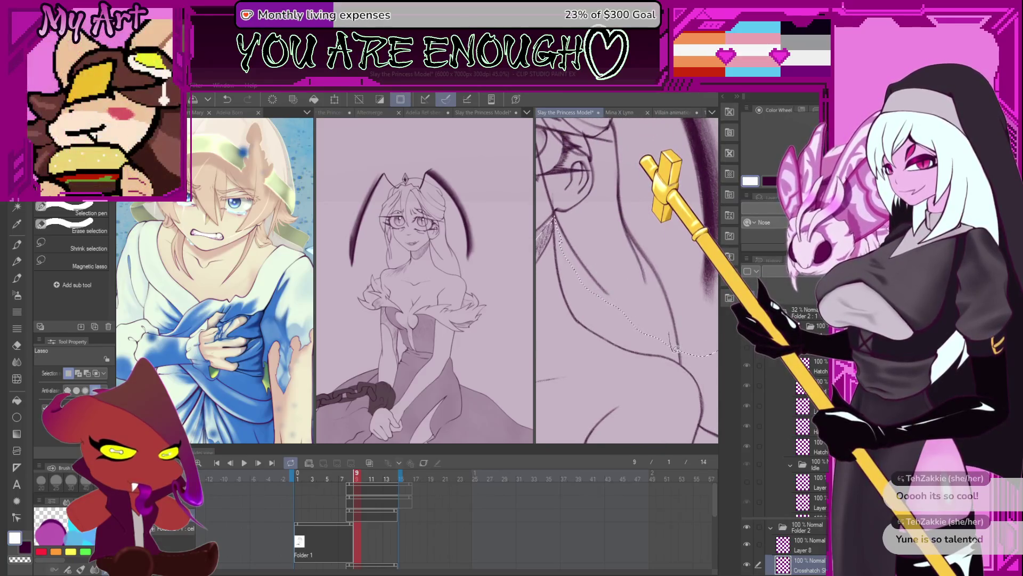
scroll(657, 300, down, 2)
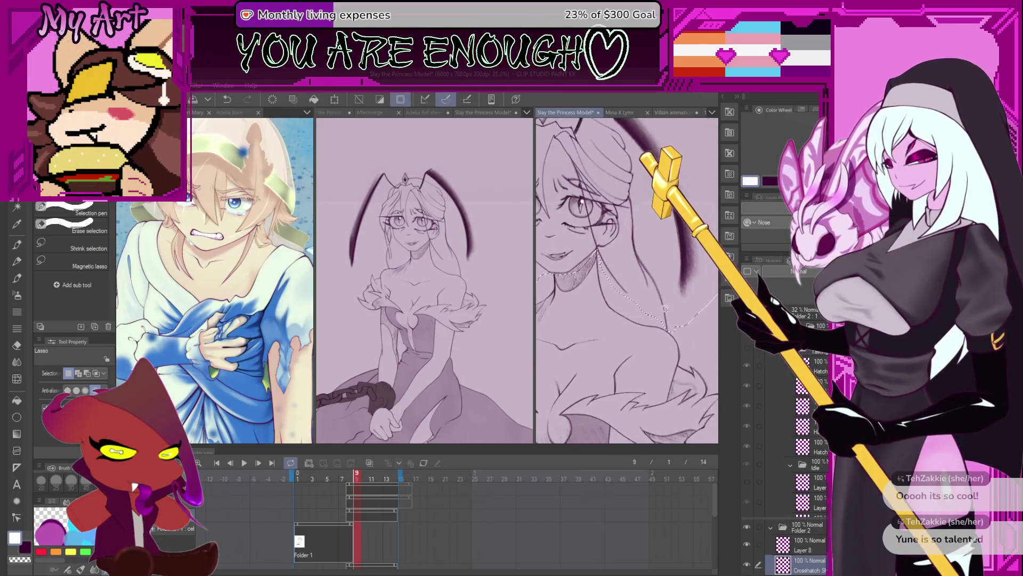
scroll(655, 346, up, 2)
scroll(655, 347, up, 3)
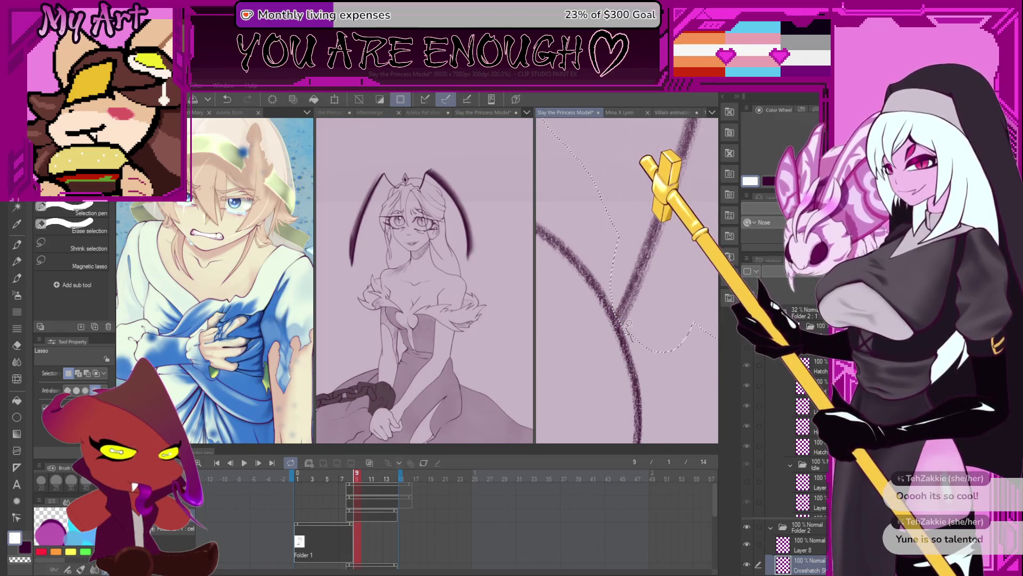
scroll(626, 279, down, 3)
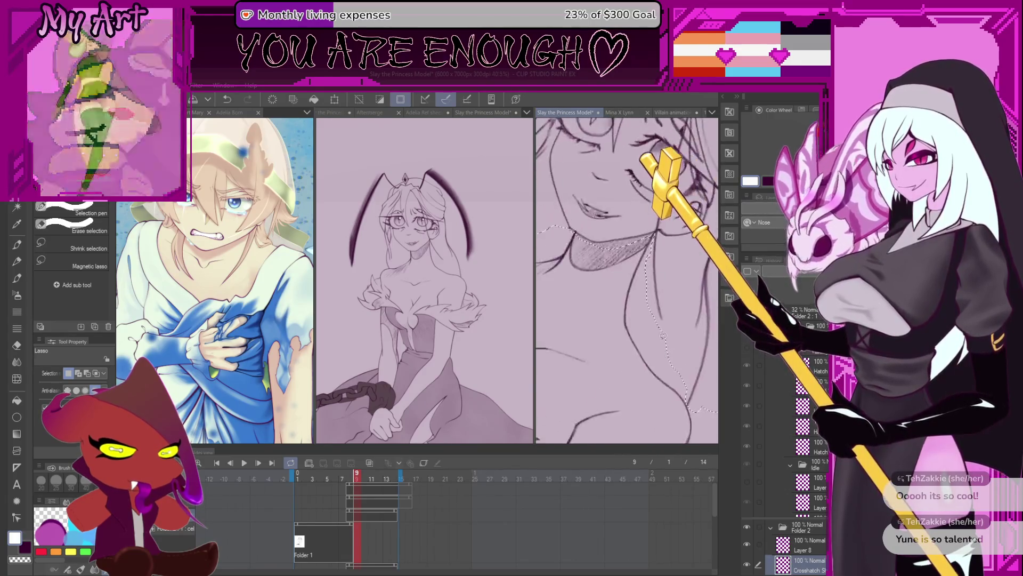
scroll(561, 282, up, 3)
scroll(646, 287, up, 2)
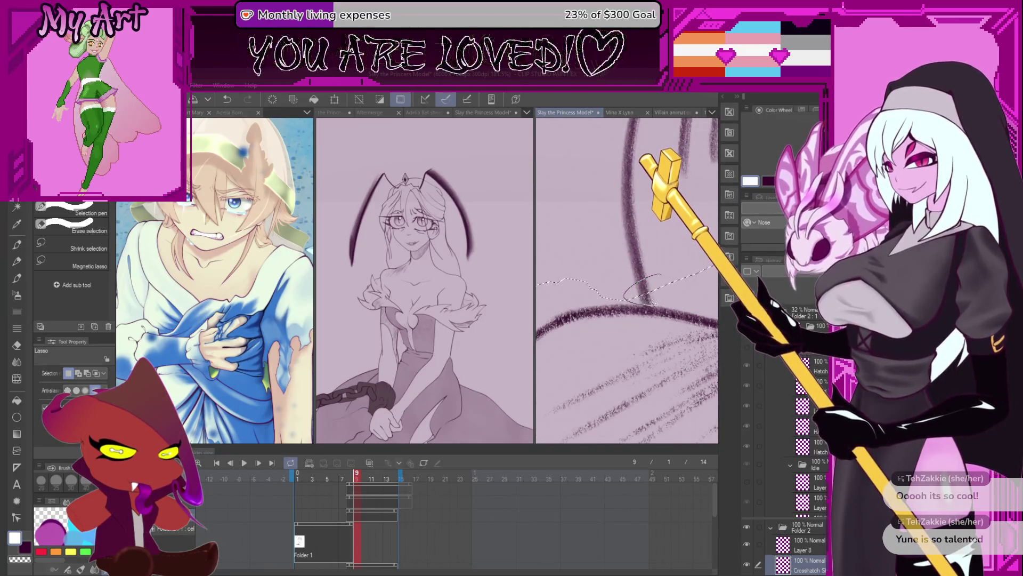
scroll(626, 300, down, 2)
scroll(640, 298, down, 2)
scroll(664, 296, down, 2)
scroll(677, 293, up, 1)
scroll(676, 296, up, 2)
scroll(676, 298, up, 1)
scroll(673, 301, up, 1)
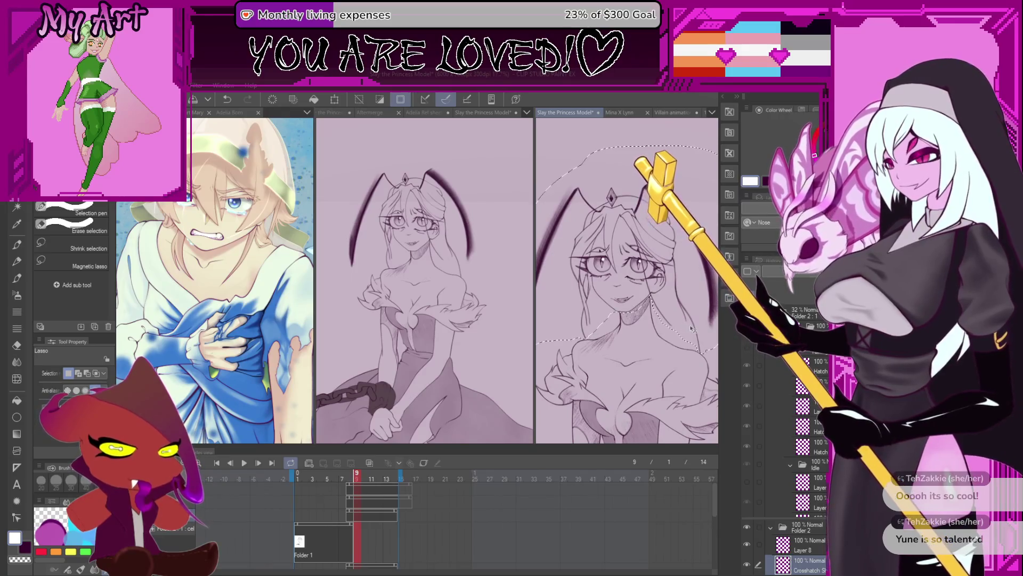
scroll(673, 316, up, 3)
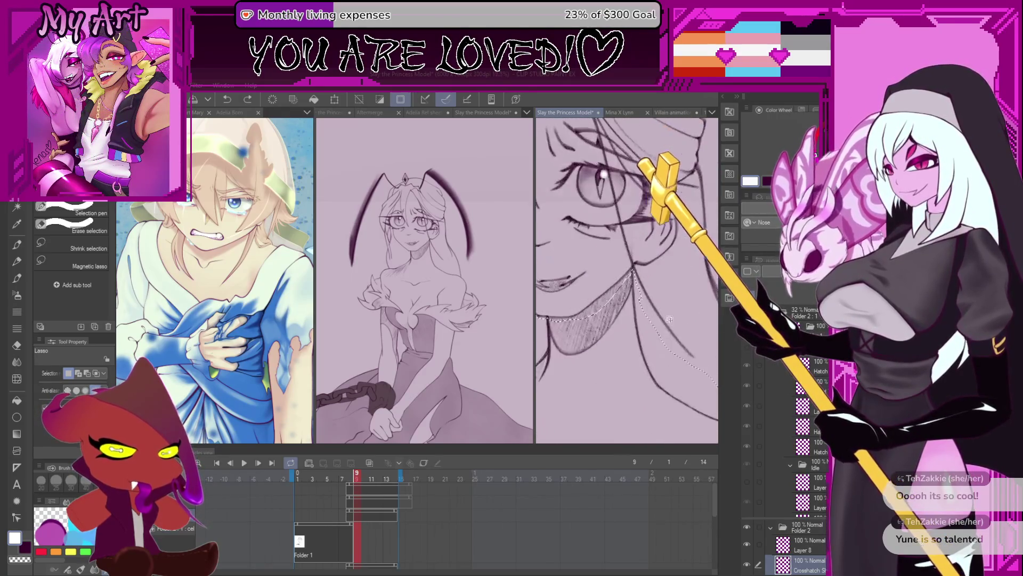
key(Delete)
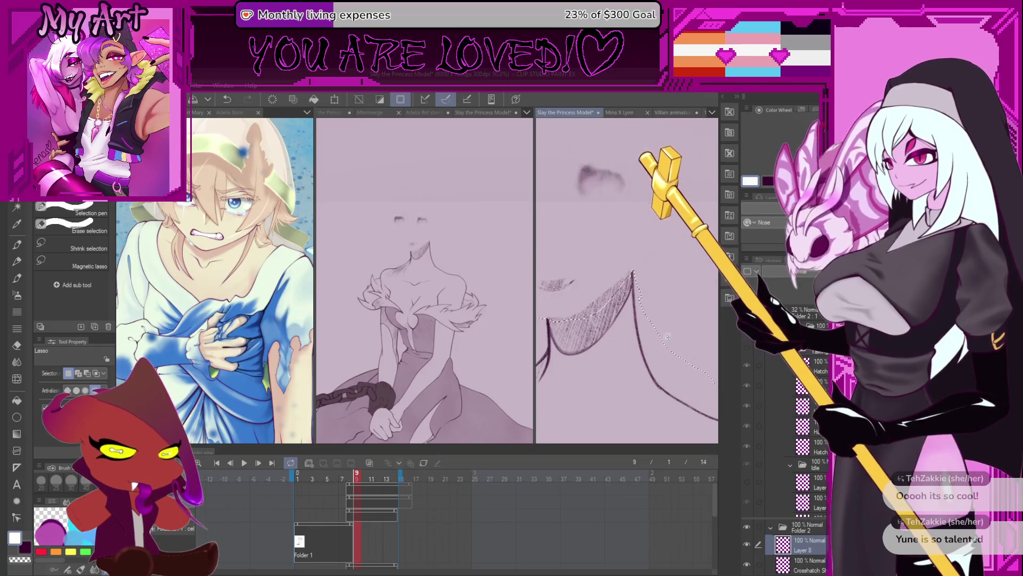
scroll(671, 320, down, 1)
scroll(672, 304, down, 1)
scroll(676, 290, down, 1)
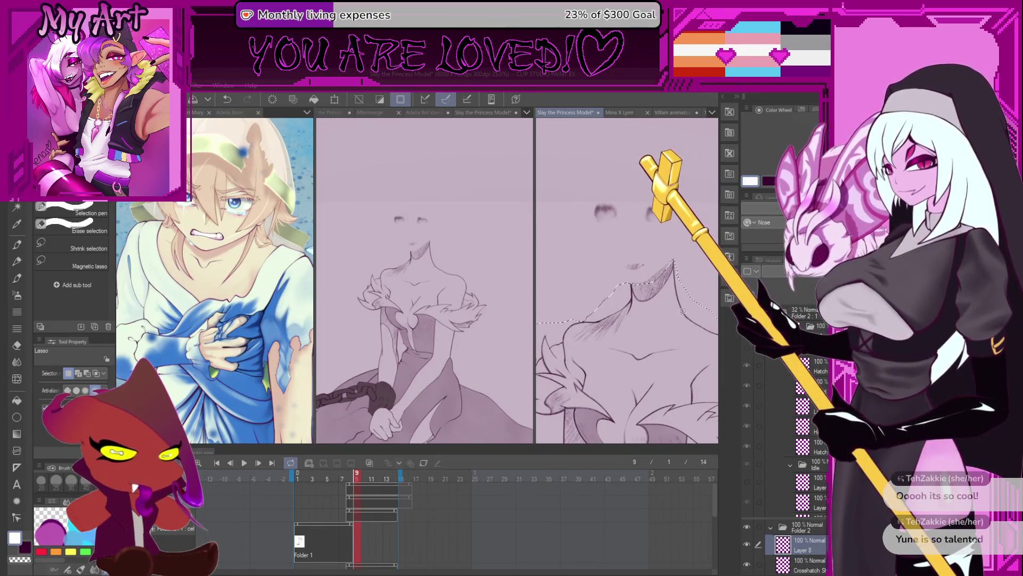
key(ctrl+z)
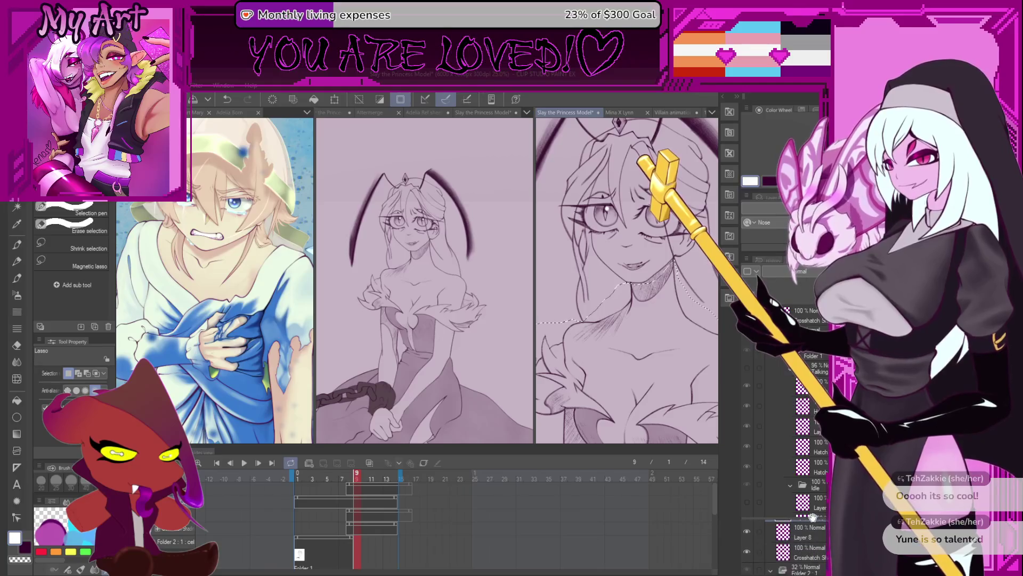
scroll(817, 453, down, 3)
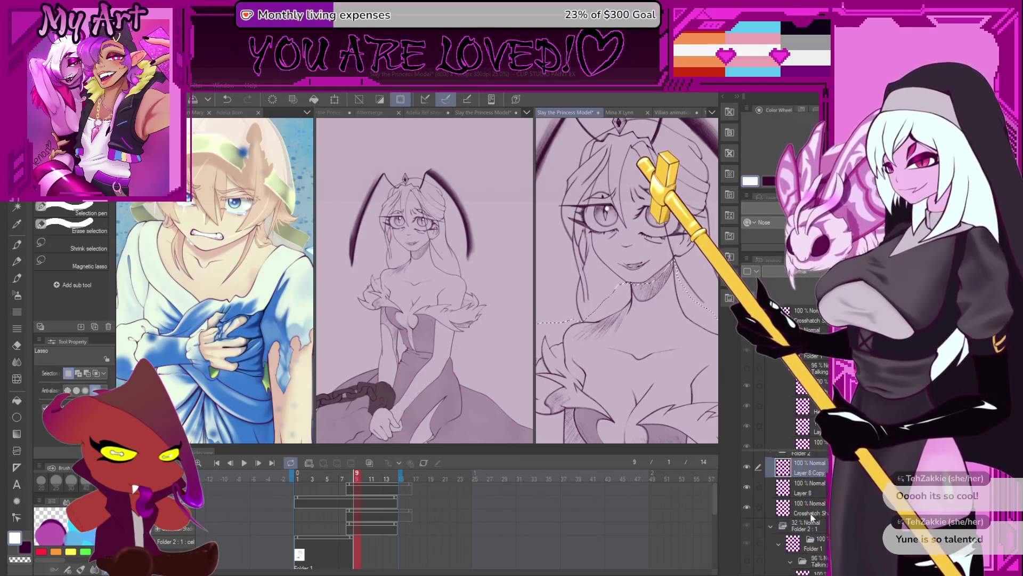
Group Layer 8 and its copy into a folder named Talk and toggle visibilities to check it
shift+click(813, 489)
key(ctrl+g)
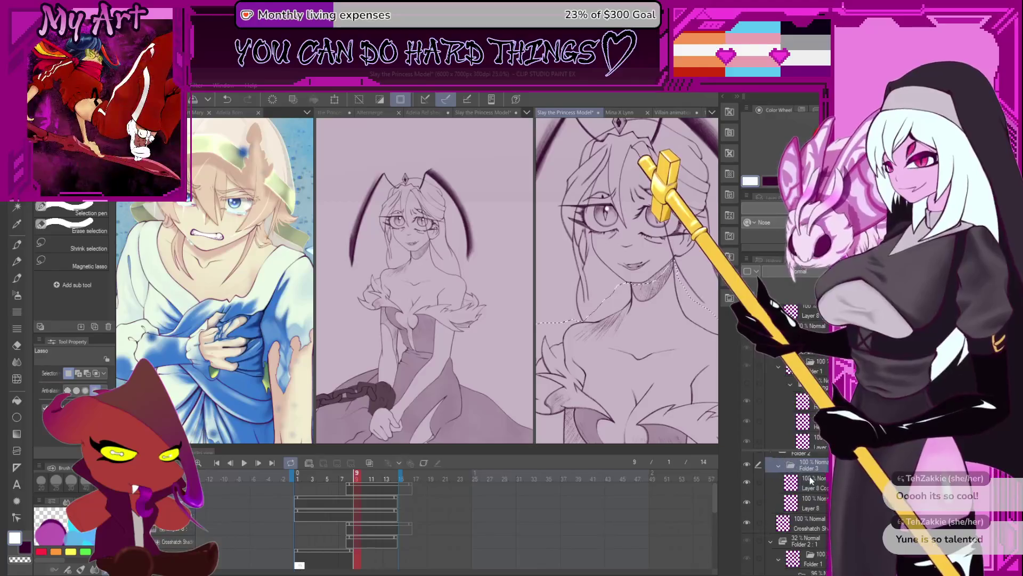
double_click(806, 469)
text(Talk)
key(Return)
click(746, 463)
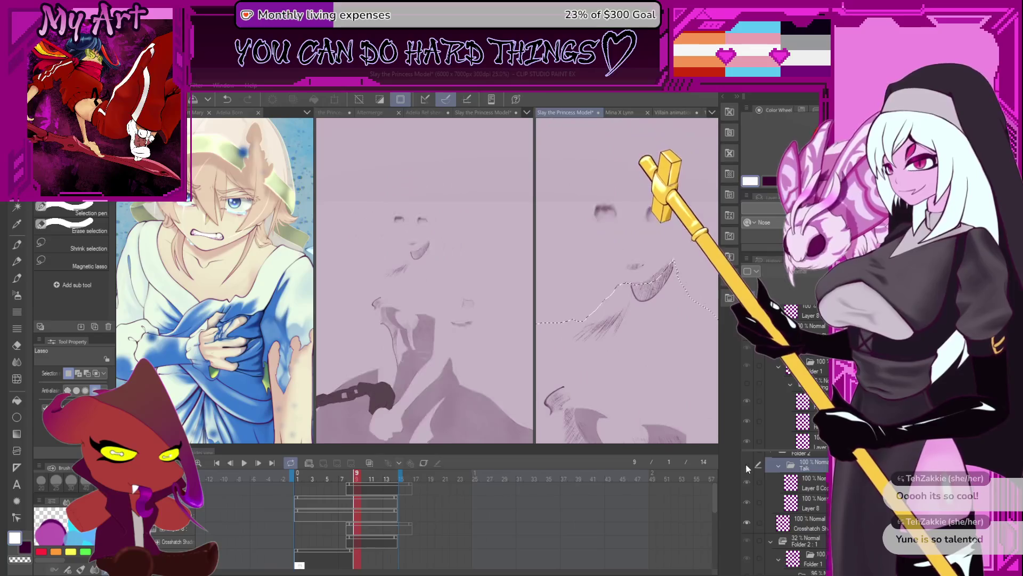
click(747, 465)
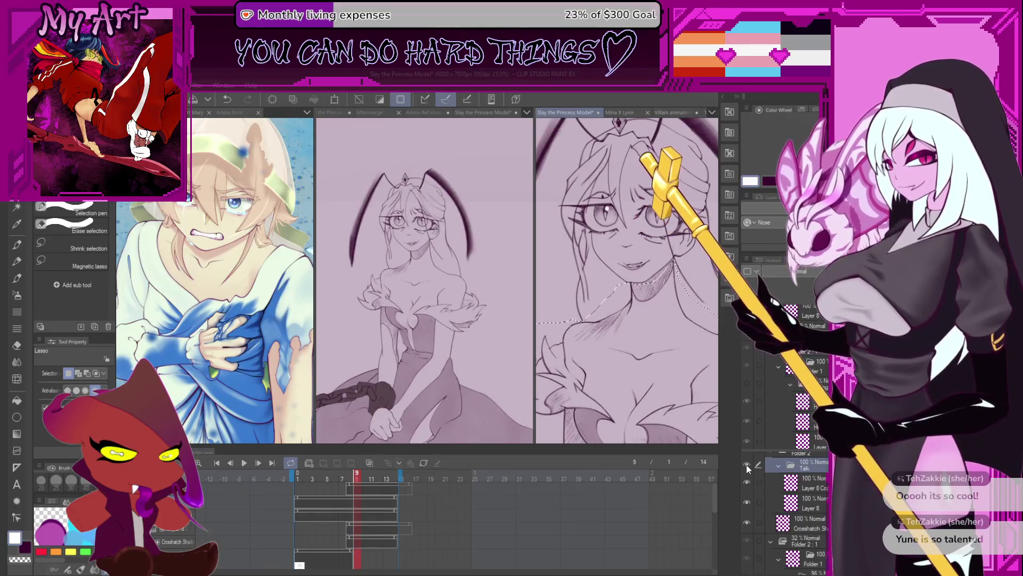
click(746, 500)
click(746, 502)
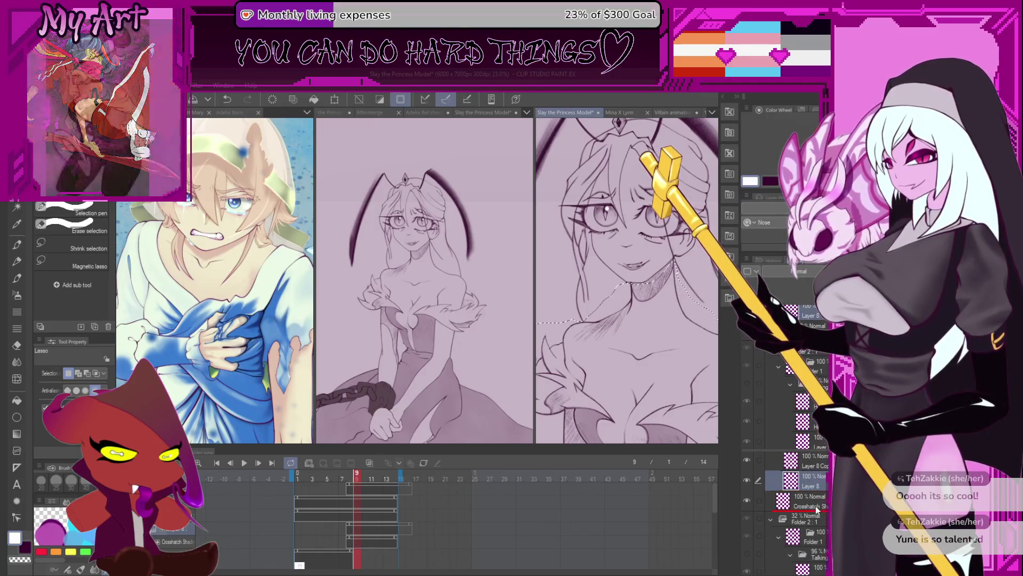
Move Layer 8 below Crosshatch Shading, deselect, and add a new raster layer above Crosshatch Shading
drag(816, 501, 808, 503)
scroll(680, 414, down, 2)
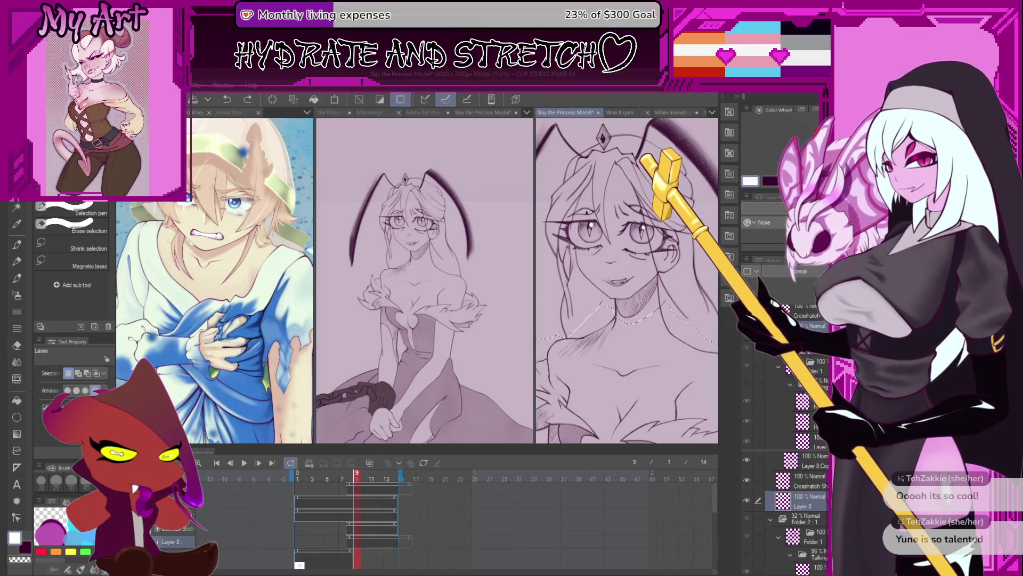
click(804, 481)
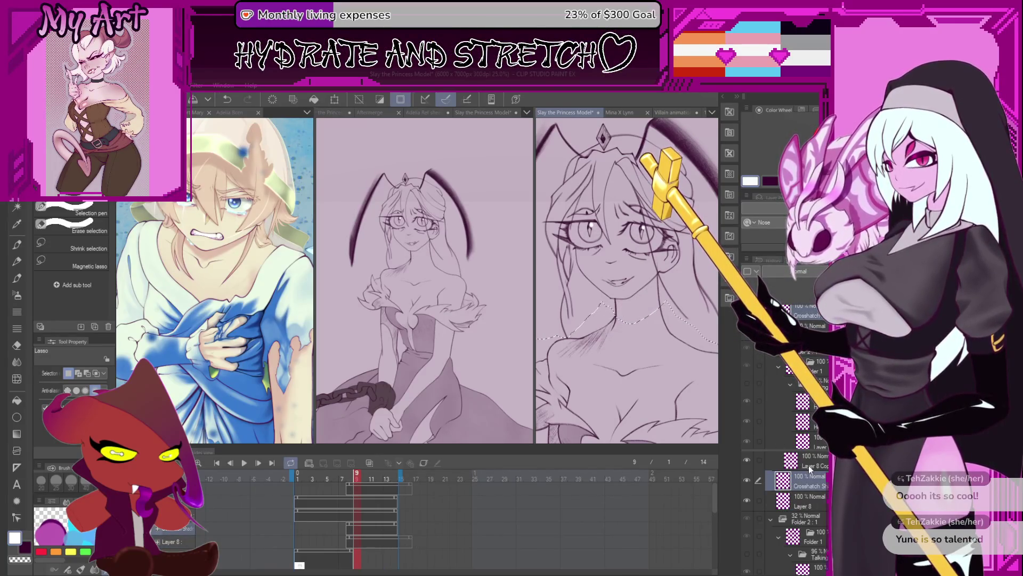
key(ctrl+c)
key(ctrl+v)
key(ctrl+d)
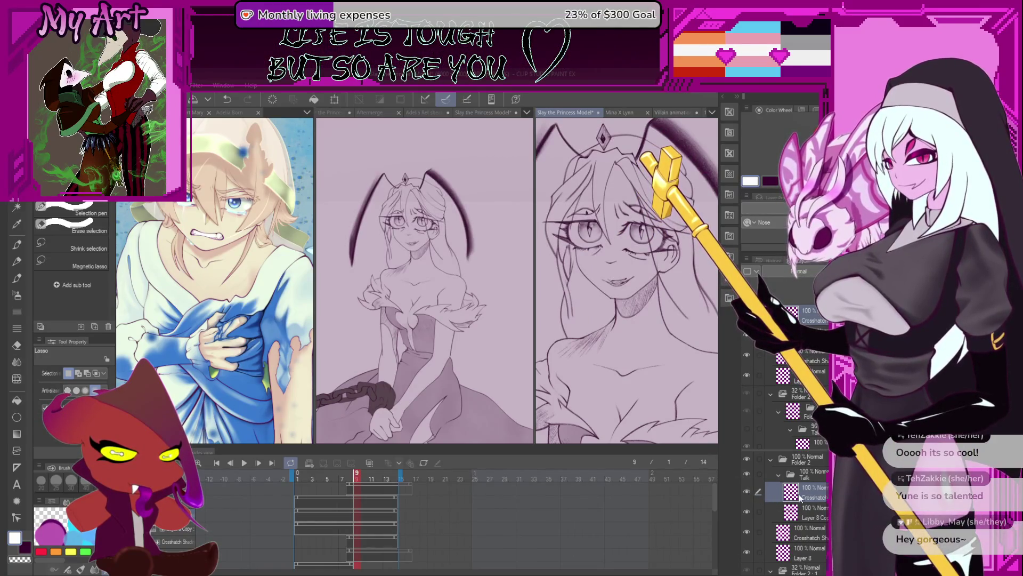
click(808, 532)
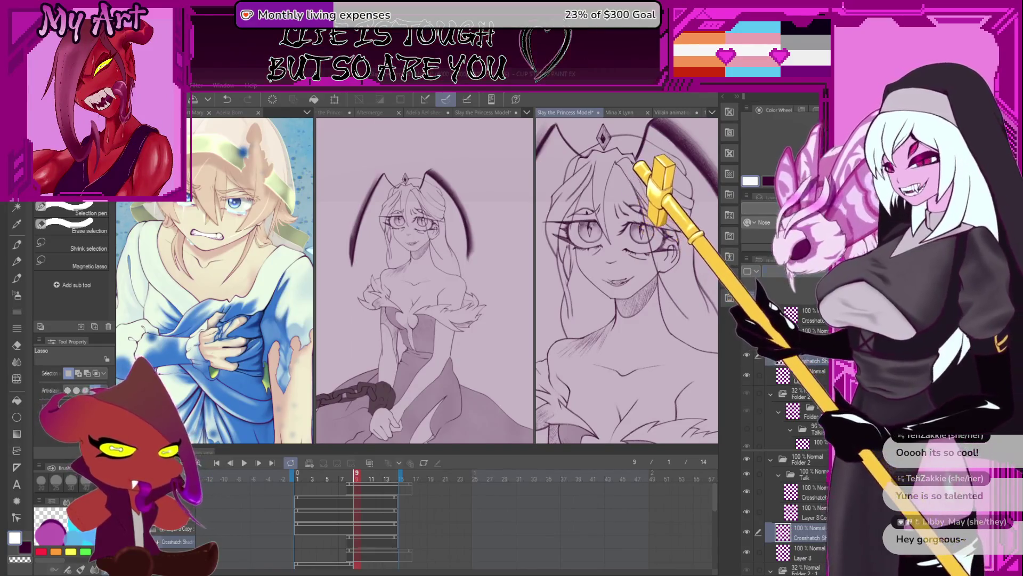
key(ctrl+shift+n)
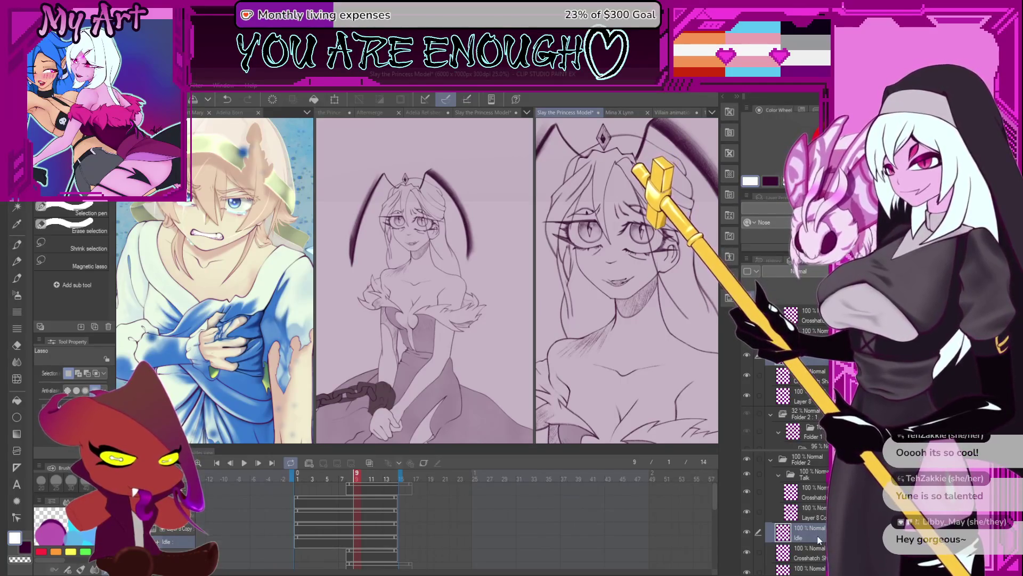
Group the Idle layer into a folder named Idle, reselect it, step back a frame and pick the airbrush
key(ctrl+g)
double_click(815, 533)
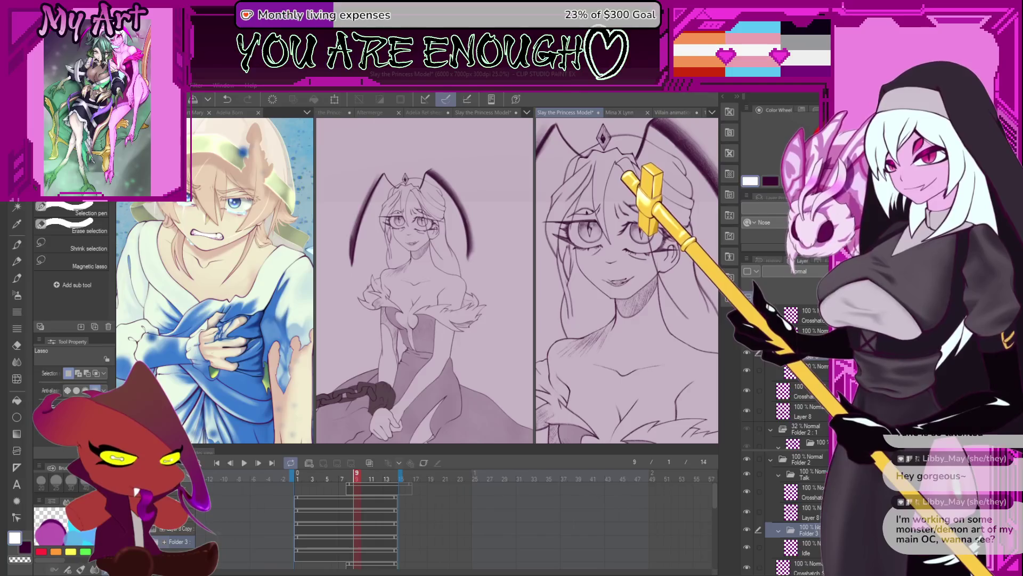
click(814, 539)
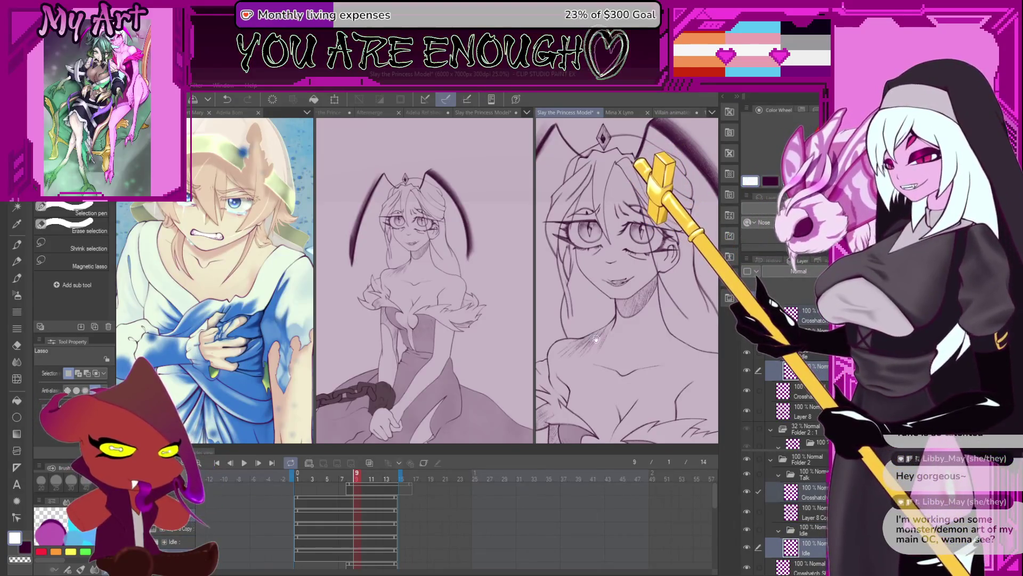
scroll(628, 280, down, 2)
scroll(663, 362, down, 2)
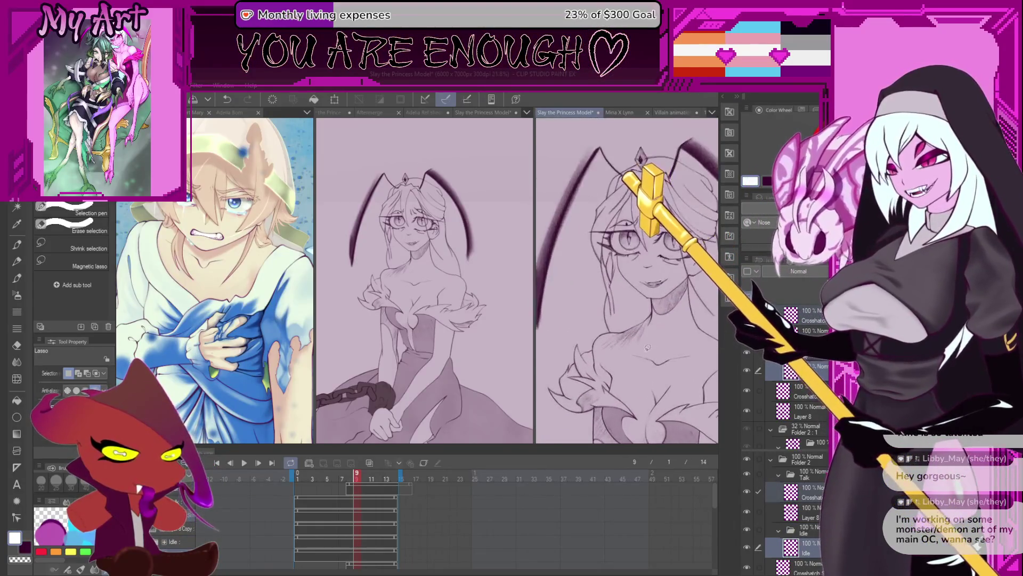
scroll(623, 373, down, 2)
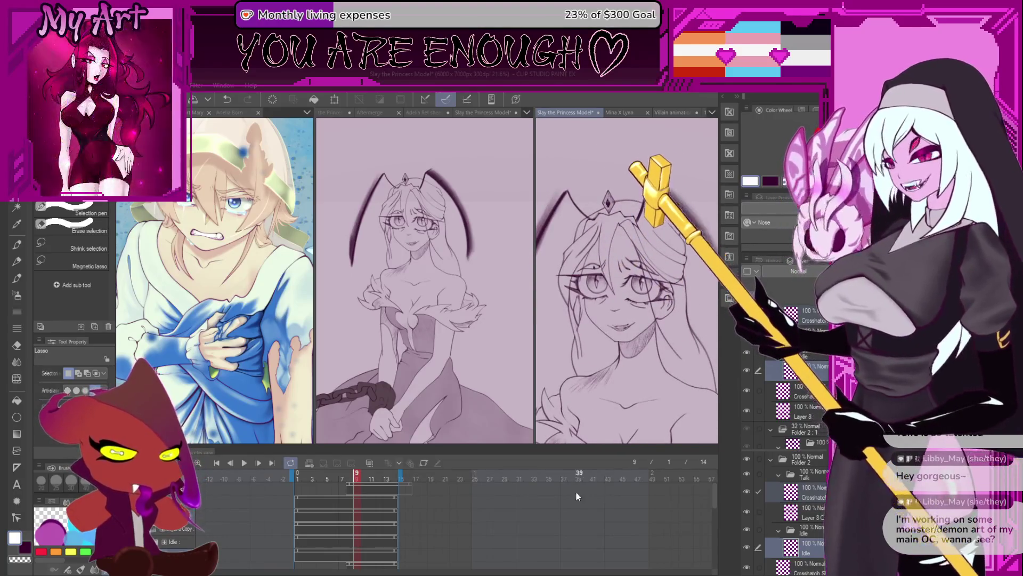
scroll(592, 410, down, 1)
scroll(594, 409, down, 1)
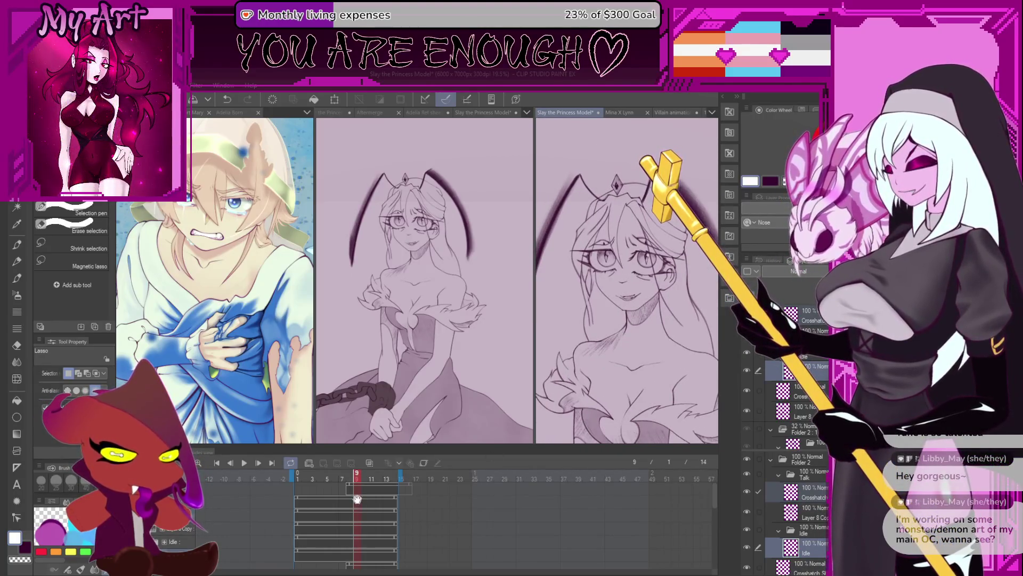
scroll(791, 376, up, 1)
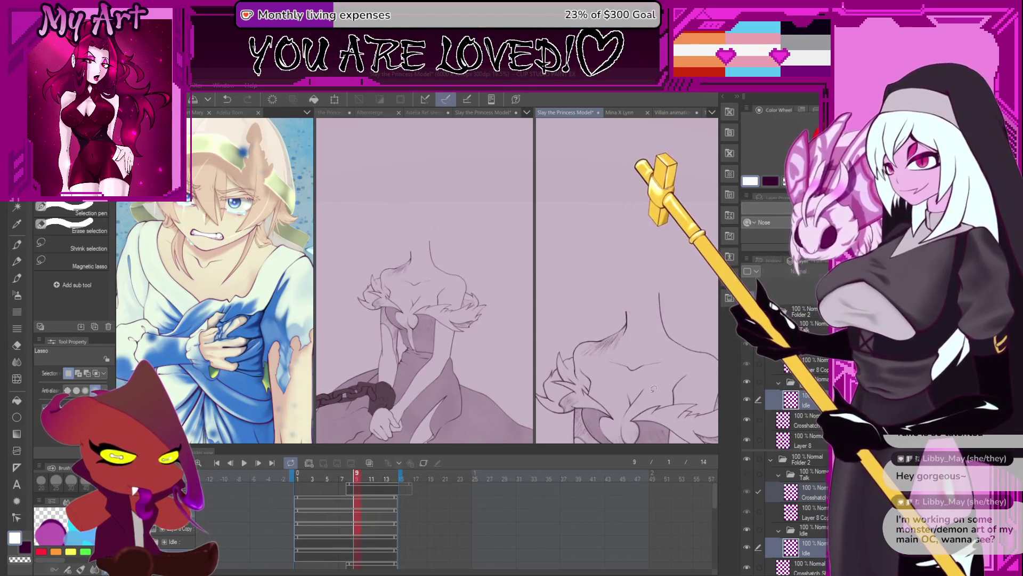
click(349, 505)
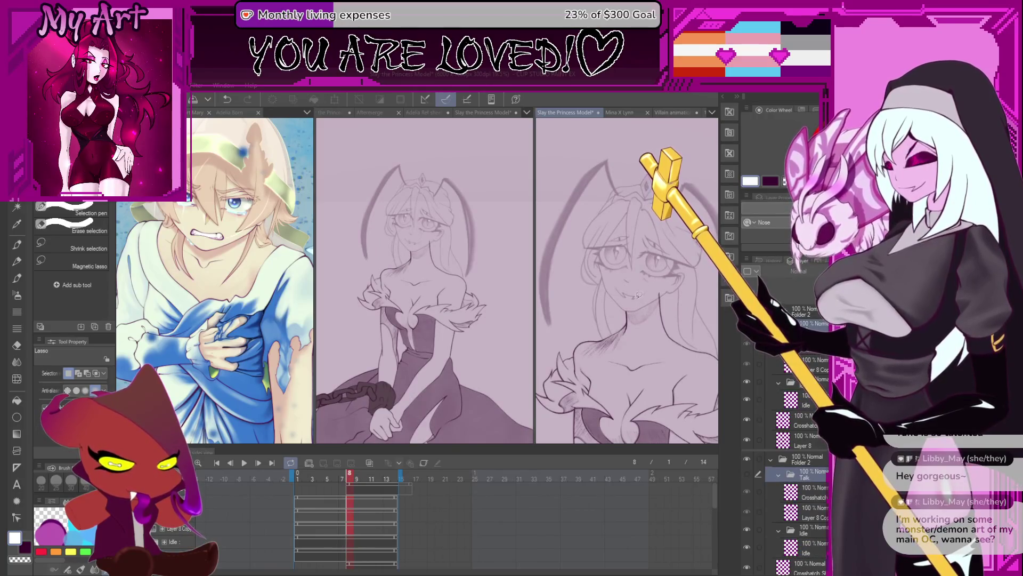
scroll(624, 256, up, 3)
key(b)
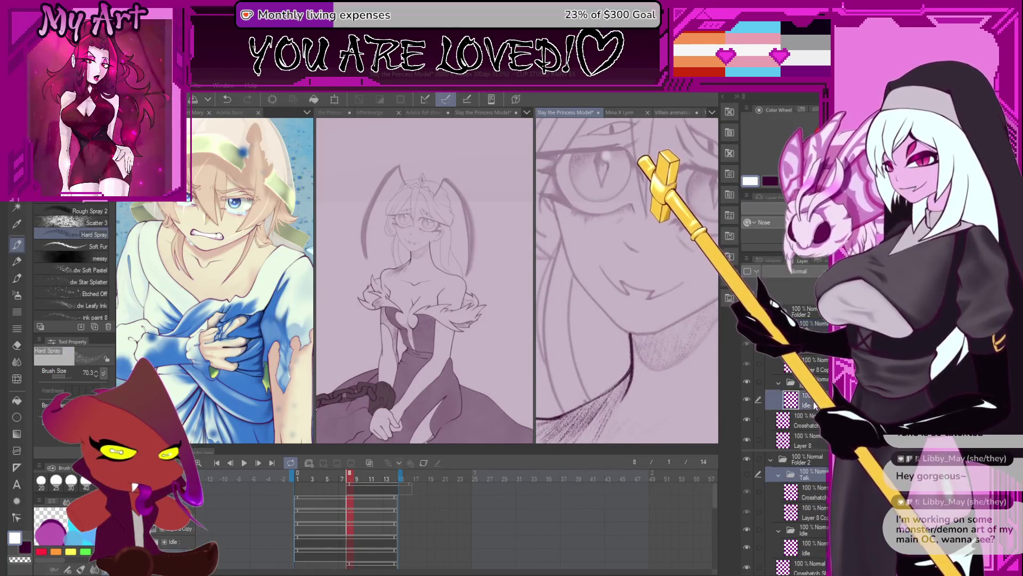
Select the inking layer, Xenos sketch pencil and a dark swatch, and ink short dark strokes near the chin
click(792, 400)
key(p)
drag(657, 292, 640, 272)
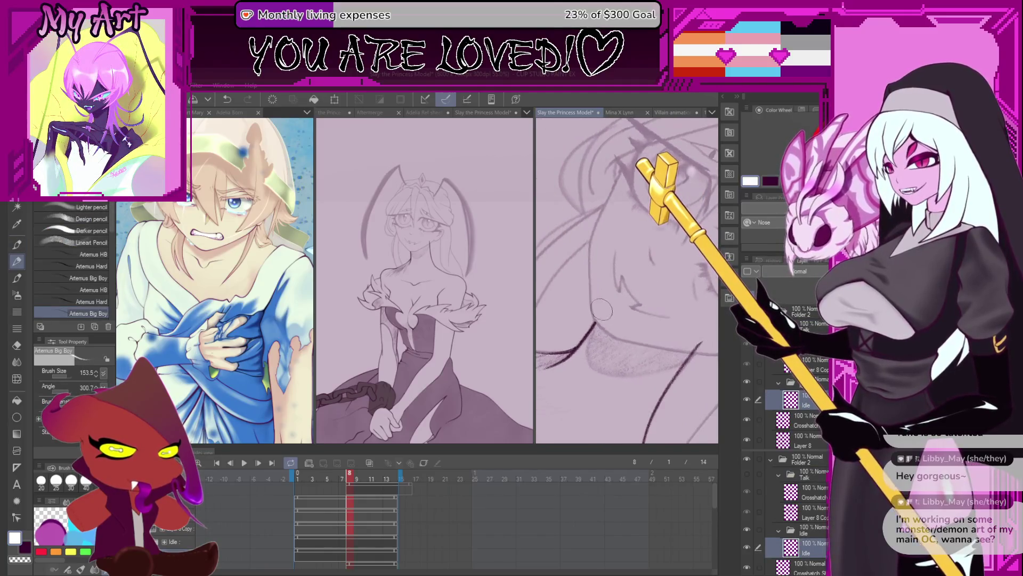
click(792, 110)
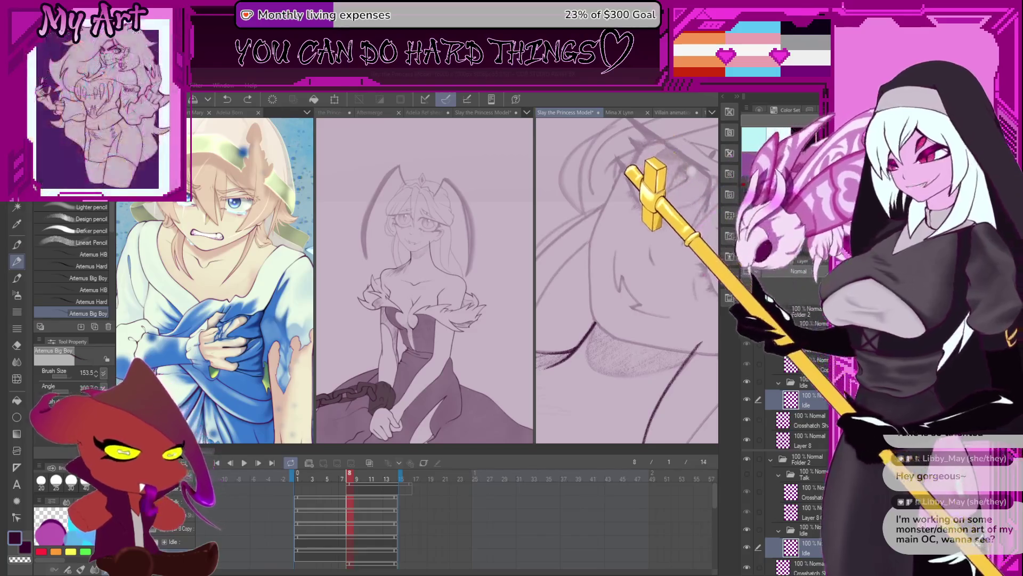
mouse_move(608, 329)
mouse_down()
mouse_move(605, 294)
mouse_move(612, 379)
mouse_up()
scroll(613, 306, down, 2)
key(p)
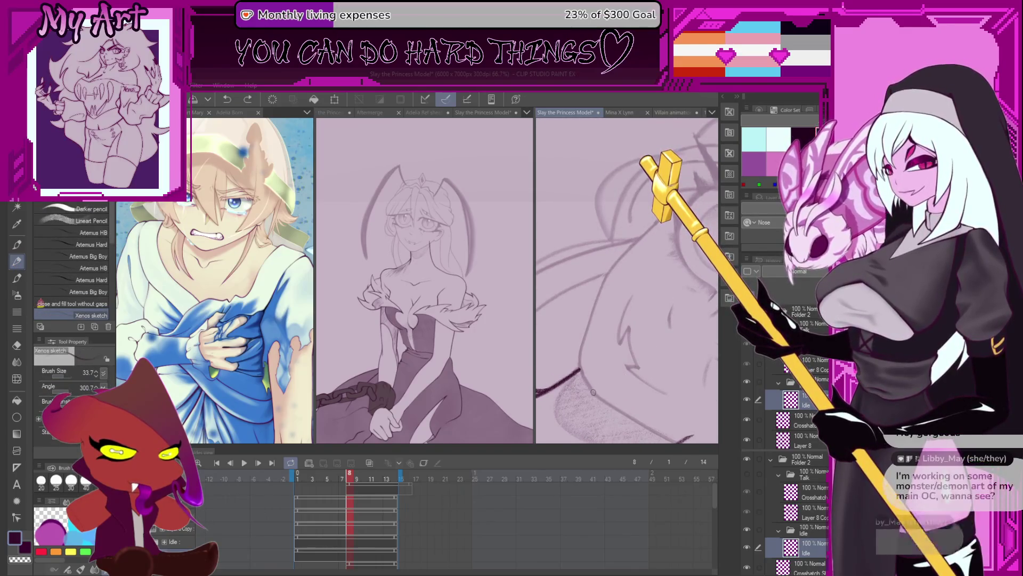
scroll(591, 382, down, 1)
scroll(584, 384, up, 1)
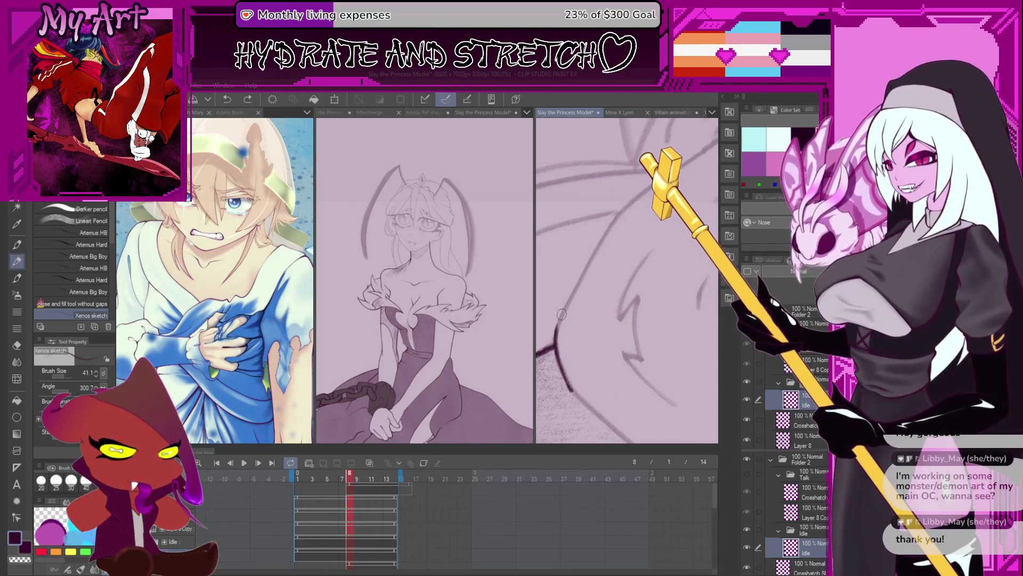
key(ctrl+z)
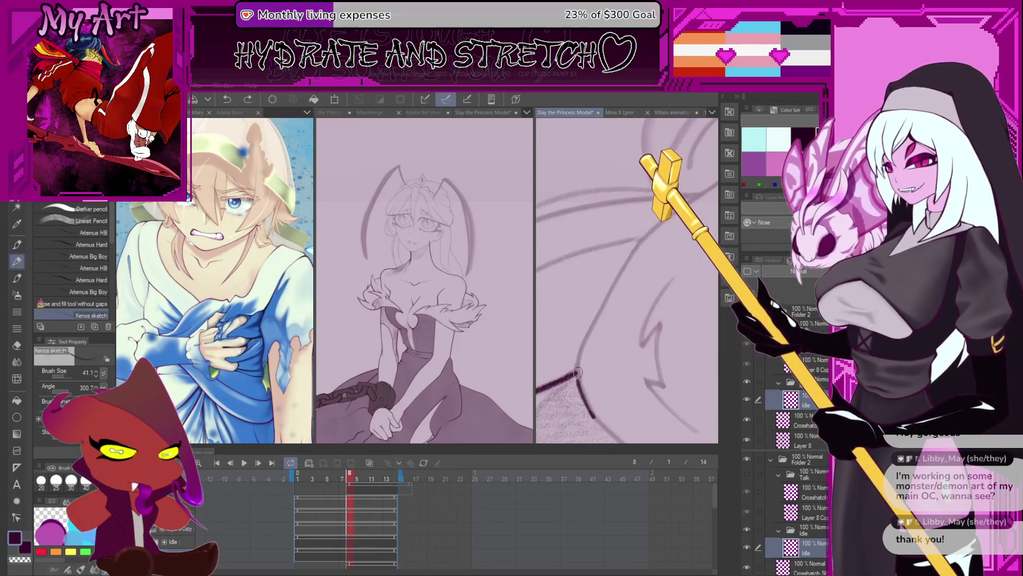
mouse_move(594, 415)
mouse_down()
mouse_move(584, 391)
mouse_move(593, 326)
mouse_up()
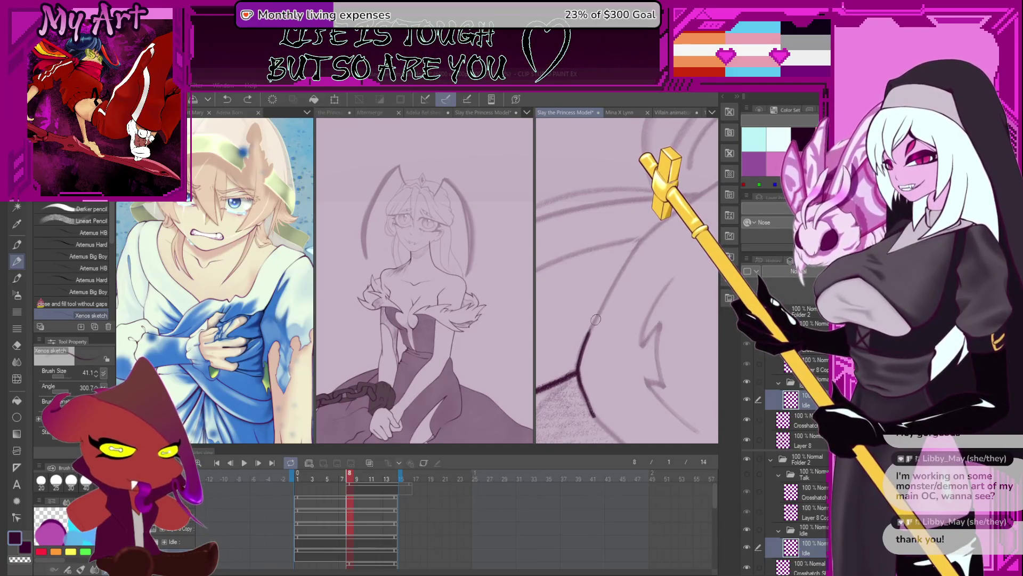
Rotate along the outline and ink a diagonal line and a long dark stroke rising right
mouse_move(705, 192)
mouse_down()
mouse_move(562, 327)
mouse_move(655, 246)
mouse_up()
drag(572, 321, 656, 234)
scroll(644, 273, down, 3)
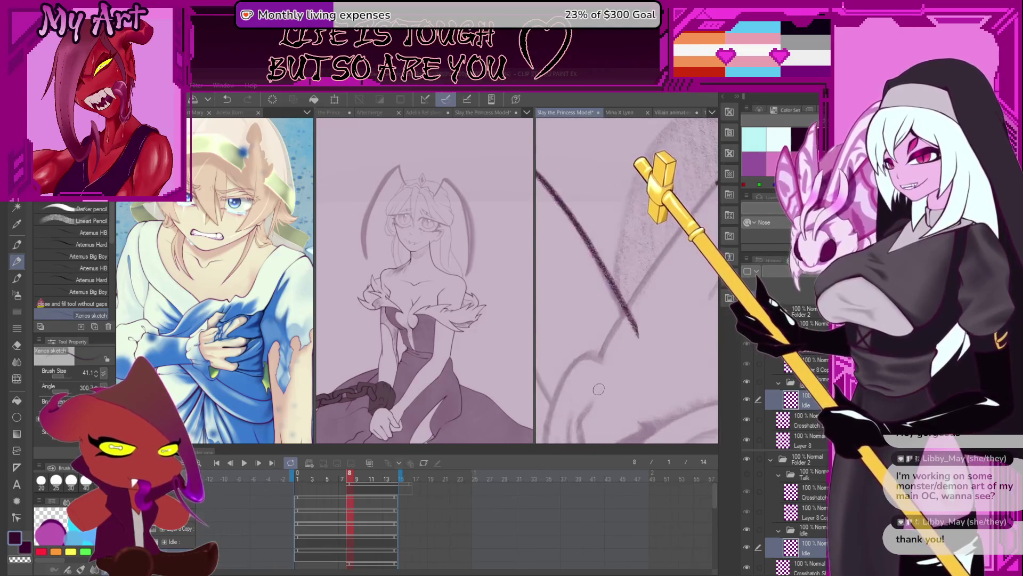
drag(638, 270, 570, 376)
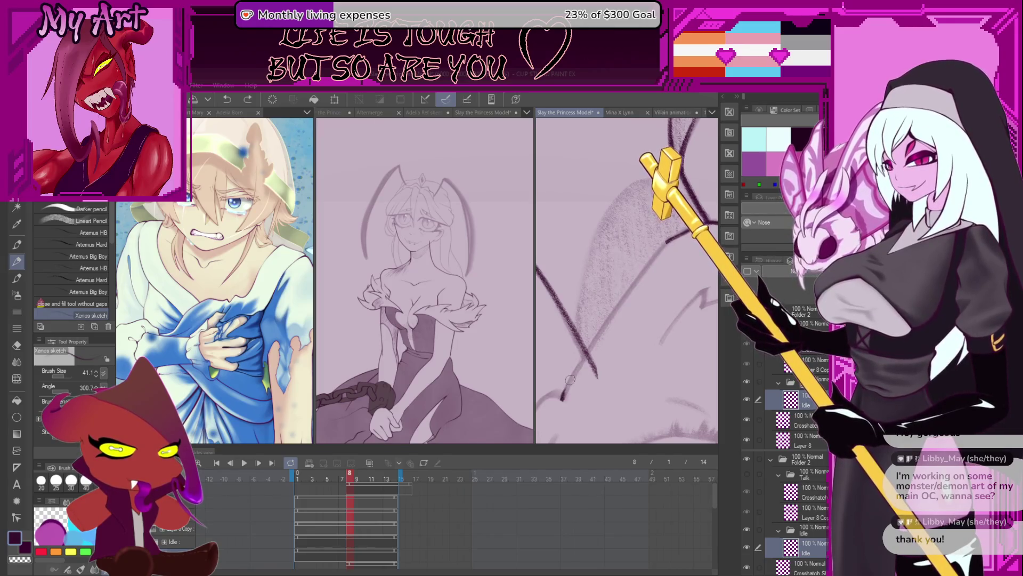
mouse_move(668, 244)
mouse_down()
mouse_move(615, 282)
mouse_move(603, 310)
mouse_move(569, 264)
mouse_move(621, 340)
mouse_up()
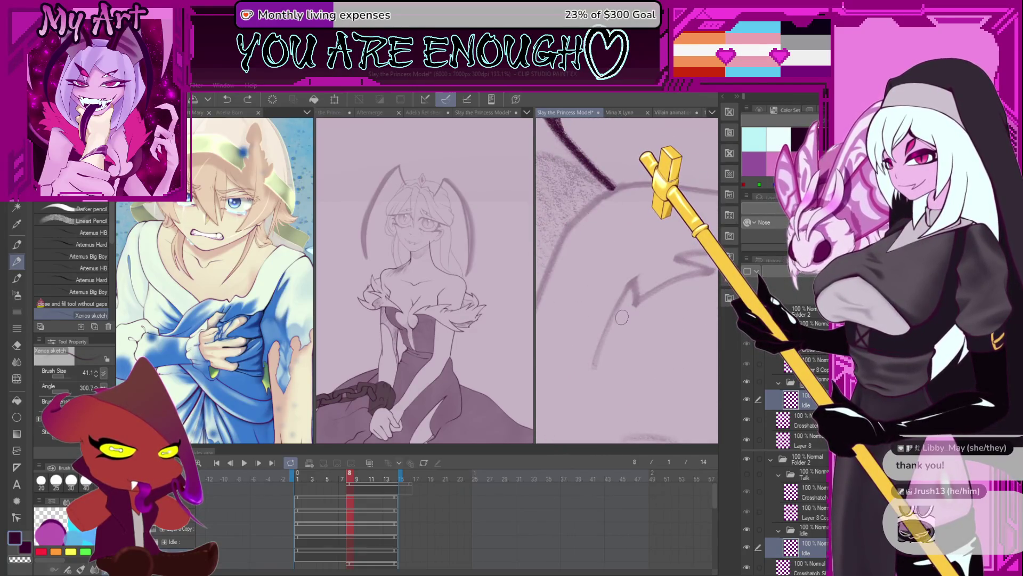
drag(622, 318, 562, 313)
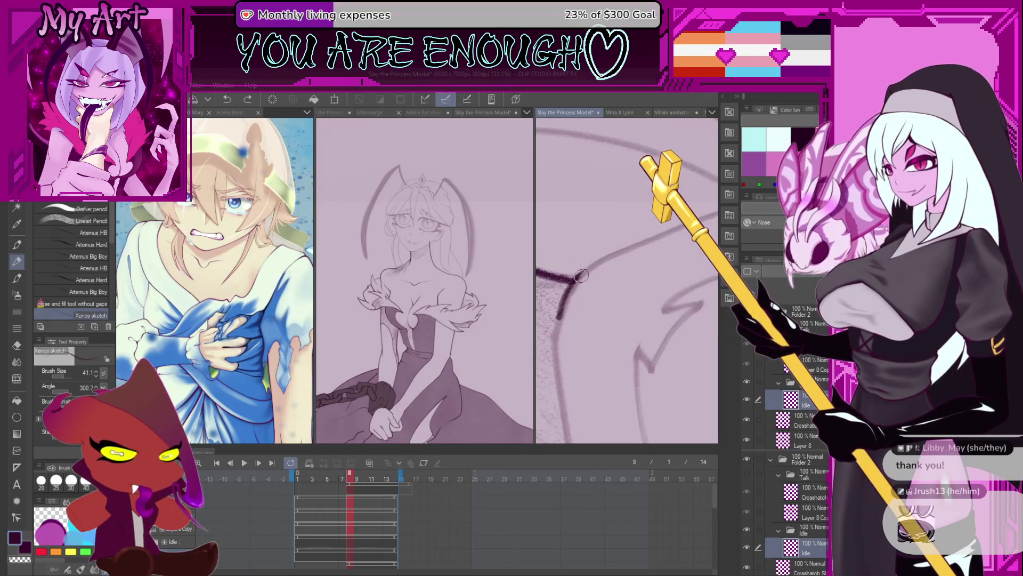
drag(595, 265, 564, 372)
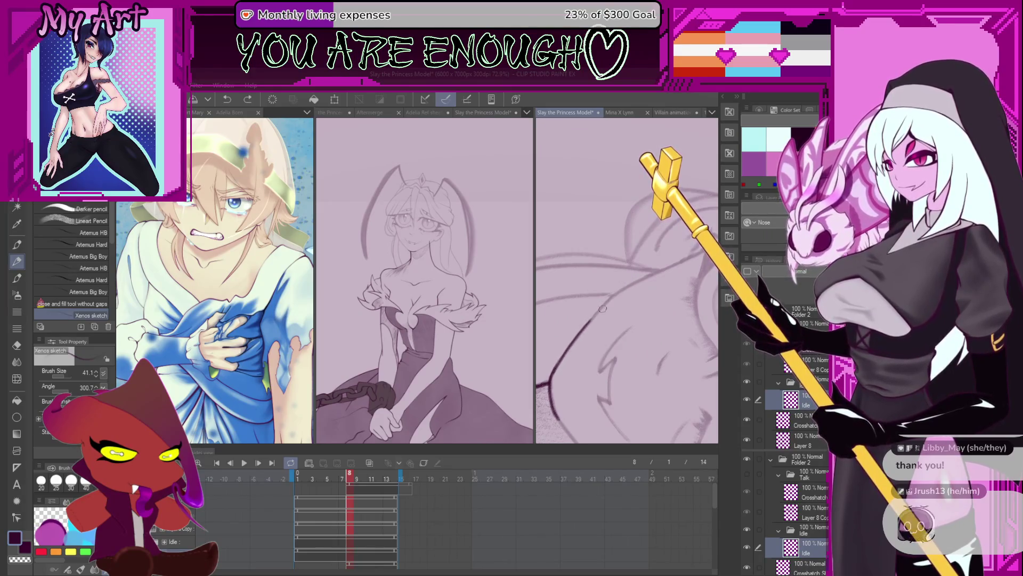
mouse_move(631, 321)
mouse_down()
mouse_move(585, 288)
mouse_move(548, 348)
mouse_move(594, 318)
mouse_move(576, 355)
mouse_move(635, 282)
mouse_up()
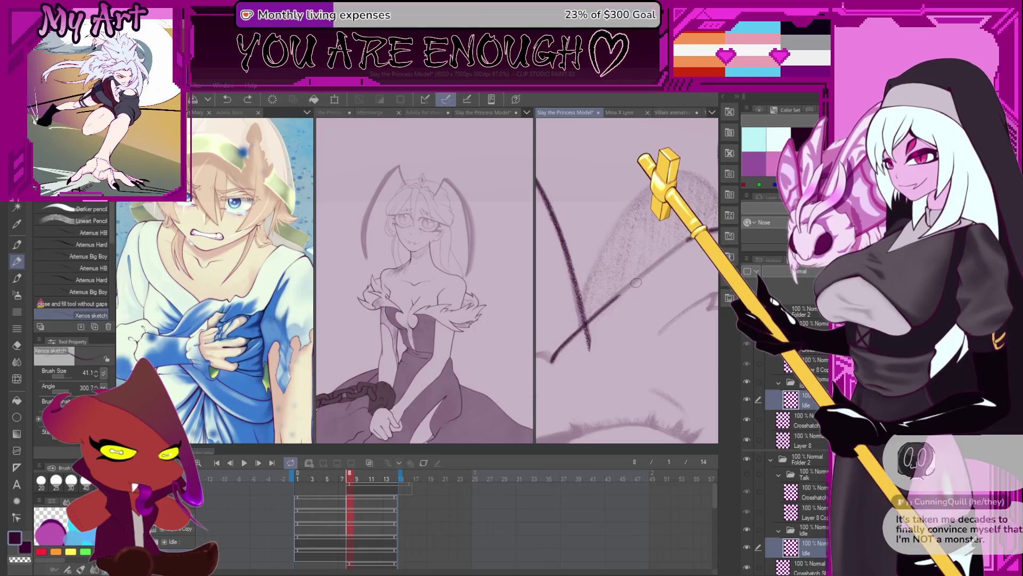
mouse_move(552, 359)
mouse_down()
mouse_move(663, 255)
mouse_move(688, 259)
mouse_move(600, 354)
mouse_move(637, 350)
mouse_up()
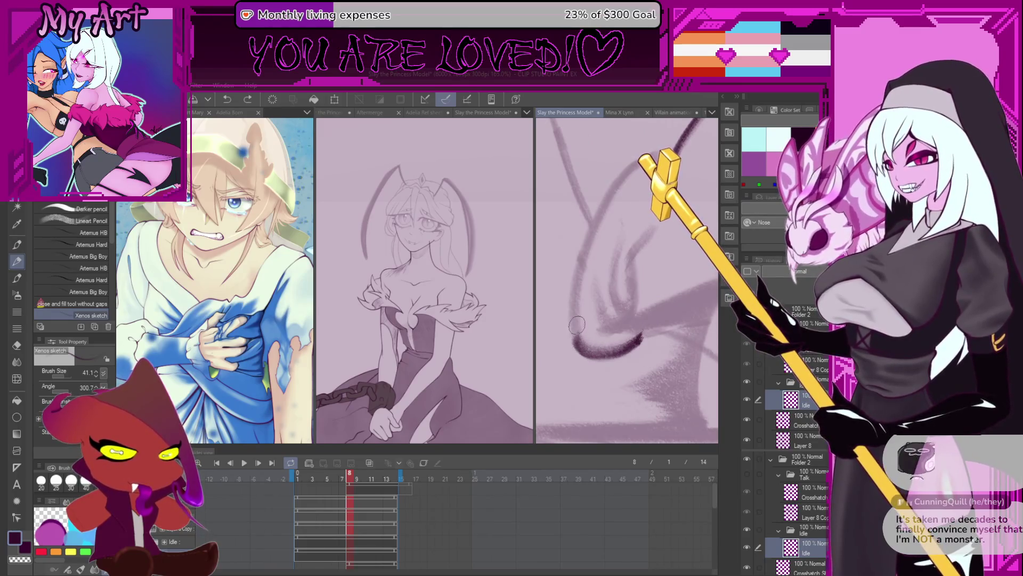
mouse_move(588, 284)
mouse_down()
mouse_move(652, 362)
mouse_move(580, 376)
mouse_move(571, 337)
mouse_move(634, 199)
mouse_up()
Undo and redraw the dark outer ear curve, then ink a curve inside the ear
key(ctrl+z)
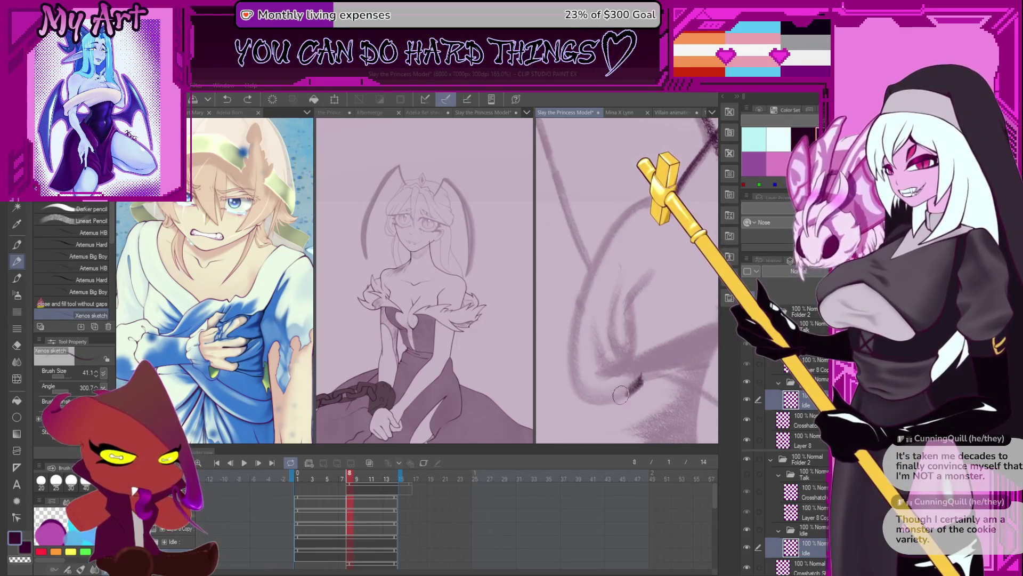
key(ctrl+z)
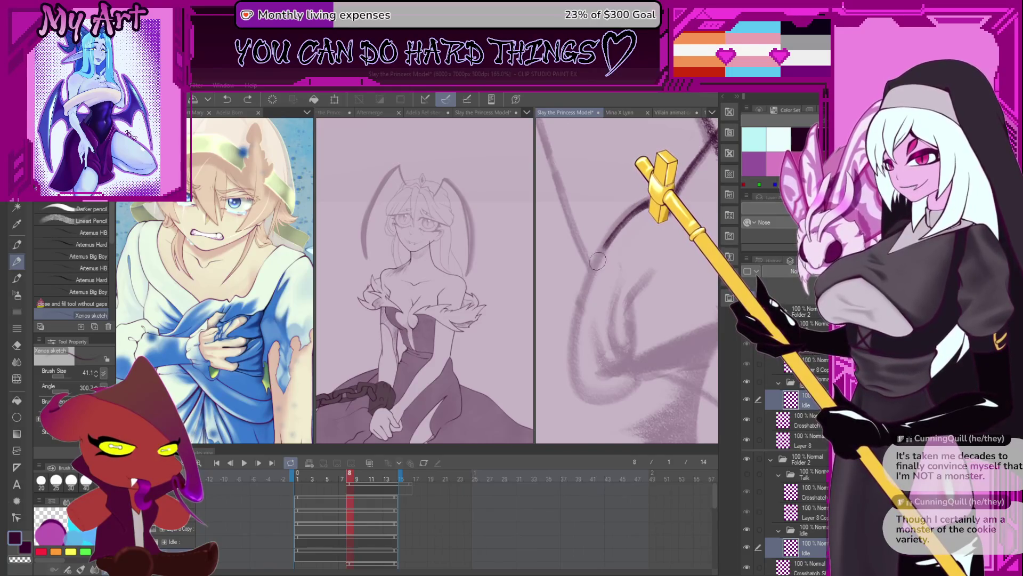
drag(570, 361, 648, 371)
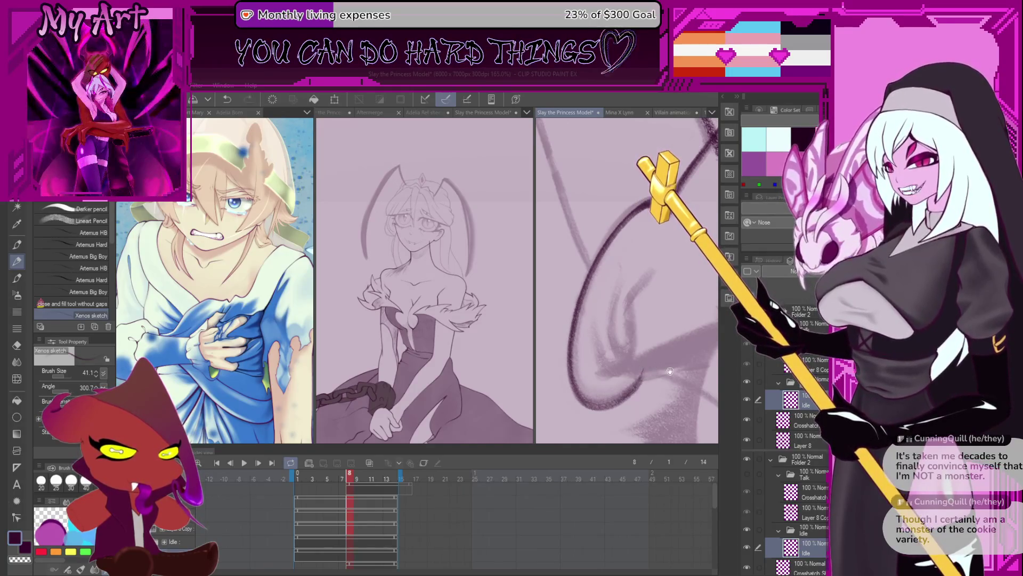
mouse_move(634, 330)
mouse_down()
mouse_move(626, 380)
mouse_move(596, 299)
mouse_up()
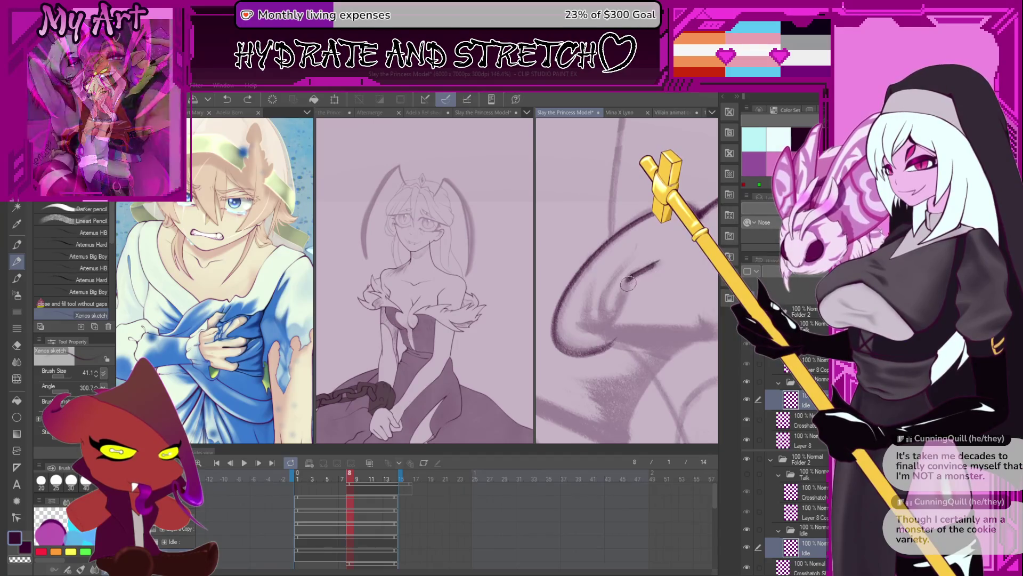
drag(628, 281, 593, 283)
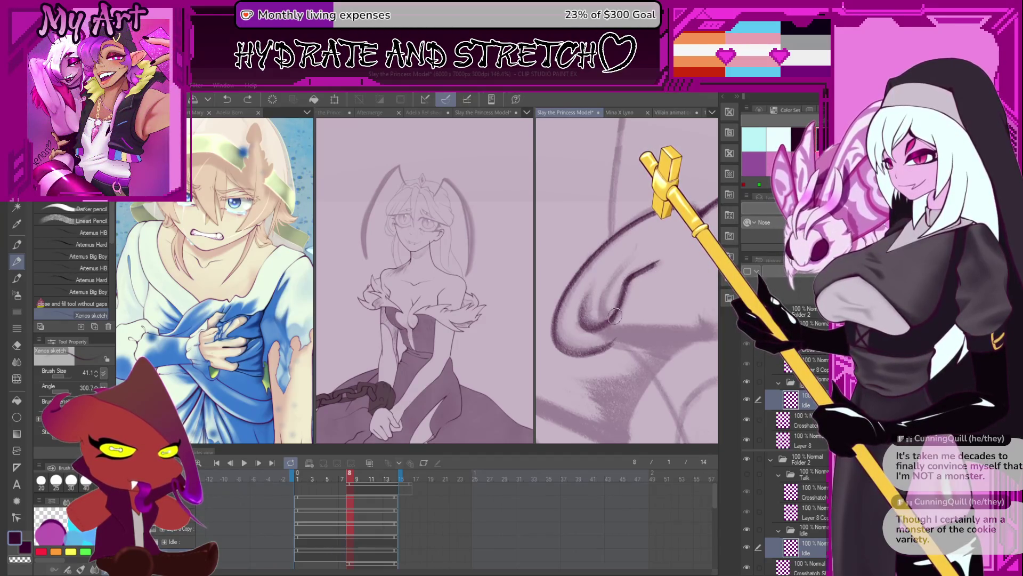
scroll(629, 258, down, 2)
scroll(629, 258, down, 2)
scroll(629, 257, down, 2)
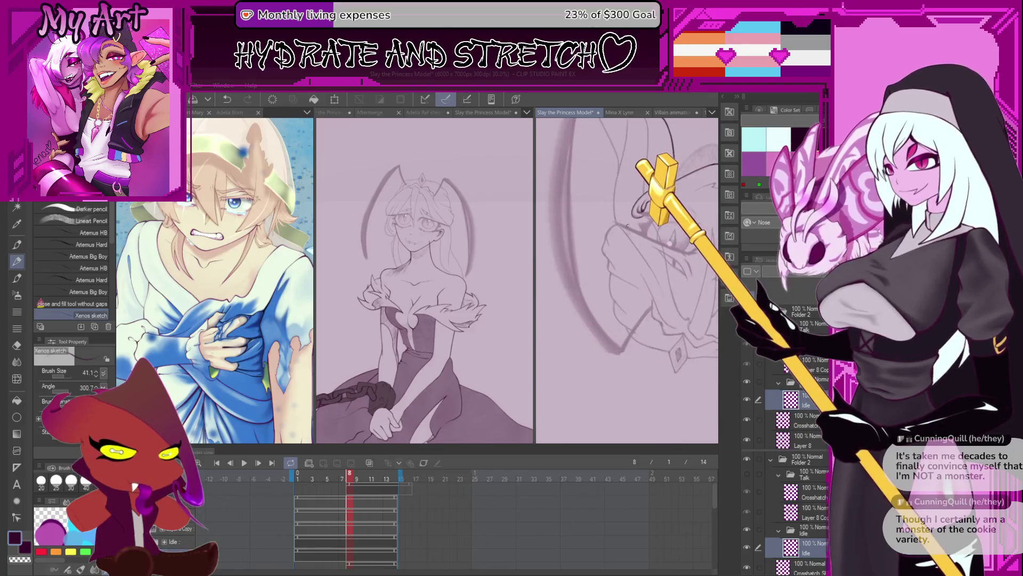
scroll(630, 257, down, 2)
Reset the canvas upright and ink the curve below the face, the lower body curve and a hair strand
key(ctrl+@)
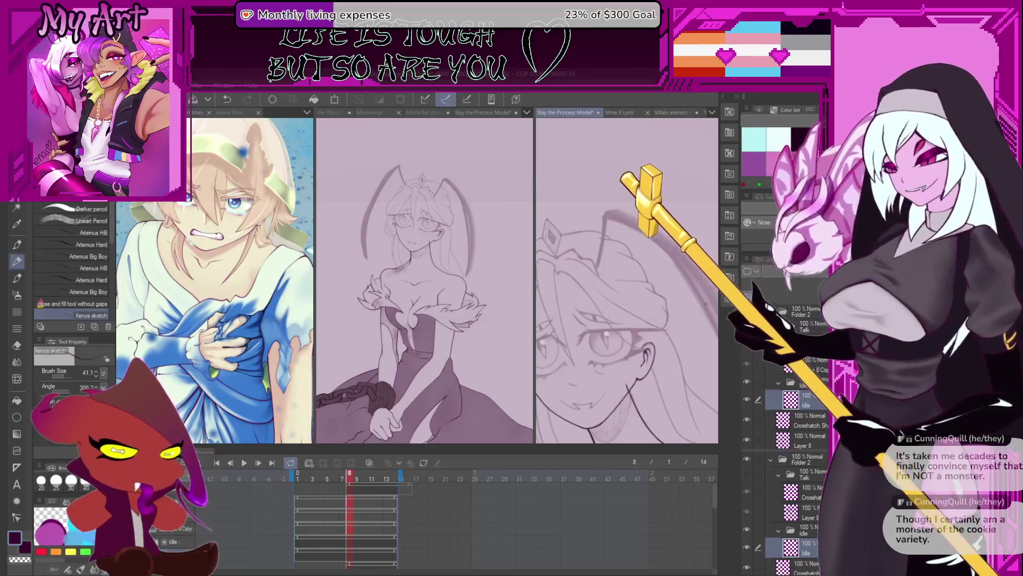
scroll(672, 295, up, 1)
scroll(672, 297, up, 1)
scroll(671, 296, up, 2)
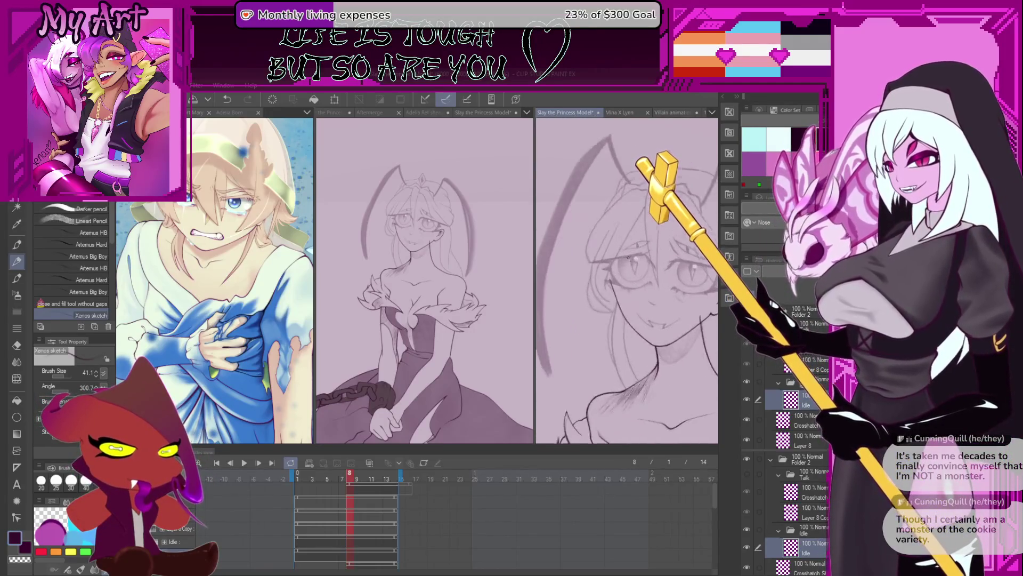
scroll(624, 352, up, 3)
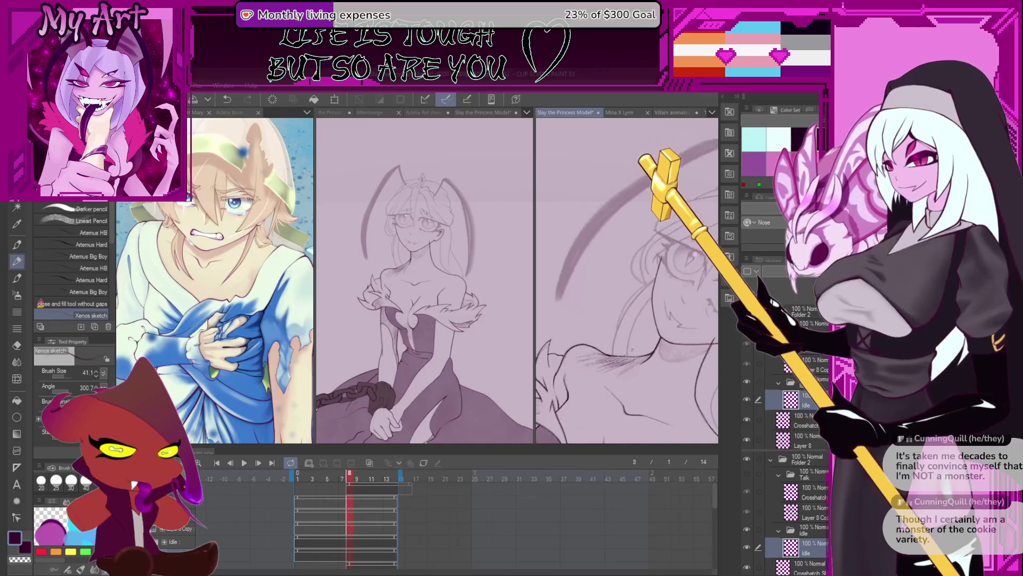
scroll(623, 351, up, 2)
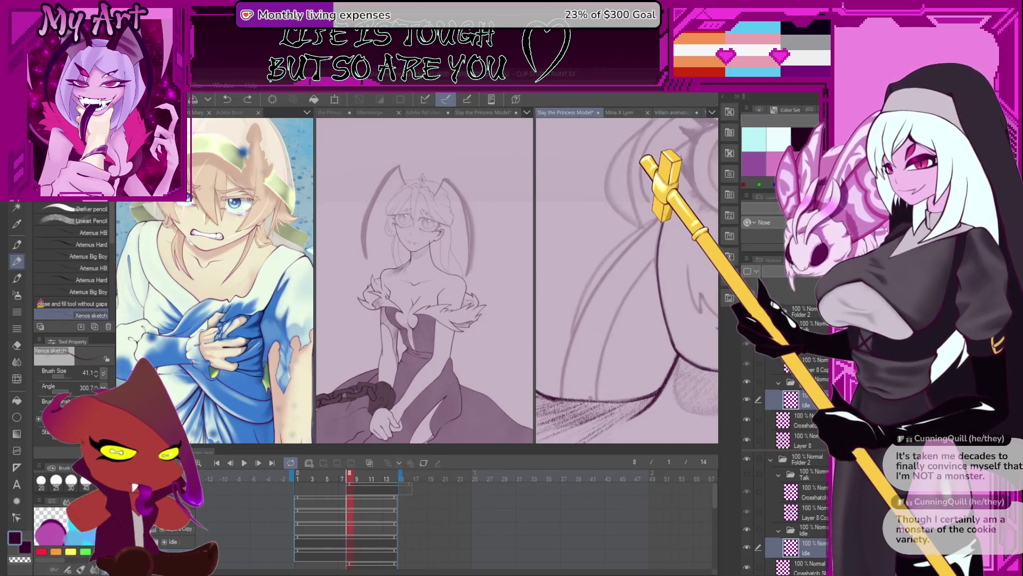
mouse_move(620, 312)
mouse_down()
mouse_move(658, 255)
mouse_move(589, 376)
mouse_move(620, 298)
mouse_up()
scroll(614, 322, down, 1)
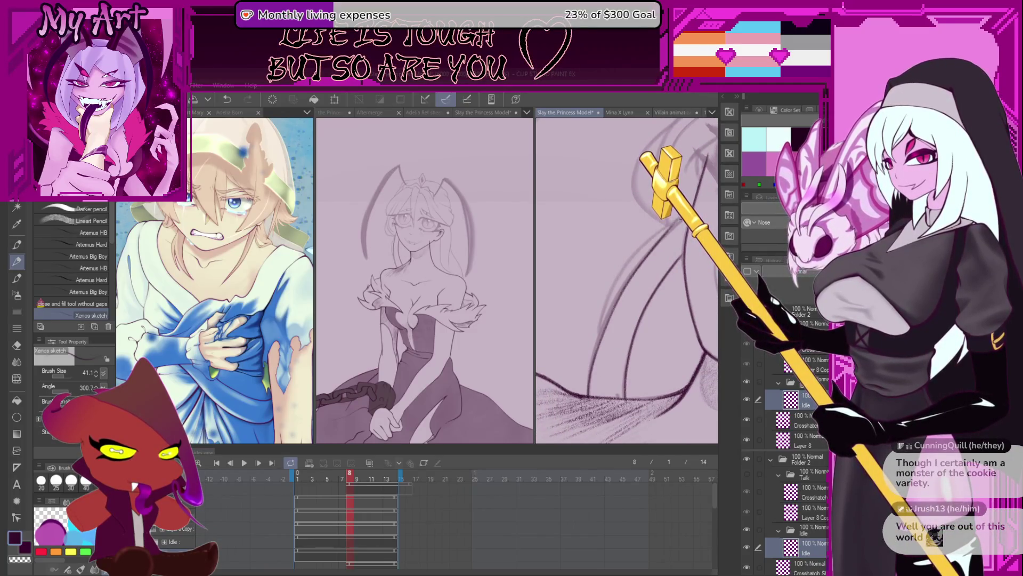
mouse_move(636, 256)
mouse_down()
mouse_move(608, 359)
mouse_move(562, 414)
mouse_up()
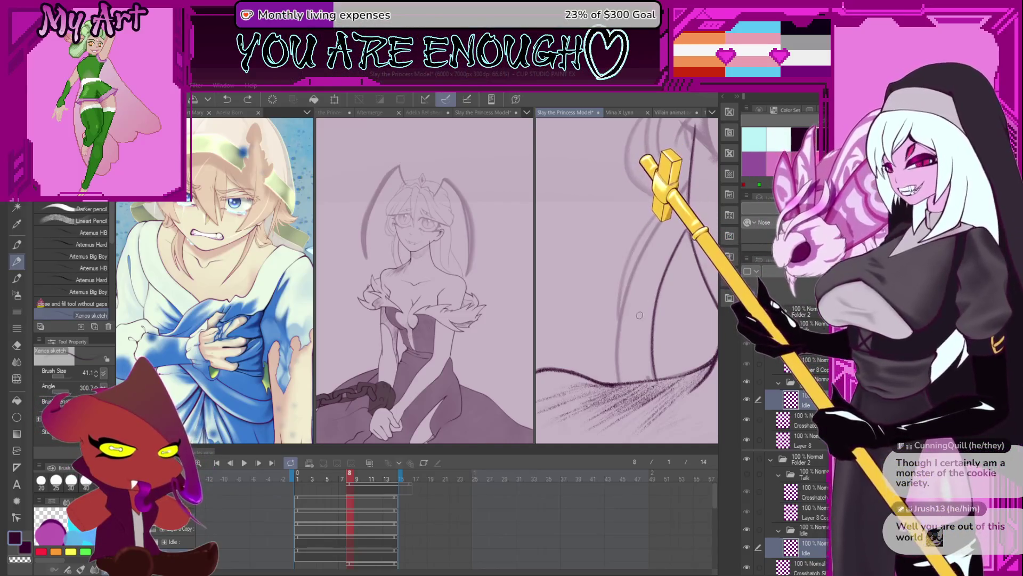
scroll(616, 330, up, 2)
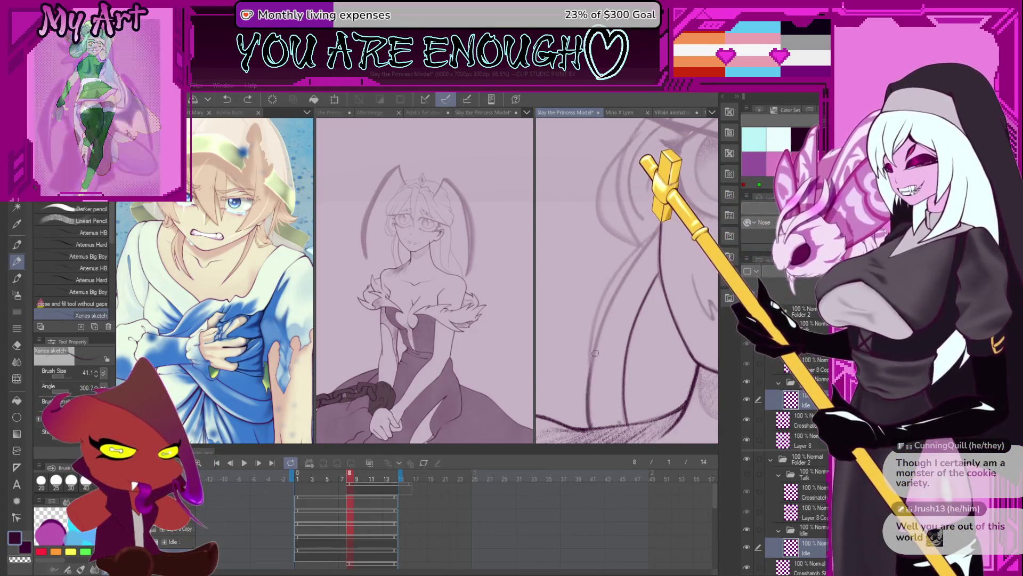
scroll(589, 414, down, 1)
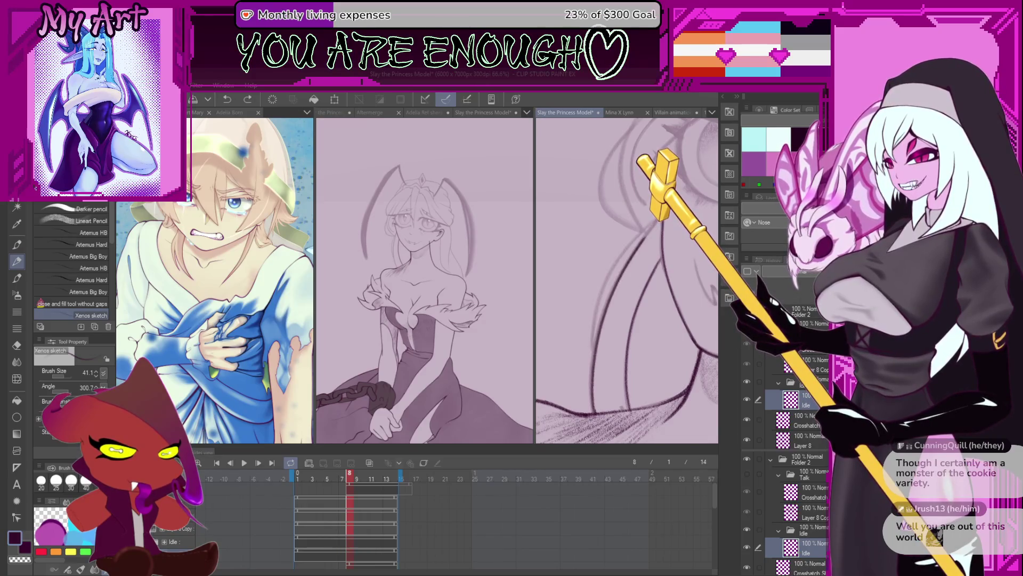
drag(651, 251, 617, 294)
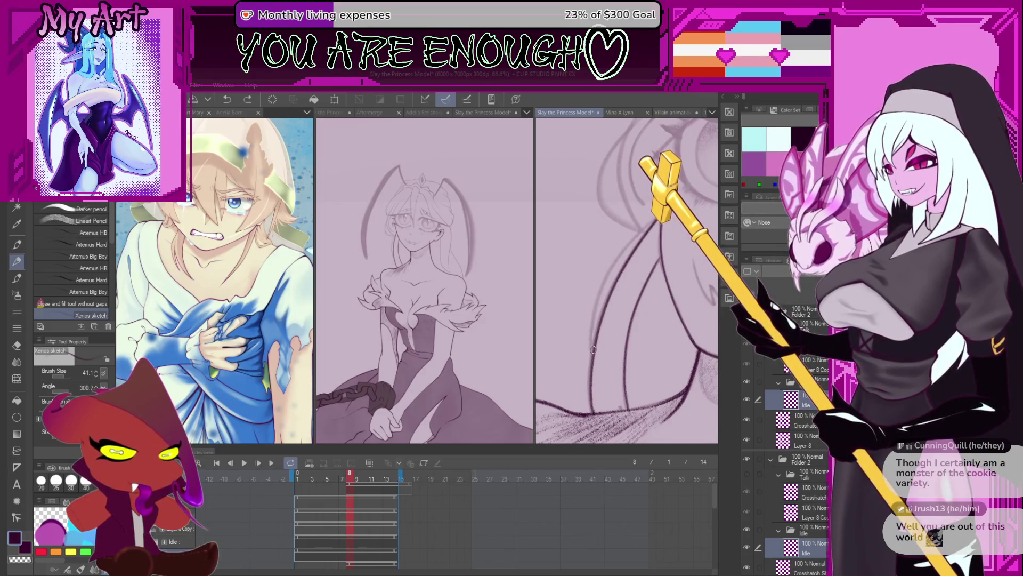
scroll(639, 229, up, 1)
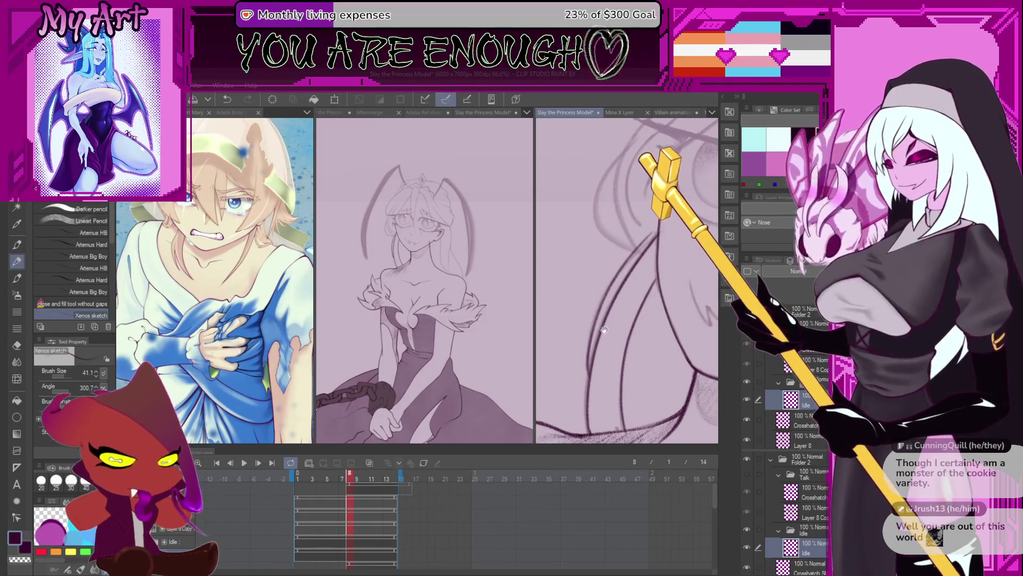
scroll(621, 320, up, 2)
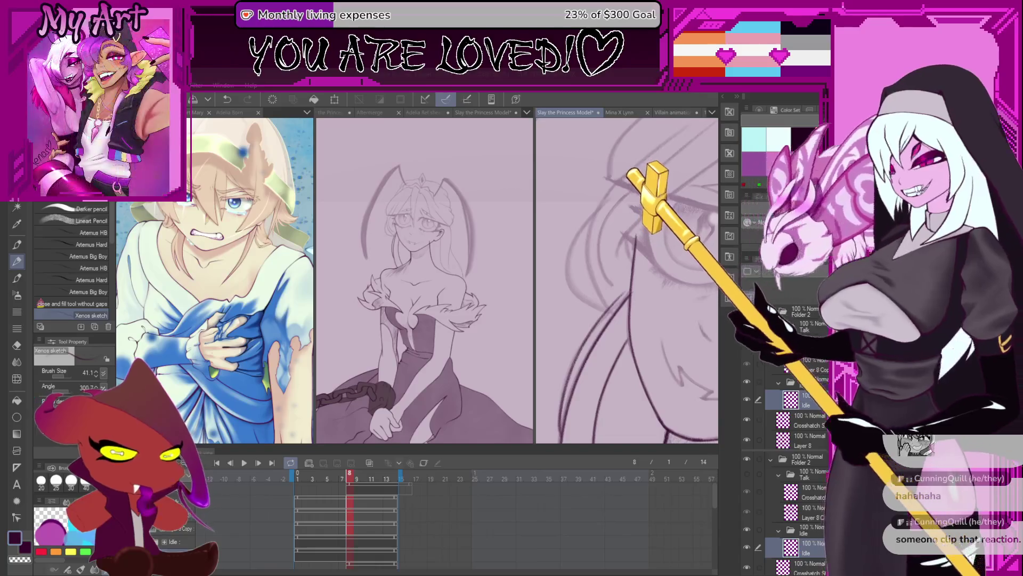
scroll(602, 311, down, 1)
scroll(606, 304, down, 1)
scroll(610, 296, down, 1)
scroll(611, 316, up, 1)
scroll(600, 336, up, 1)
scroll(592, 352, up, 1)
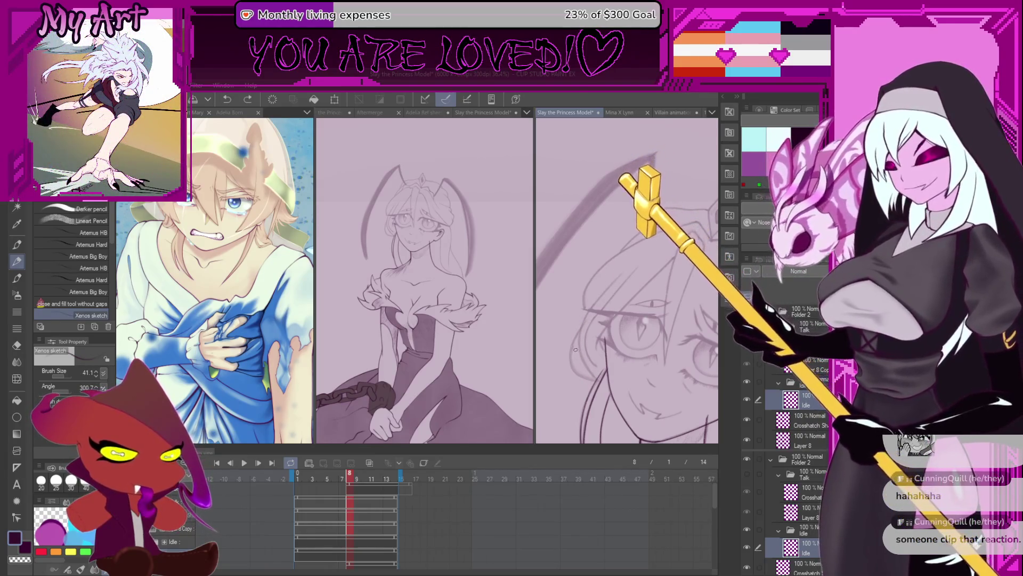
scroll(627, 280, up, 2)
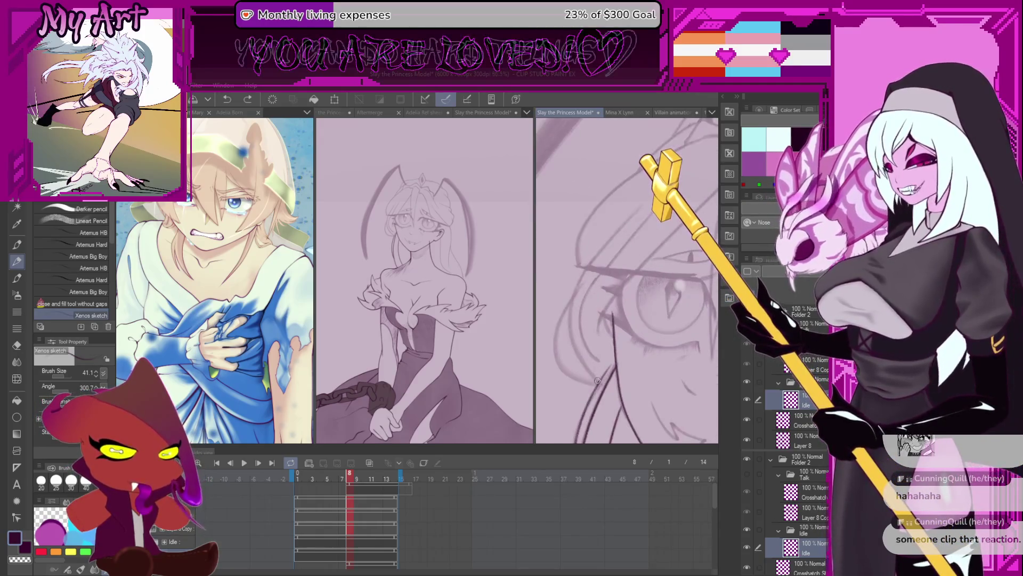
Undo the last stroke near the eye and rotate the view around the eye sketch
key(ctrl+z)
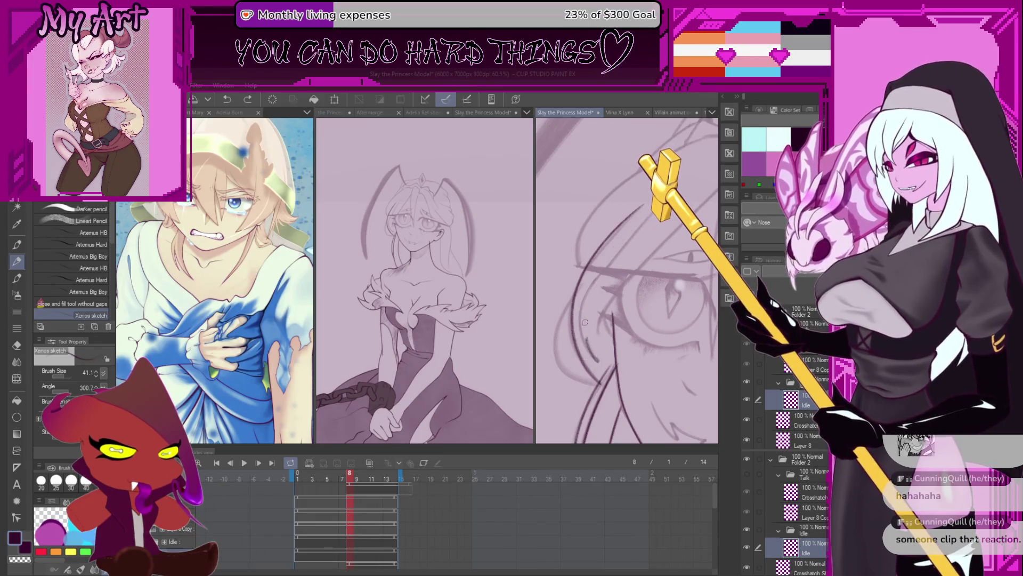
drag(554, 352, 631, 360)
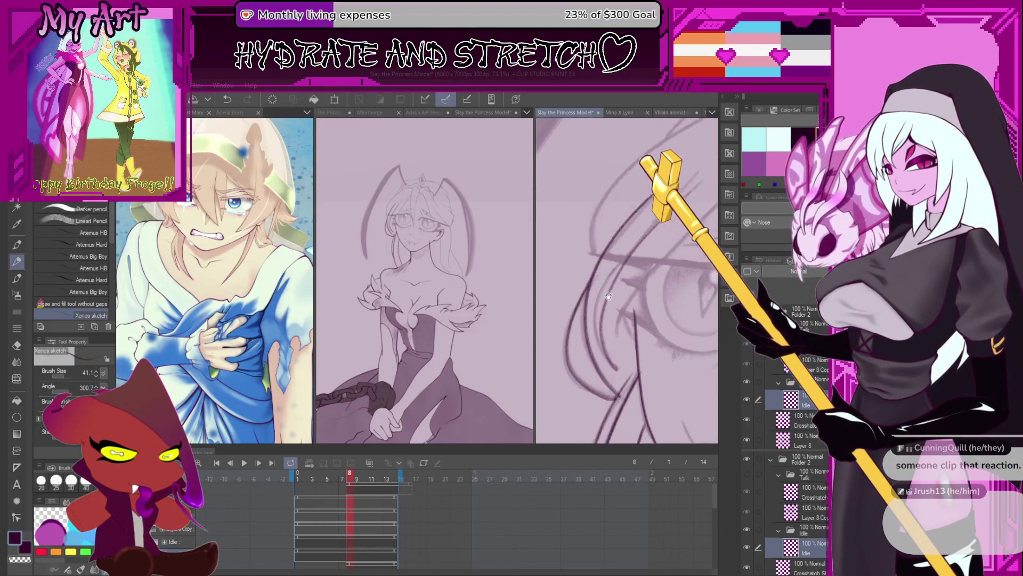
scroll(618, 234, down, 5)
scroll(640, 314, up, 1)
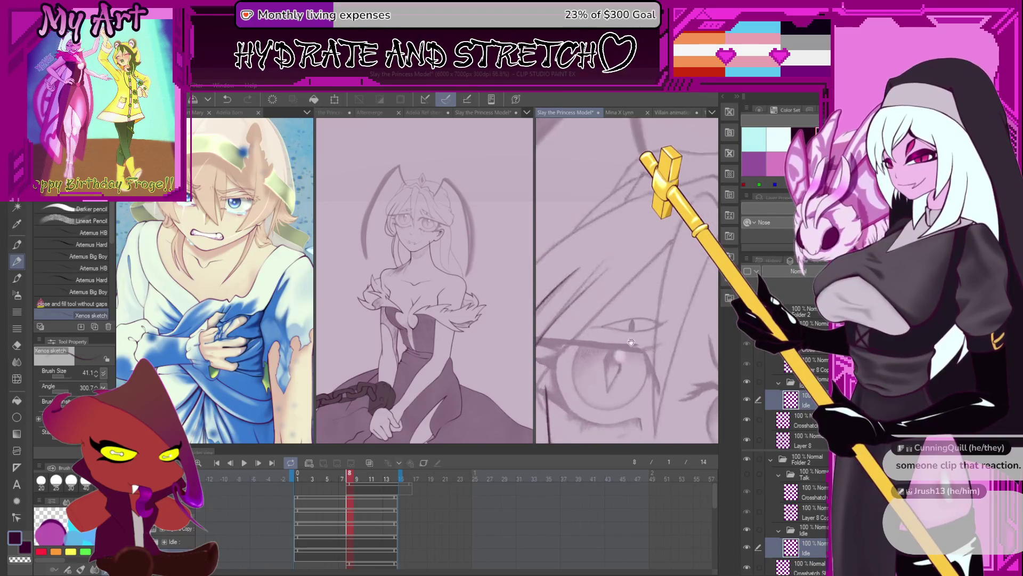
scroll(639, 314, up, 1)
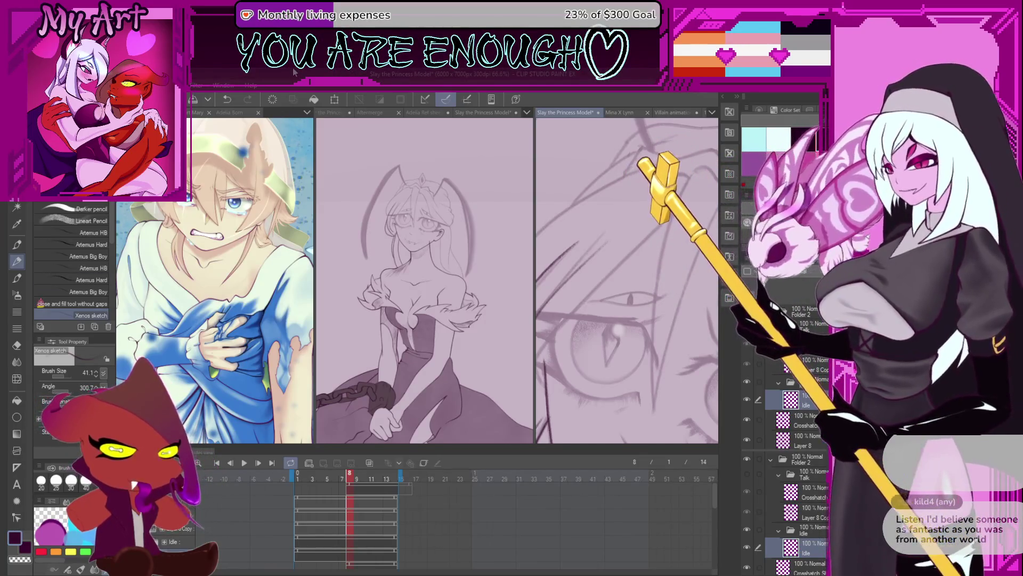
scroll(662, 314, down, 3)
scroll(662, 314, up, 3)
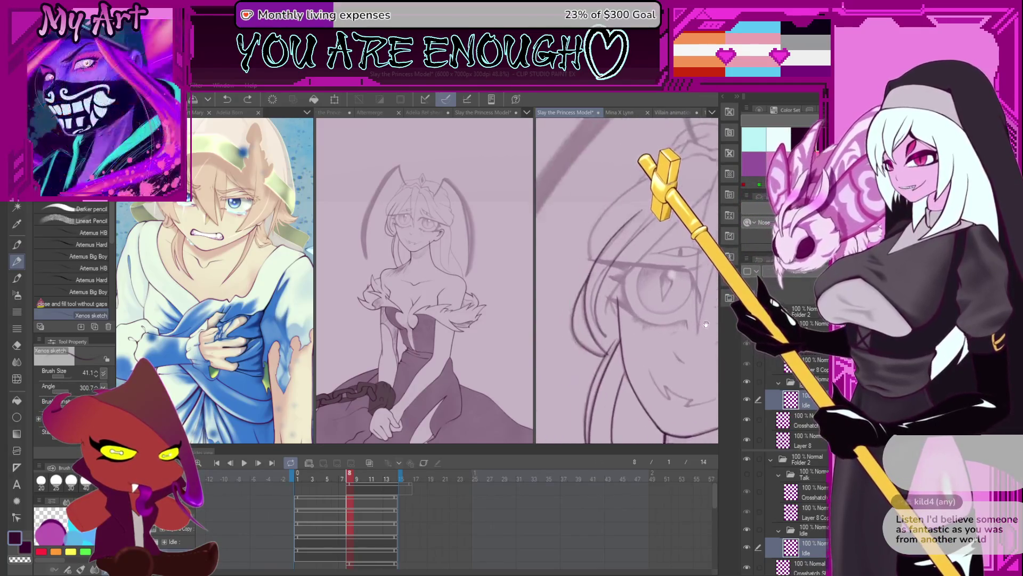
Angle the canvas on the eye and ink a short line and a hair strand across the face
drag(571, 276, 566, 295)
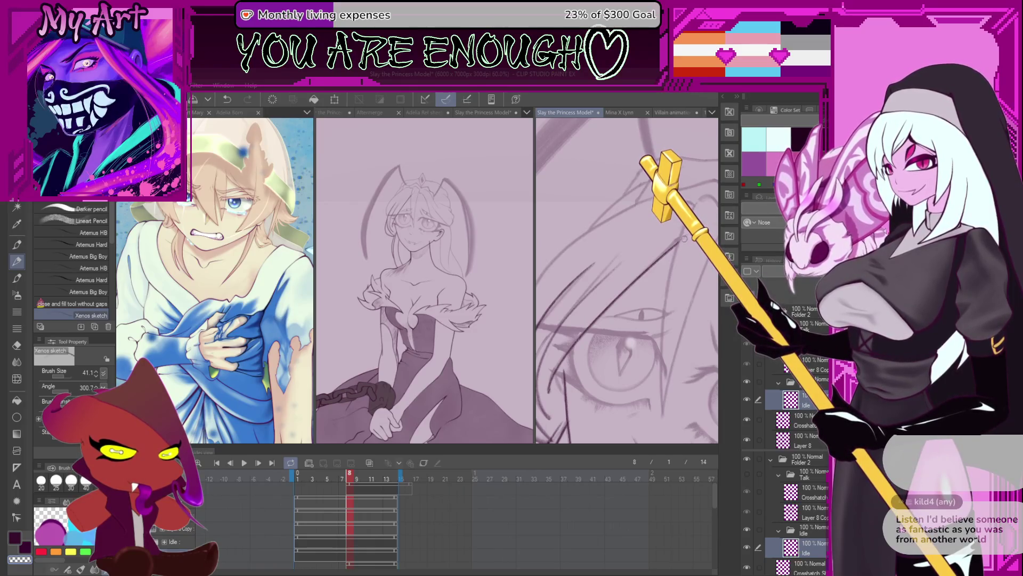
scroll(615, 290, up, 2)
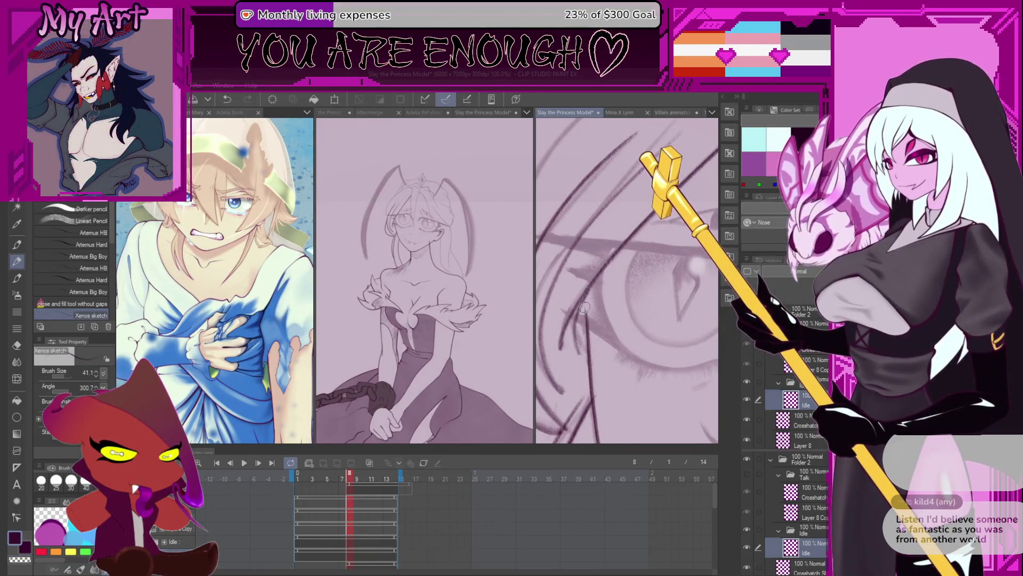
scroll(586, 308, down, 1)
scroll(612, 302, down, 1)
scroll(639, 296, down, 1)
scroll(689, 284, down, 1)
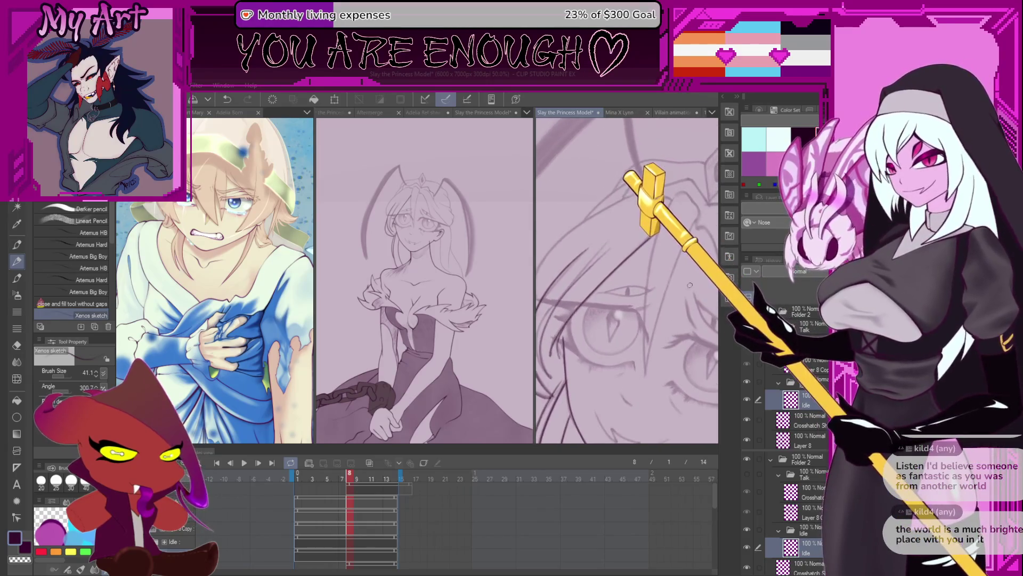
scroll(690, 285, down, 1)
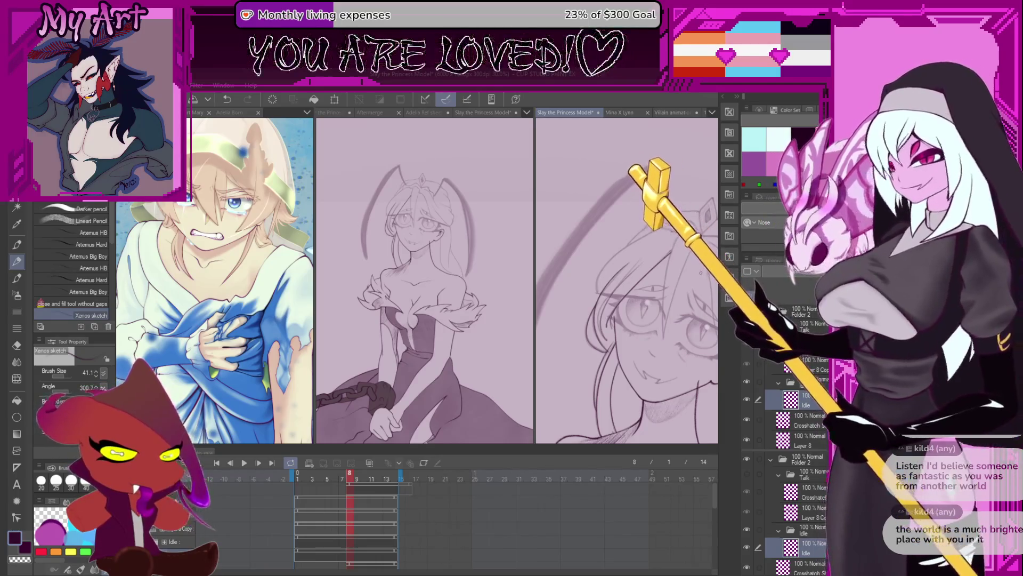
mouse_move(627, 280)
mouse_down()
mouse_move(639, 319)
mouse_move(571, 336)
mouse_up()
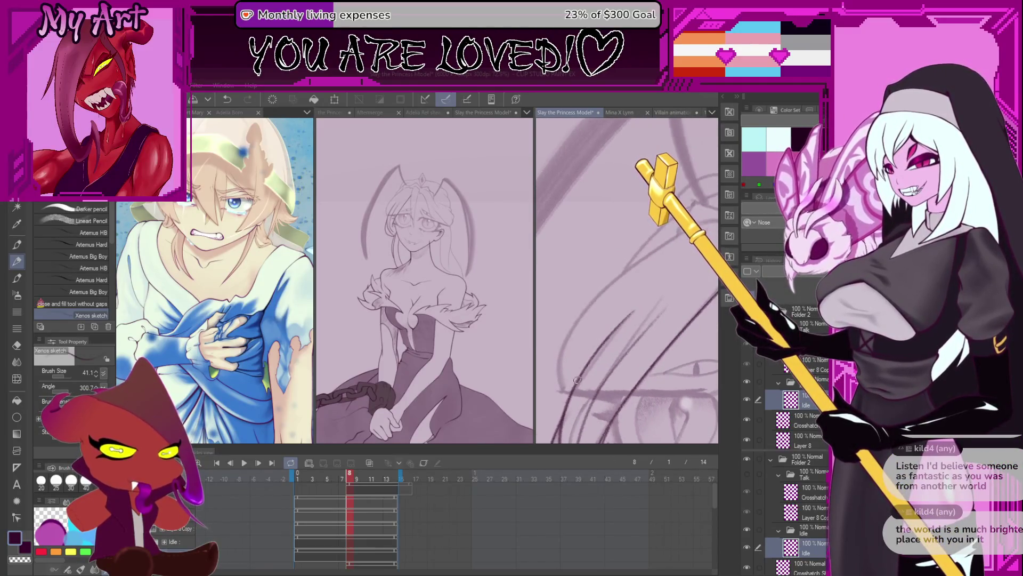
drag(570, 337, 555, 408)
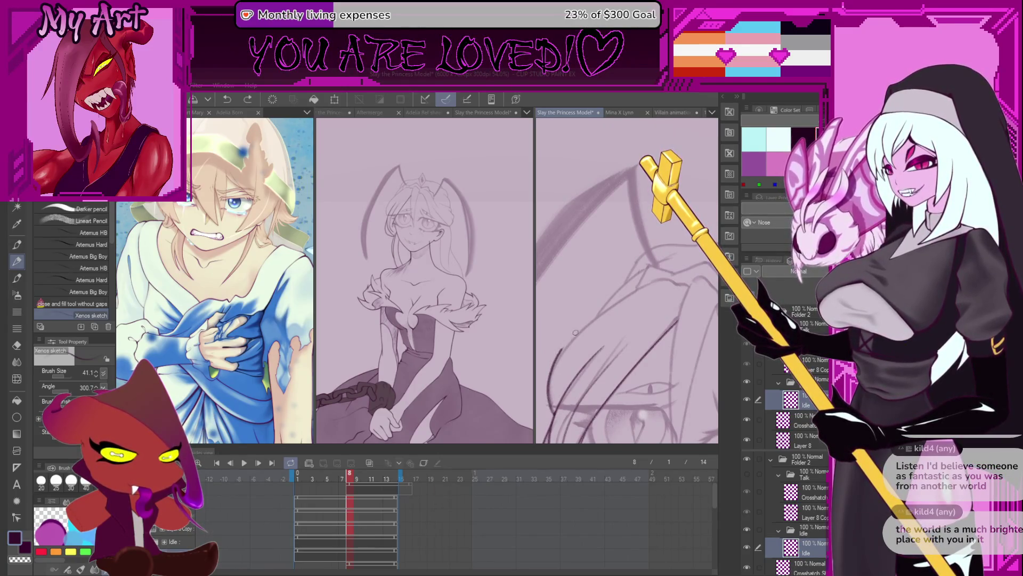
drag(550, 397, 558, 366)
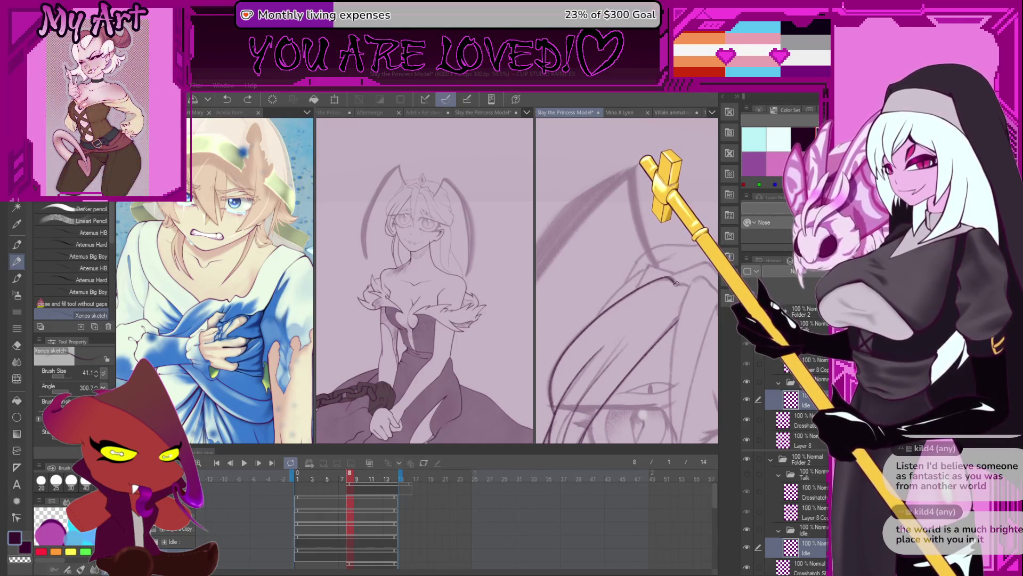
mouse_move(694, 324)
mouse_down()
mouse_move(614, 302)
mouse_move(569, 400)
mouse_up()
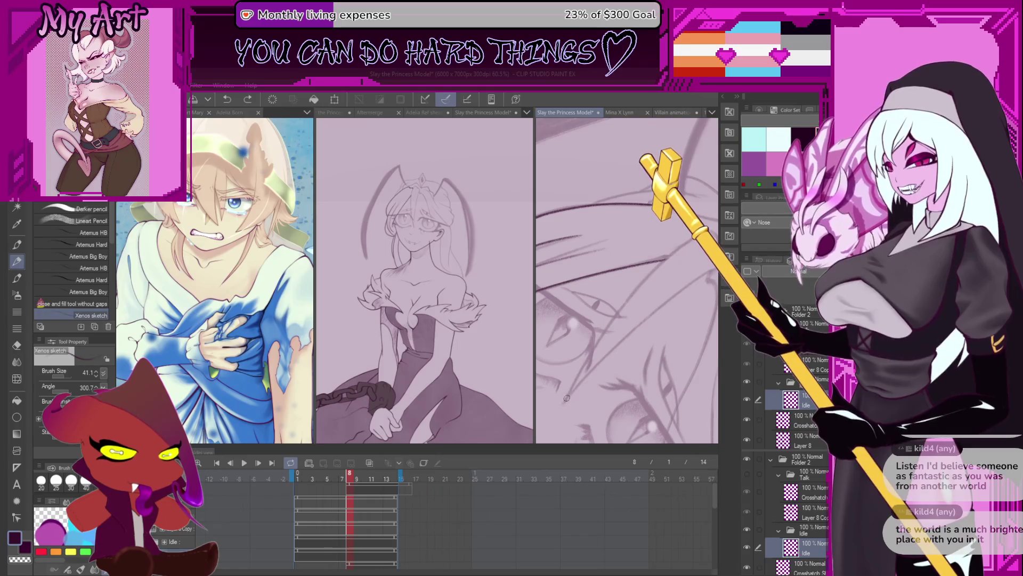
drag(565, 402, 627, 304)
scroll(606, 313, up, 2)
scroll(606, 314, up, 2)
scroll(605, 314, up, 2)
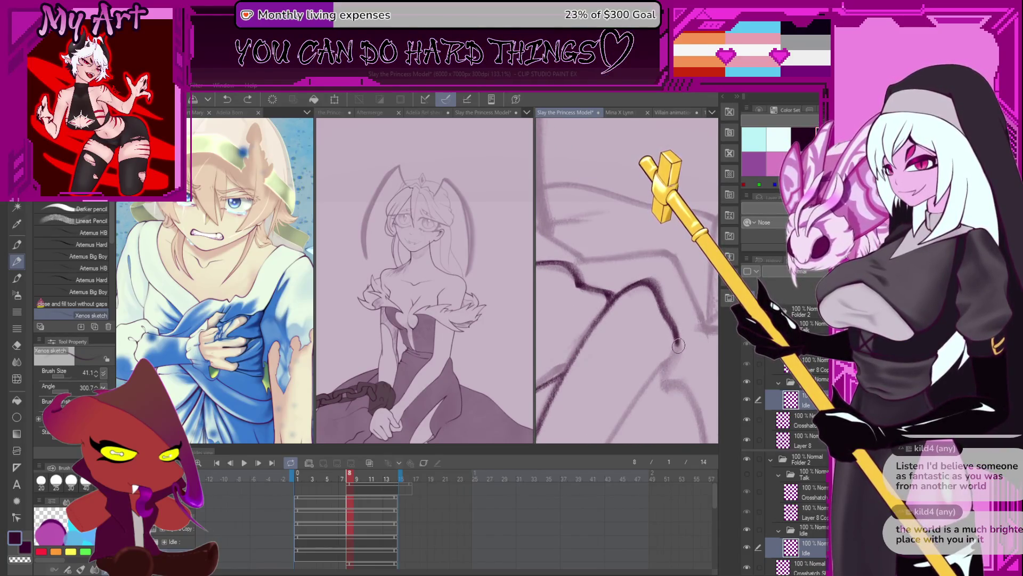
scroll(660, 382, down, 2)
scroll(637, 260, down, 2)
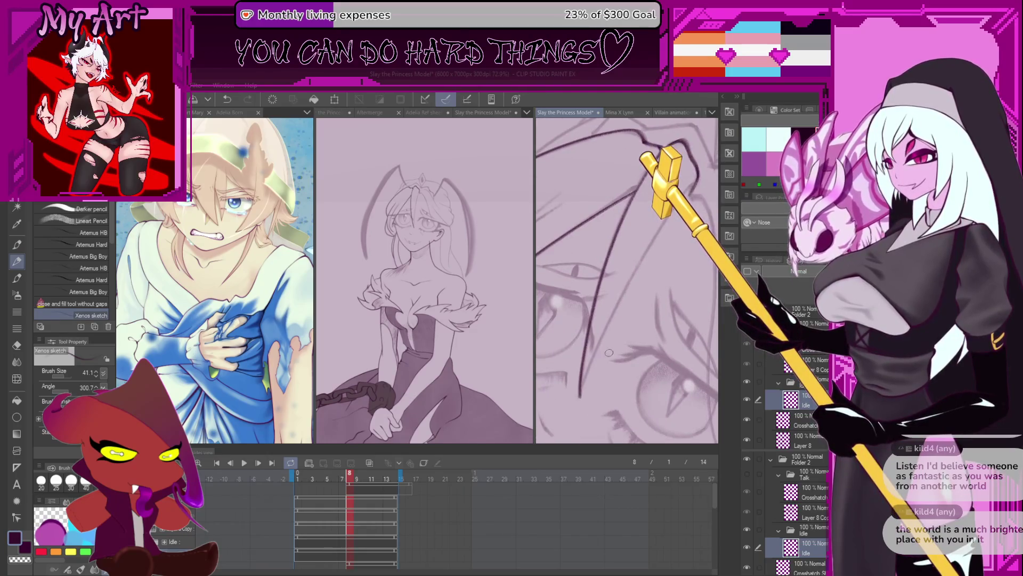
Ink a long hair strand up past the eye and re-angle the canvas for the next strokes
drag(609, 352, 551, 419)
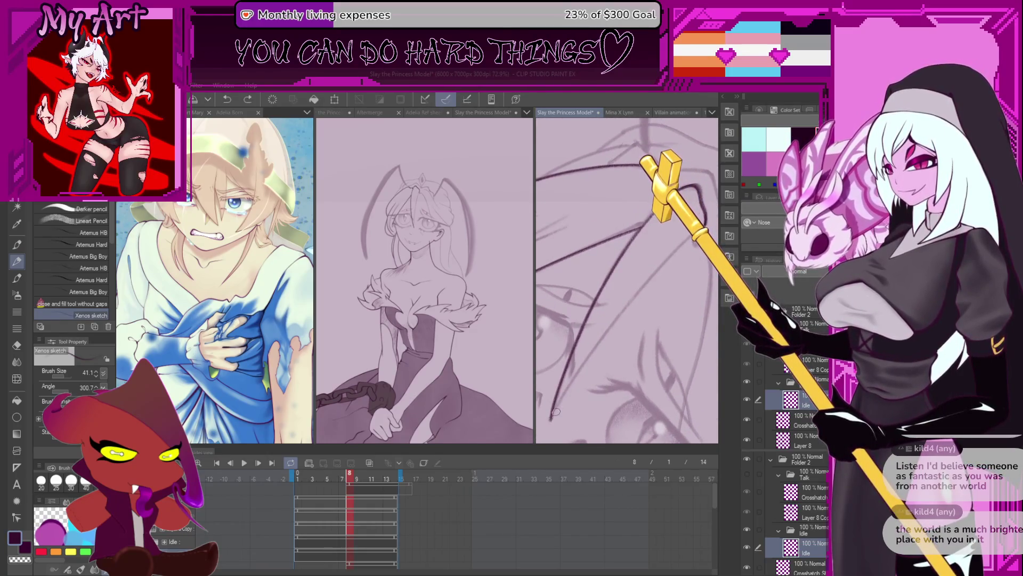
mouse_move(551, 416)
mouse_down()
mouse_move(688, 238)
mouse_move(670, 261)
mouse_up()
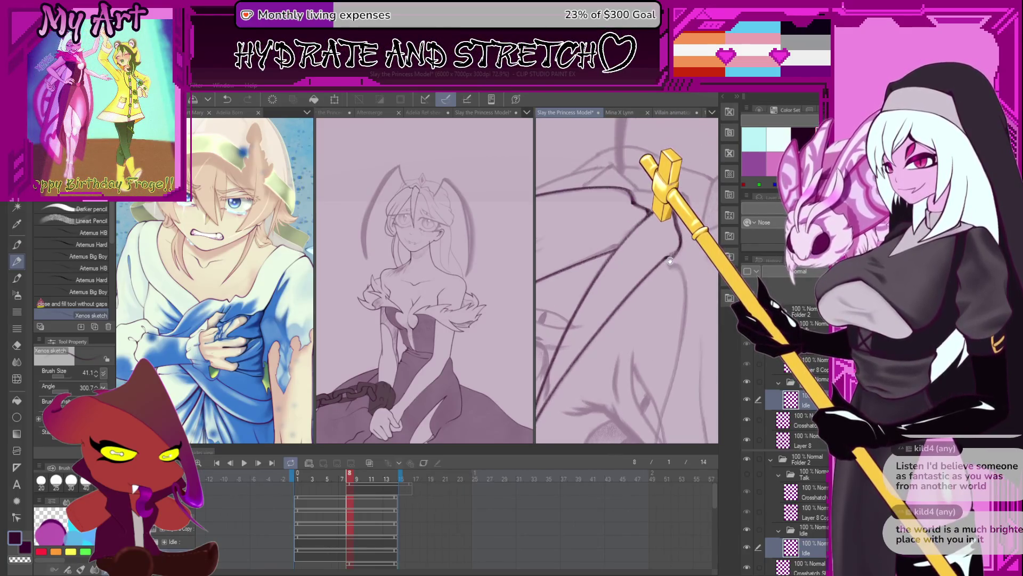
key(minus)
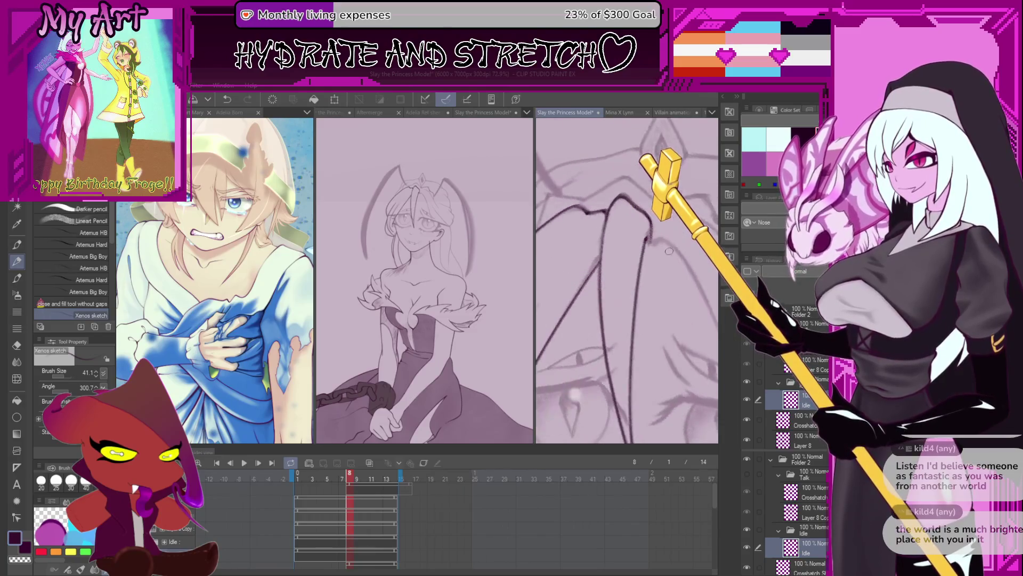
drag(665, 233, 568, 359)
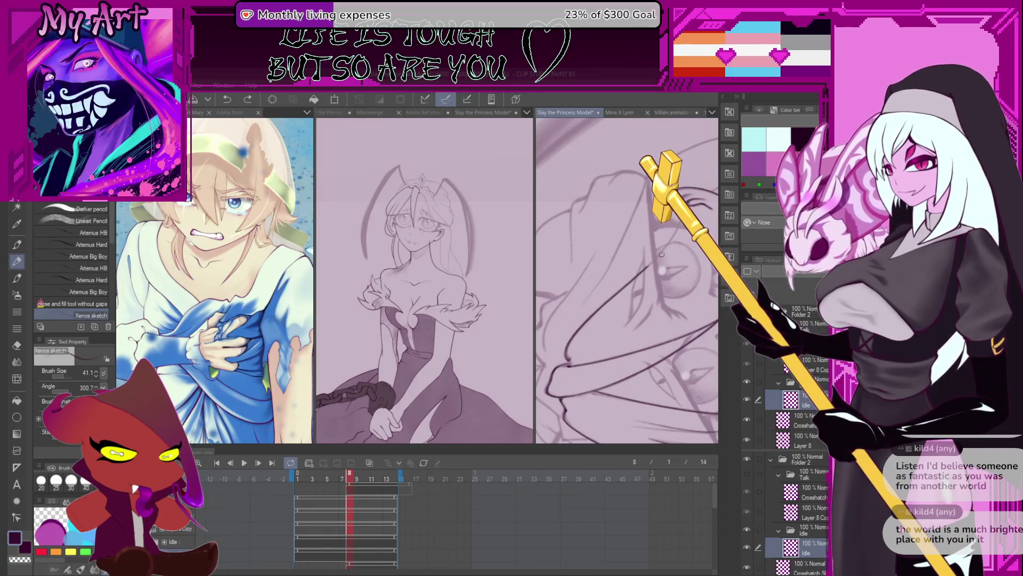
mouse_move(584, 336)
mouse_down()
mouse_move(612, 293)
mouse_move(614, 321)
mouse_up()
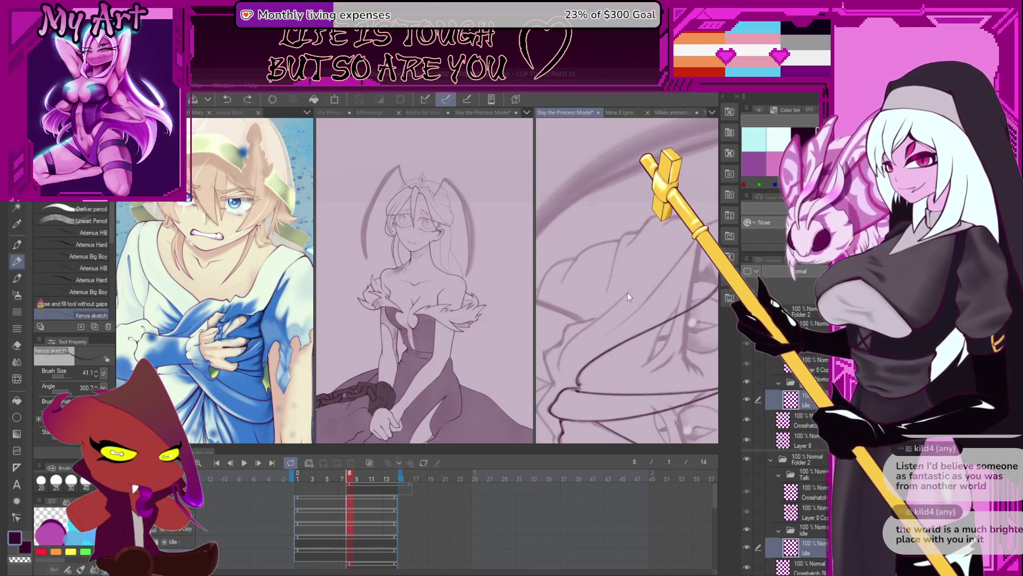
mouse_move(617, 321)
mouse_down()
mouse_move(594, 331)
mouse_move(631, 307)
mouse_move(568, 324)
mouse_move(575, 344)
mouse_move(663, 234)
mouse_up()
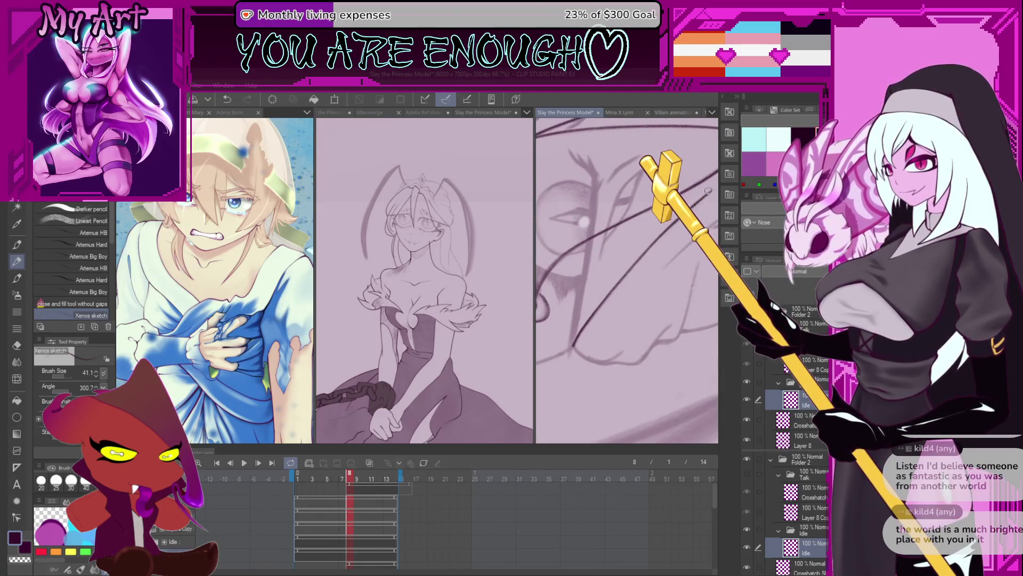
drag(708, 191, 607, 303)
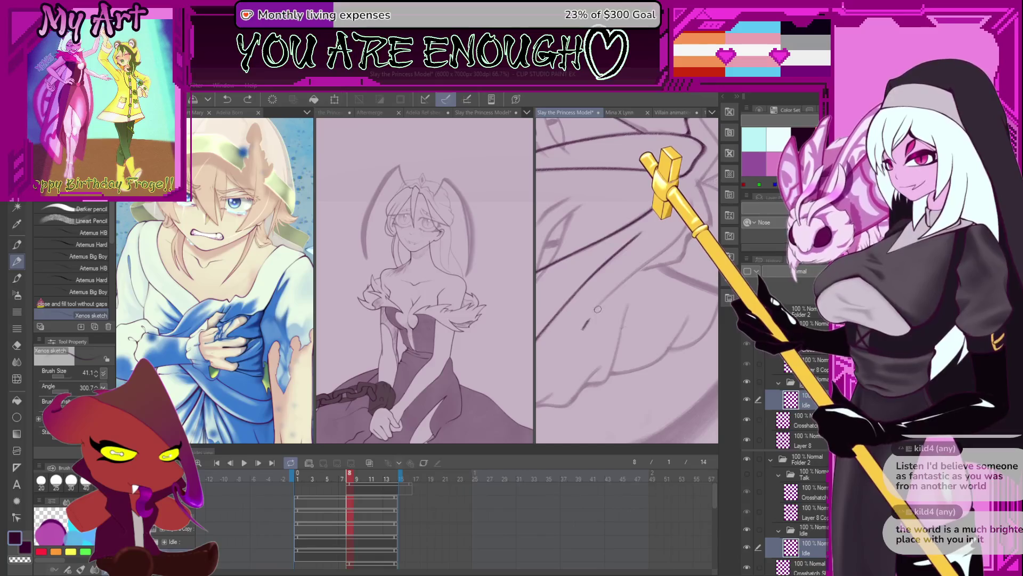
mouse_move(672, 240)
mouse_down()
mouse_move(624, 263)
mouse_move(610, 329)
mouse_up()
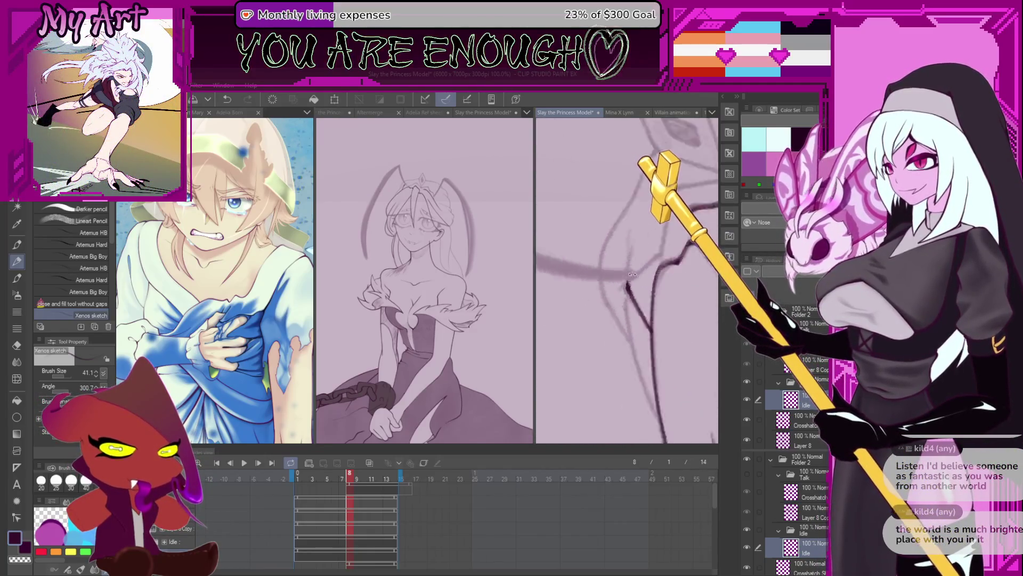
drag(626, 285, 632, 287)
drag(647, 252, 603, 328)
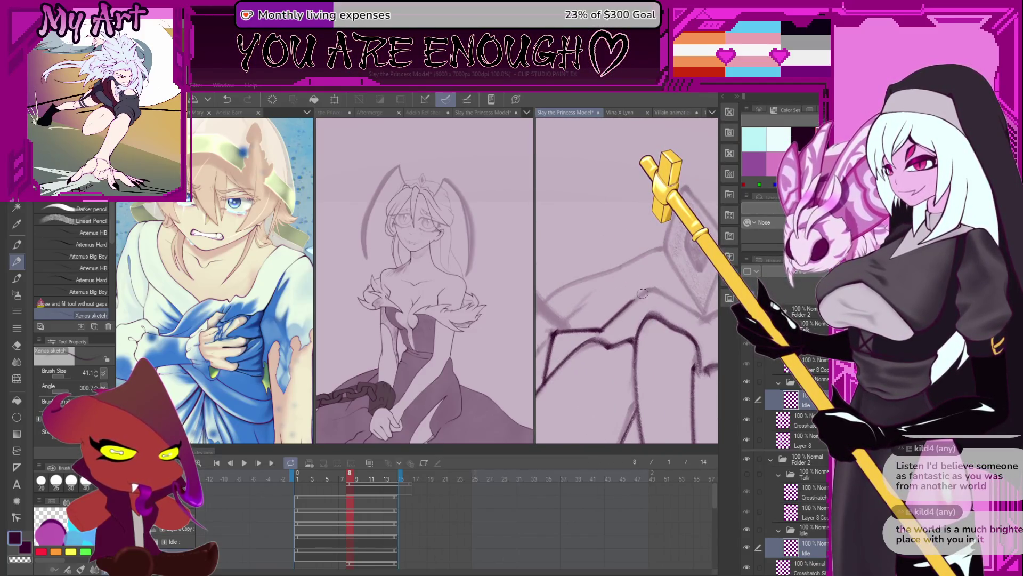
drag(643, 293, 637, 332)
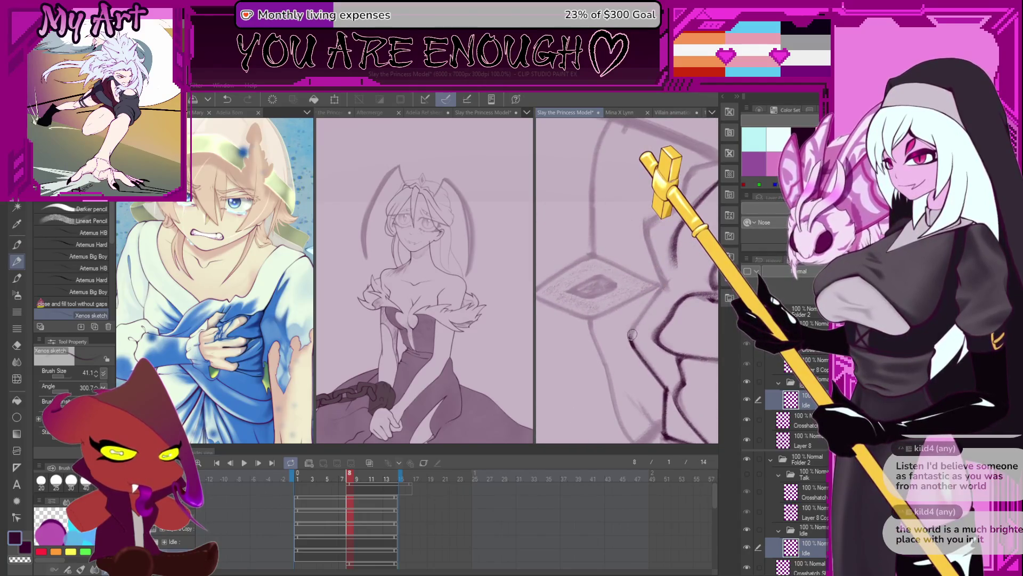
Angle the canvas on the pendant and ink the right edge of the diamond
mouse_move(663, 281)
mouse_down()
mouse_move(685, 283)
mouse_move(638, 302)
mouse_up()
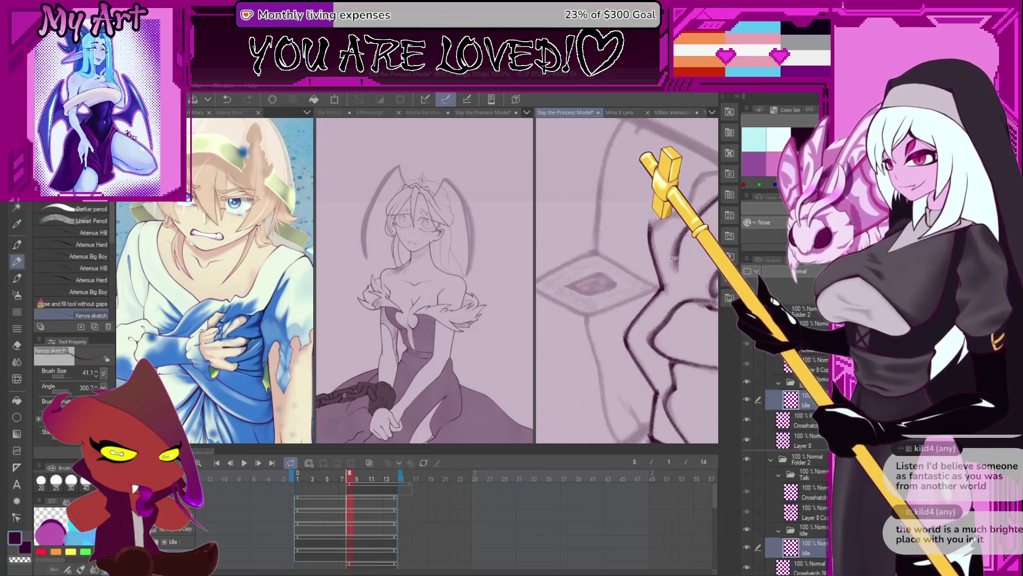
mouse_move(677, 264)
mouse_down()
mouse_move(639, 321)
mouse_move(669, 296)
mouse_move(663, 282)
mouse_move(690, 257)
mouse_move(619, 330)
mouse_up()
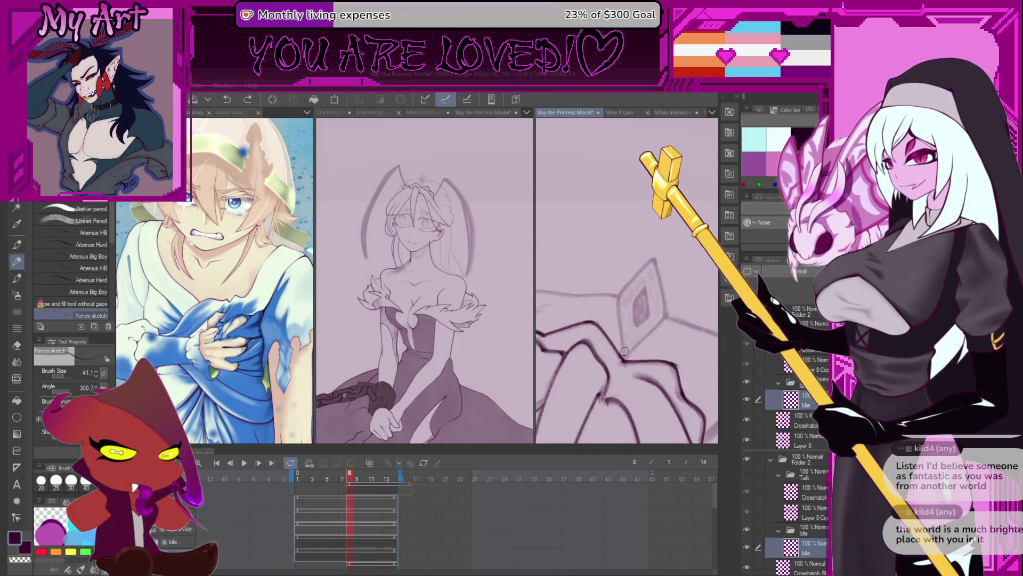
drag(652, 261, 662, 307)
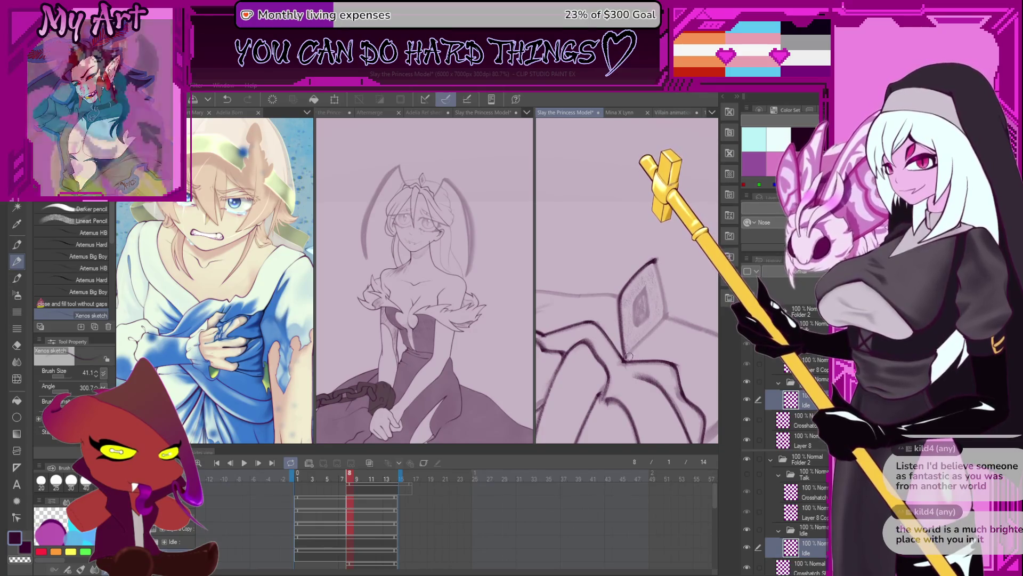
drag(658, 261, 583, 362)
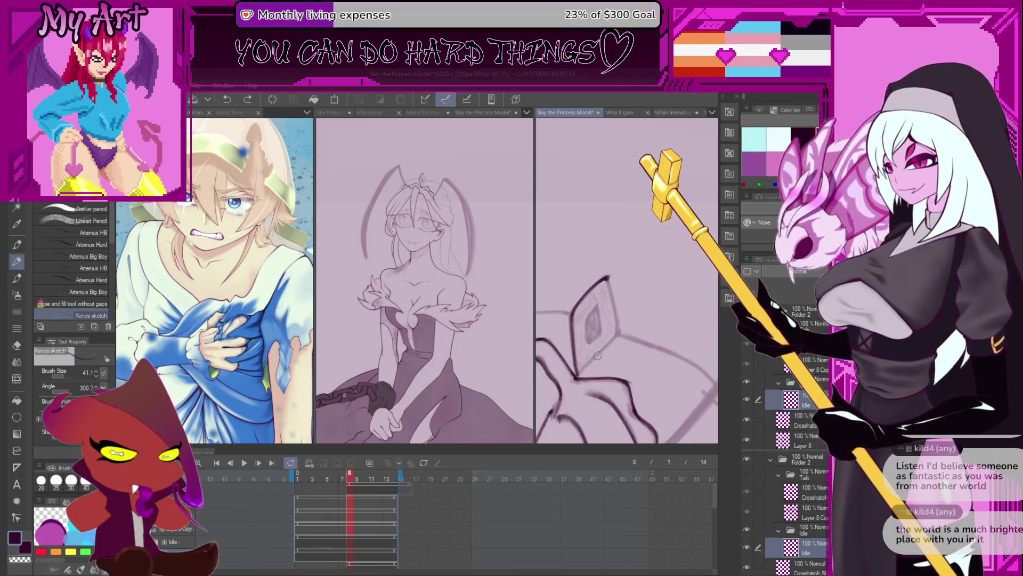
scroll(581, 371, up, 2)
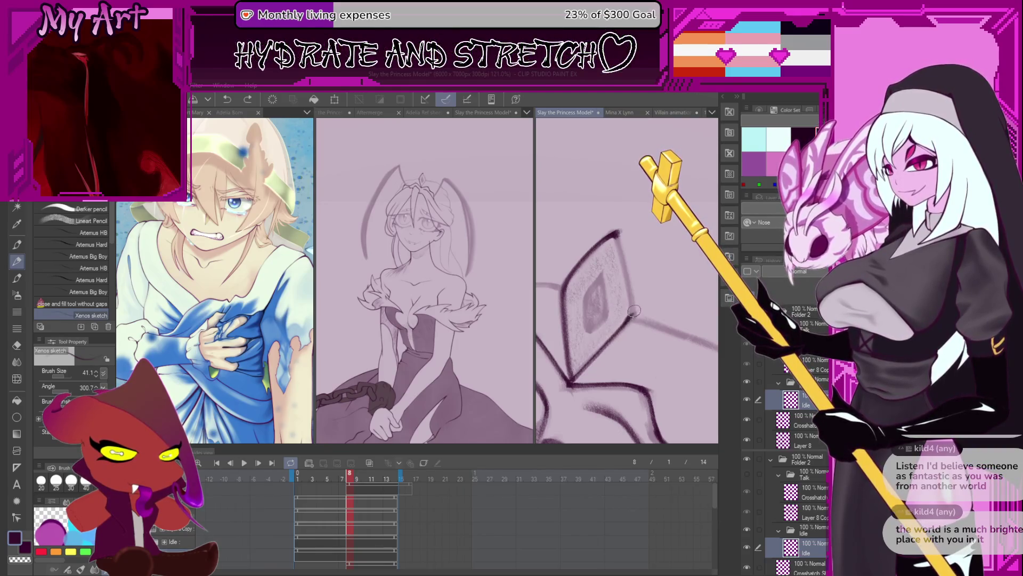
Undo a stray trial stroke, ink a line running up-right beside the pendant and reframe it
drag(622, 222, 594, 330)
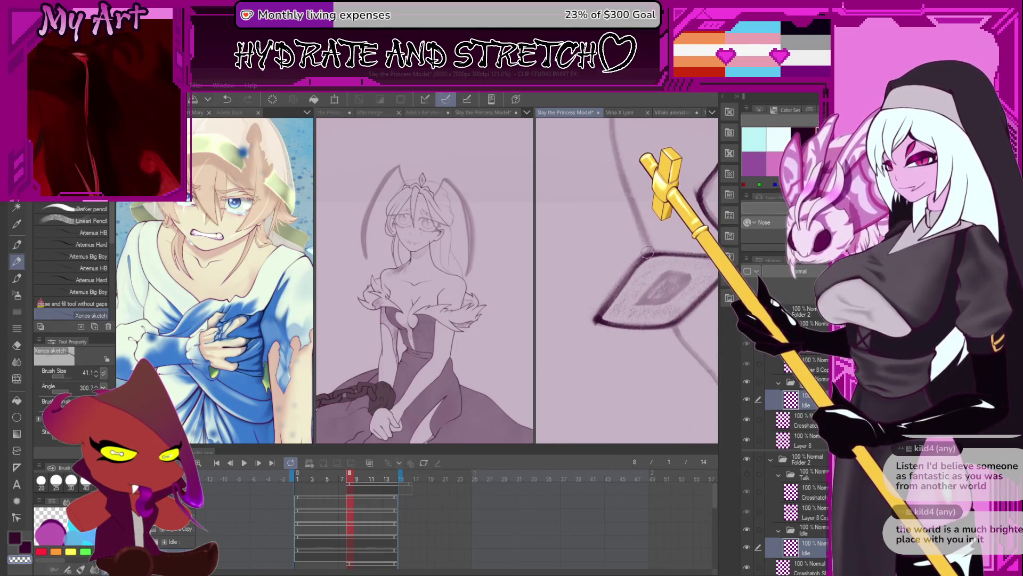
drag(646, 254, 605, 349)
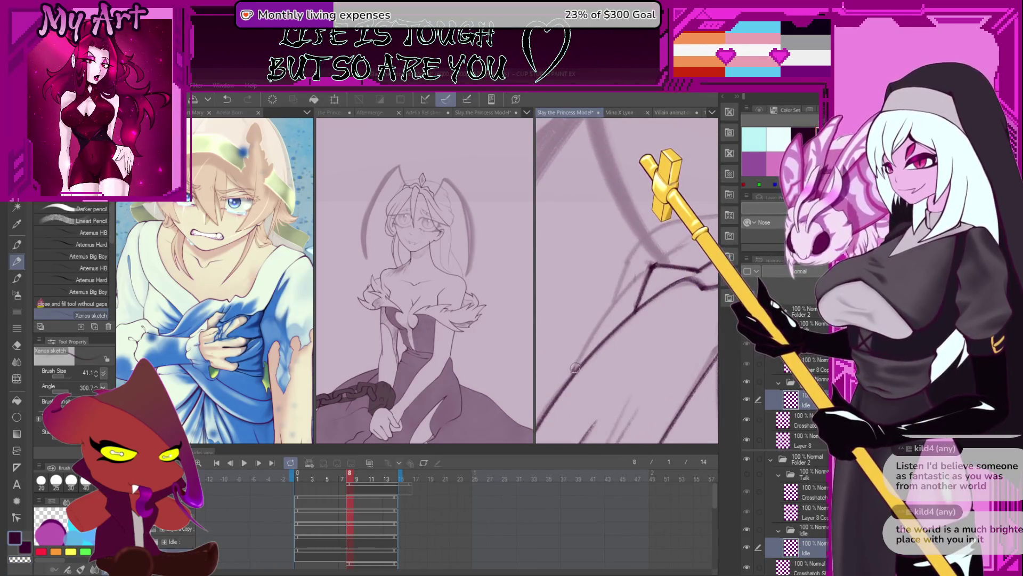
drag(574, 367, 673, 249)
key(ctrl+z)
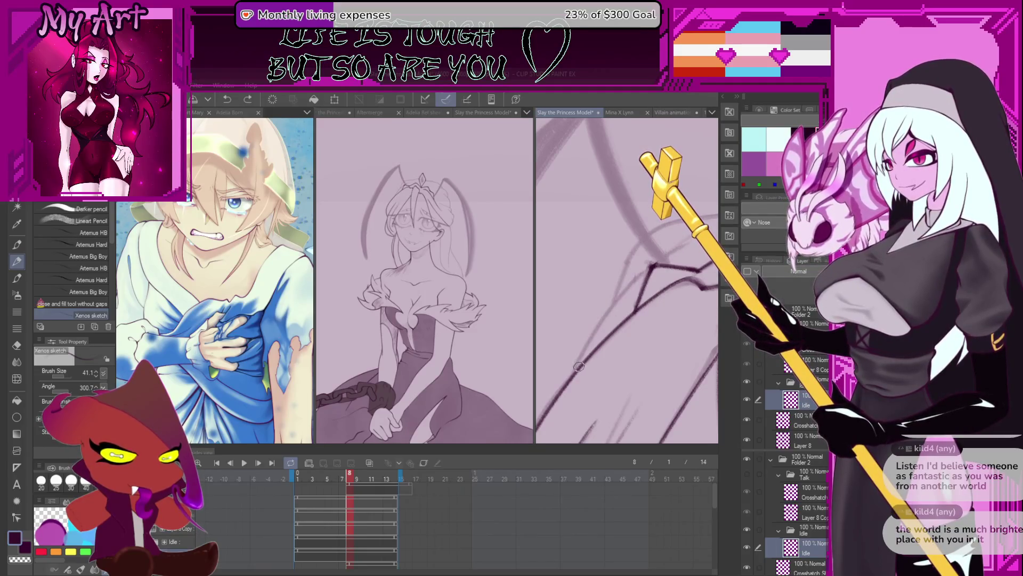
mouse_move(587, 340)
mouse_down()
mouse_move(680, 240)
mouse_move(573, 333)
mouse_up()
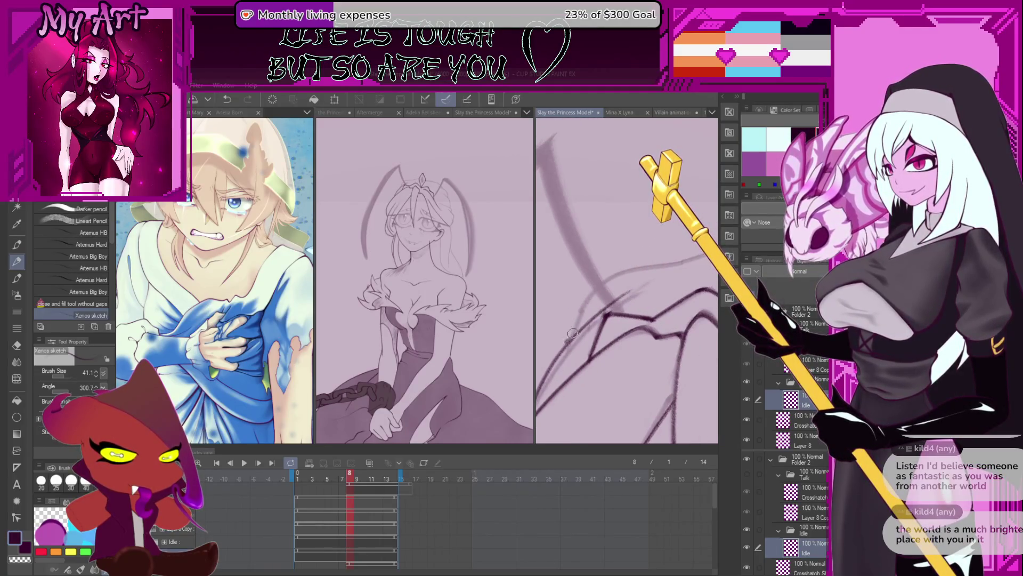
drag(652, 265, 615, 308)
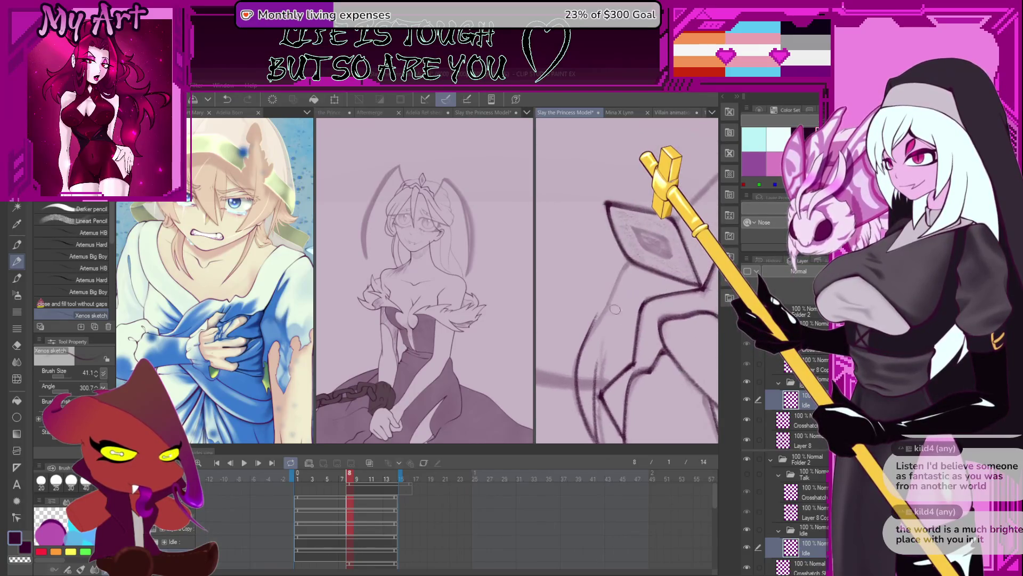
drag(664, 220, 563, 354)
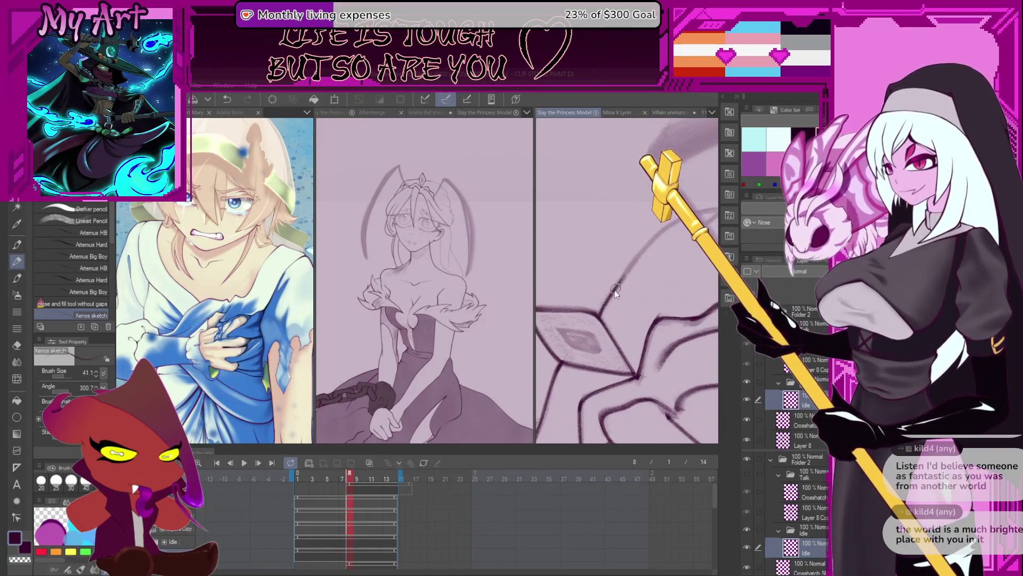
Zoom and pan across the sketch lines beside the pendant
drag(661, 235, 578, 292)
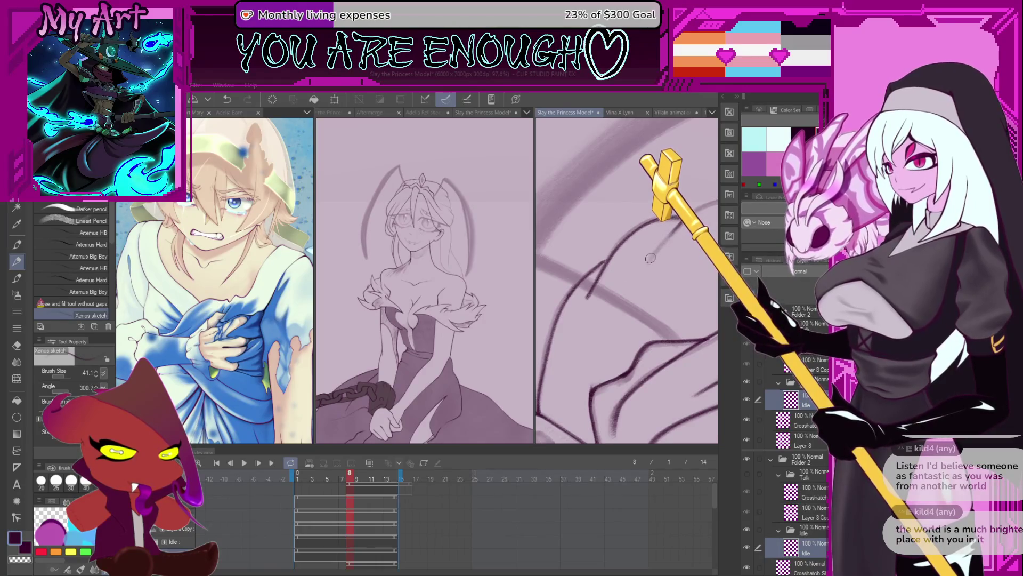
drag(648, 258, 602, 327)
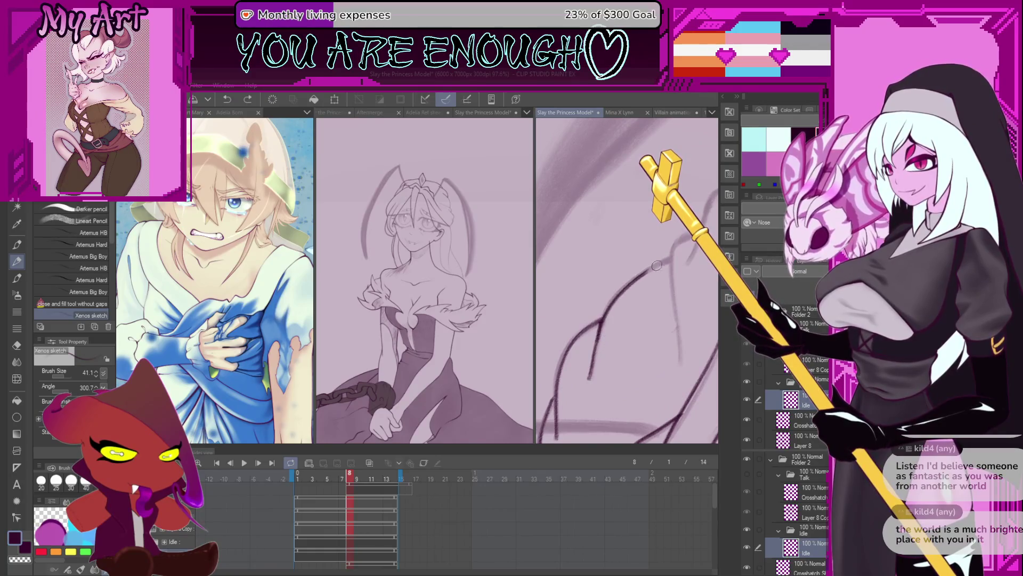
mouse_move(669, 351)
mouse_down()
mouse_move(604, 265)
mouse_move(567, 313)
mouse_up()
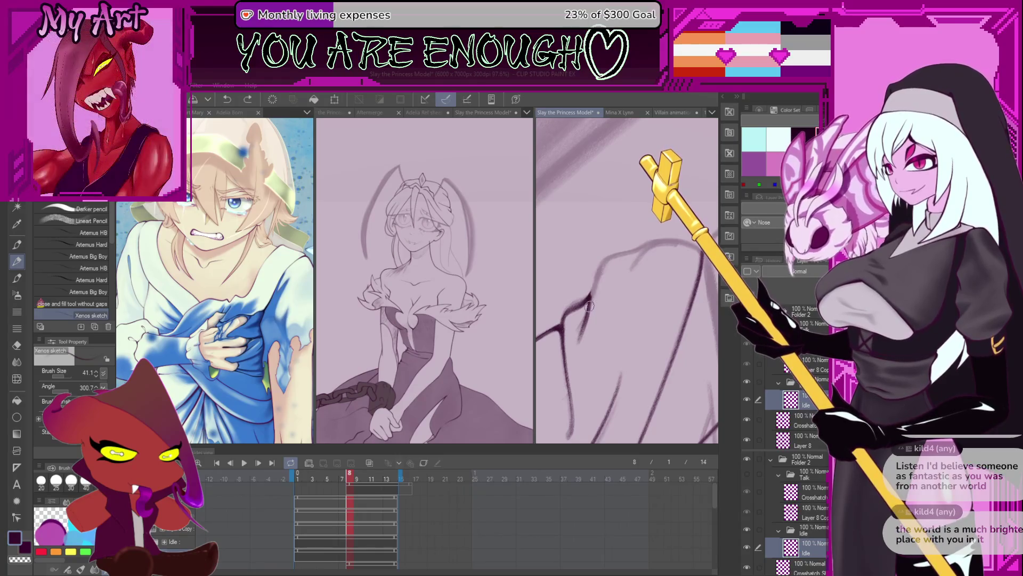
drag(626, 287, 592, 287)
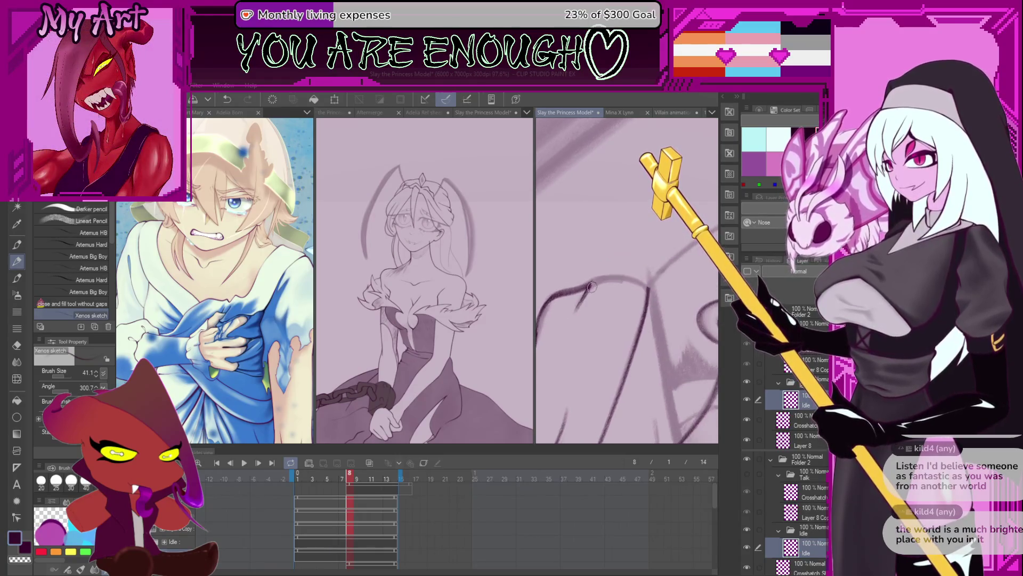
scroll(612, 277, down, 3)
scroll(613, 277, down, 2)
scroll(594, 333, up, 3)
scroll(594, 334, up, 3)
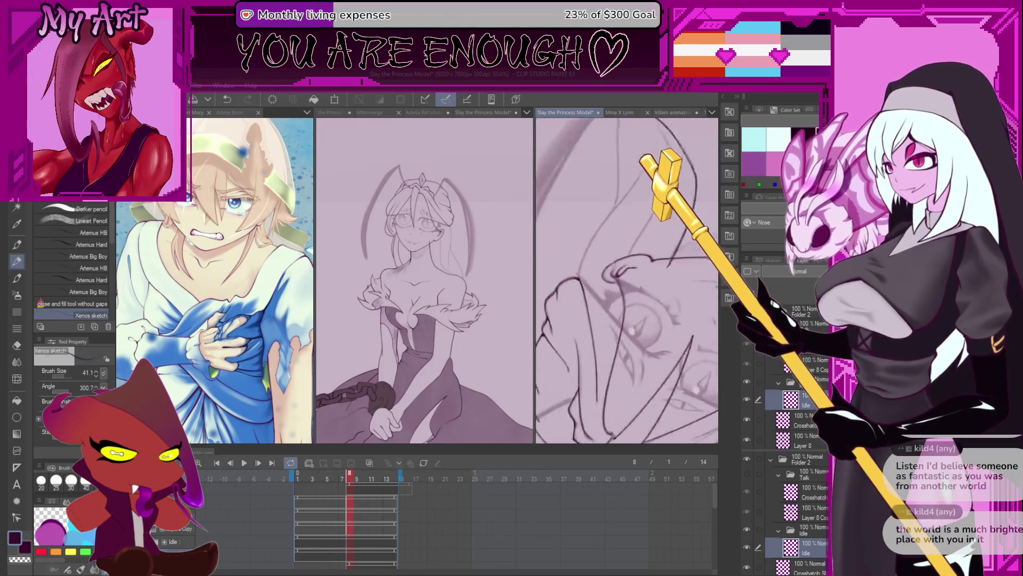
scroll(594, 333, up, 2)
scroll(592, 339, up, 2)
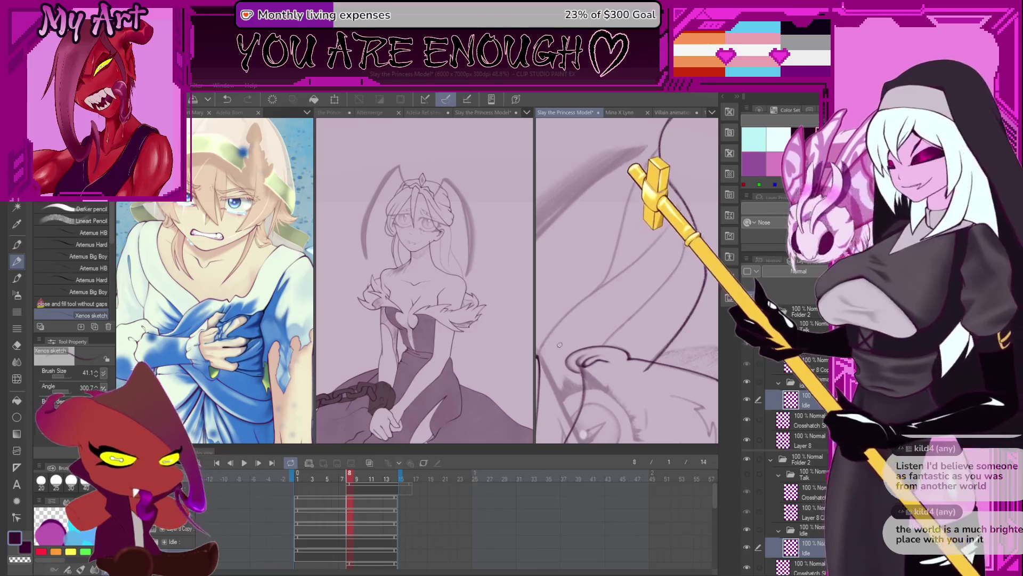
scroll(591, 346, up, 2)
scroll(591, 346, up, 1)
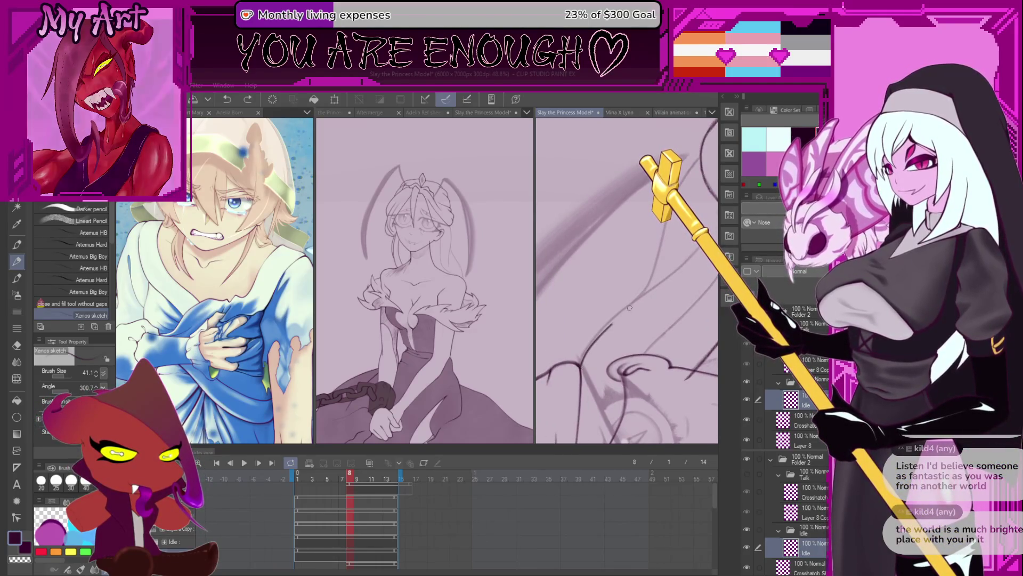
Enlarge the inking brush and jump back to frame 6 in the Timeline
drag(626, 328, 585, 361)
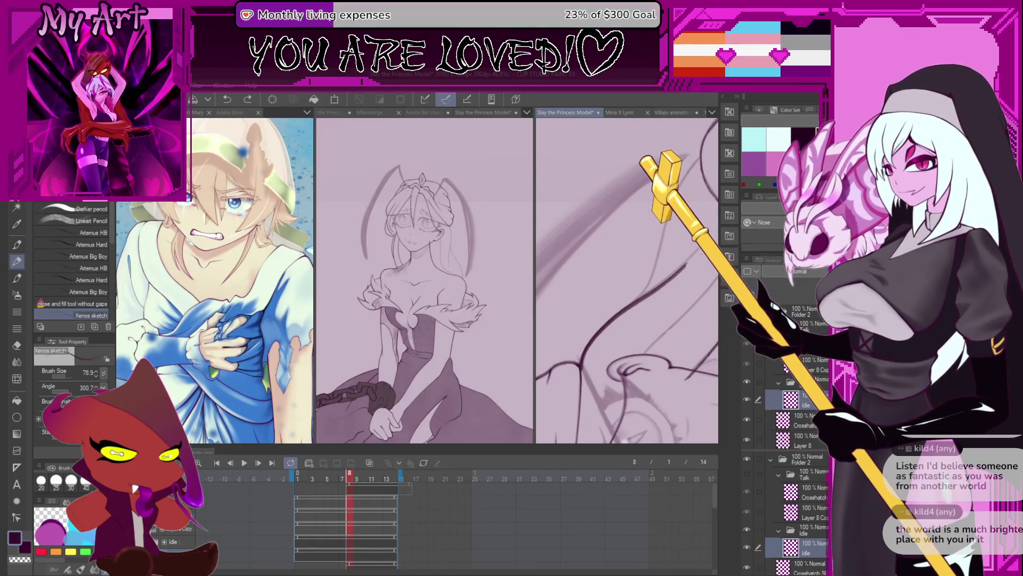
mouse_move(639, 281)
mouse_down()
mouse_move(612, 331)
mouse_move(621, 318)
mouse_up()
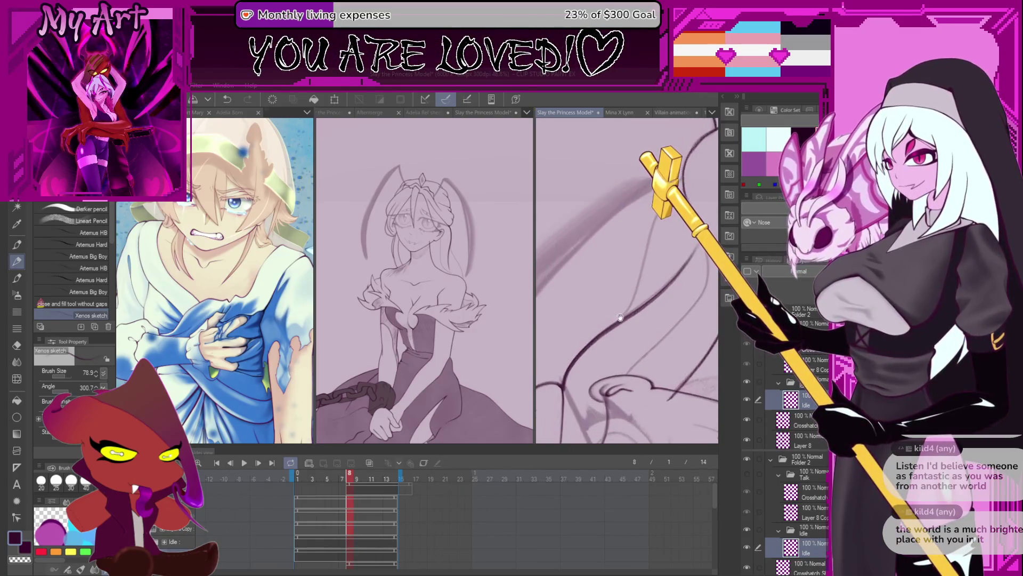
click(335, 518)
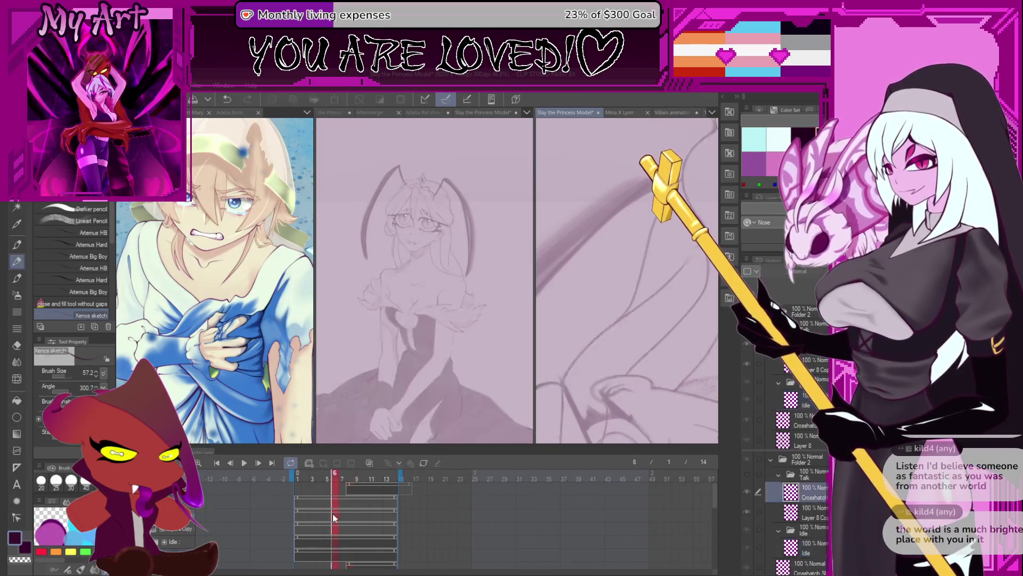
Return to frame 8 and pan the canvas to bring the princess's face into view
click(349, 486)
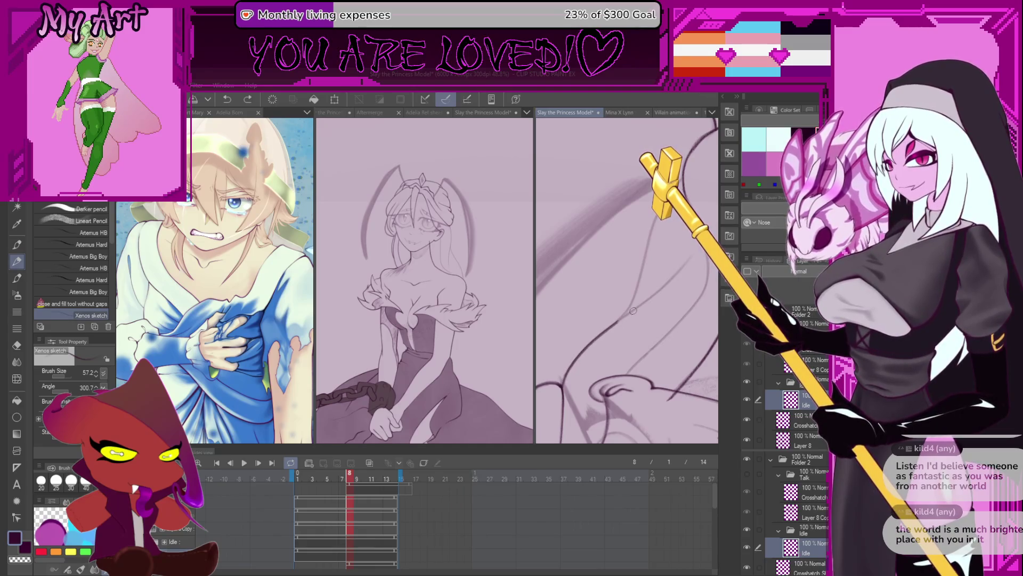
drag(626, 292, 610, 336)
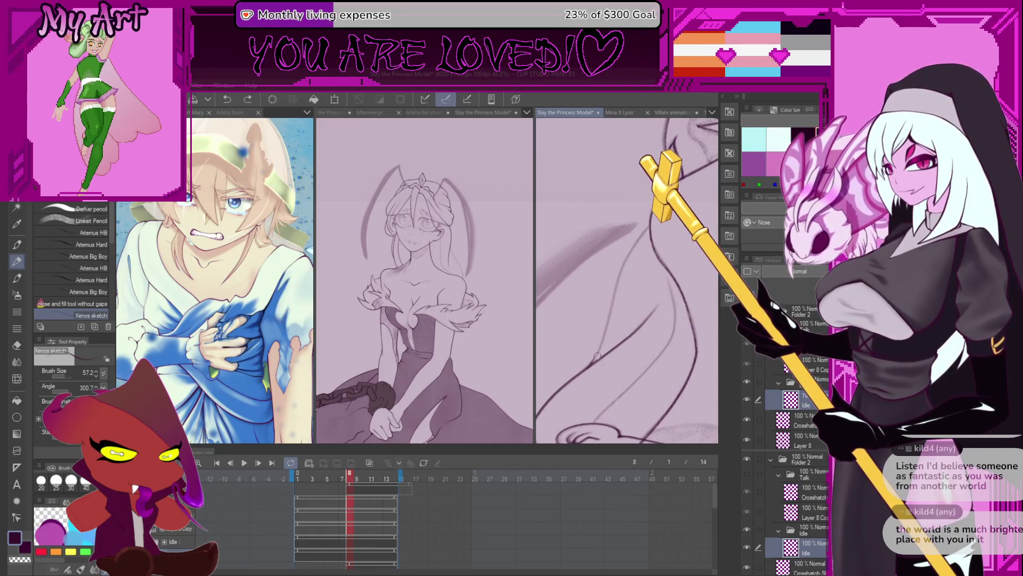
drag(632, 319, 632, 264)
drag(644, 359, 640, 264)
mouse_move(632, 351)
mouse_down()
mouse_move(625, 313)
mouse_move(587, 370)
mouse_up()
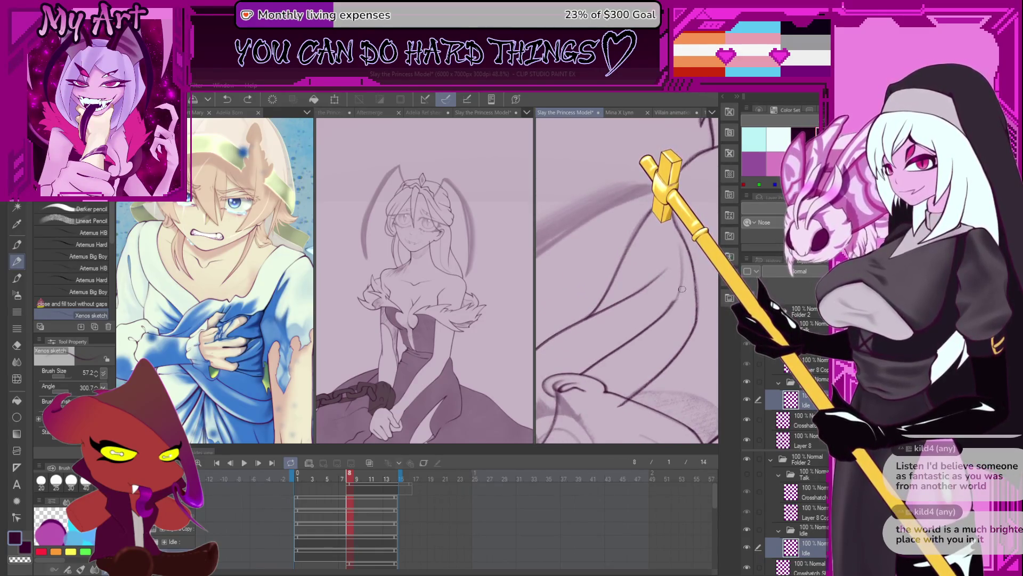
mouse_move(656, 291)
mouse_down()
mouse_move(679, 353)
mouse_move(656, 353)
mouse_up()
scroll(636, 356, up, 3)
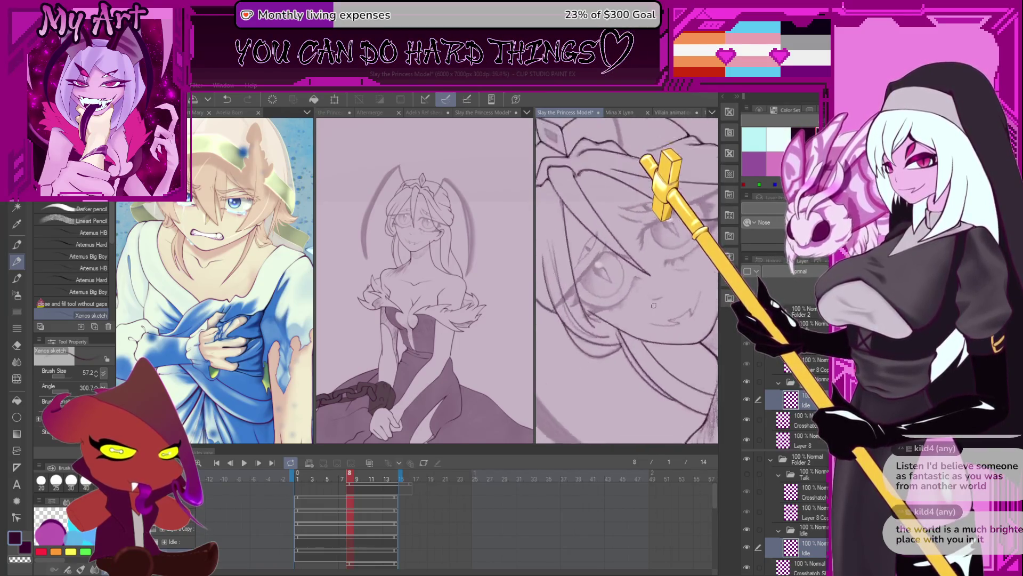
scroll(637, 357, up, 5)
Ink a dark jagged pencil line up from the lower left near the face
mouse_move(636, 356)
mouse_down()
mouse_move(648, 332)
mouse_move(610, 339)
mouse_up()
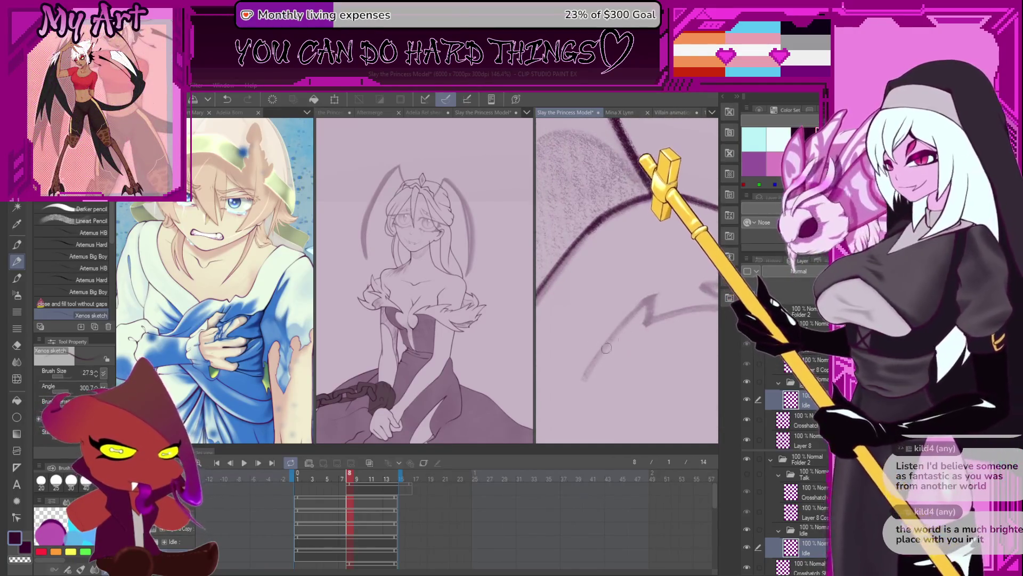
mouse_move(582, 381)
mouse_down()
mouse_move(631, 318)
mouse_move(594, 366)
mouse_move(657, 313)
mouse_move(626, 352)
mouse_up()
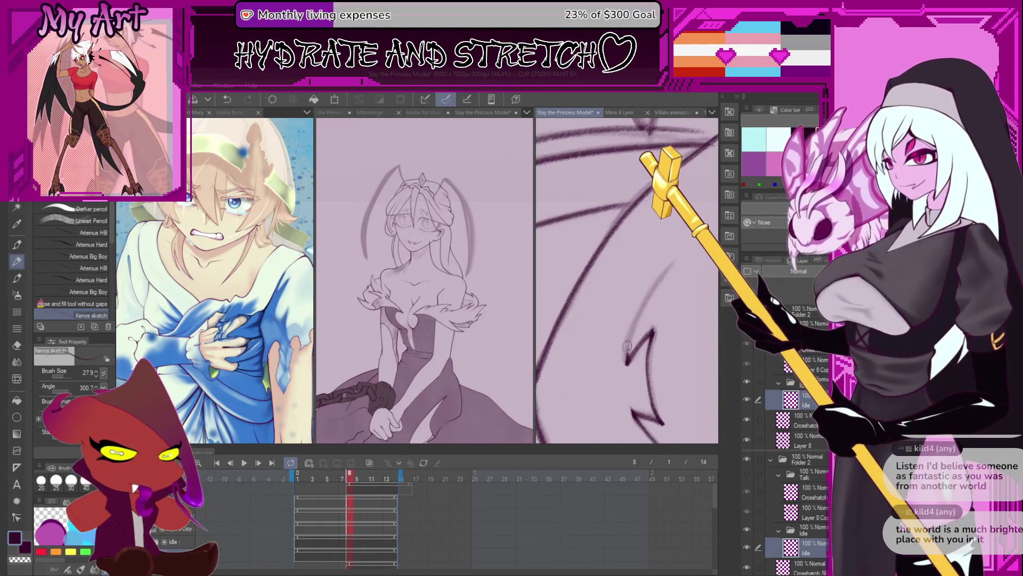
mouse_move(665, 273)
mouse_down()
mouse_move(646, 261)
mouse_move(637, 320)
mouse_move(645, 289)
mouse_up()
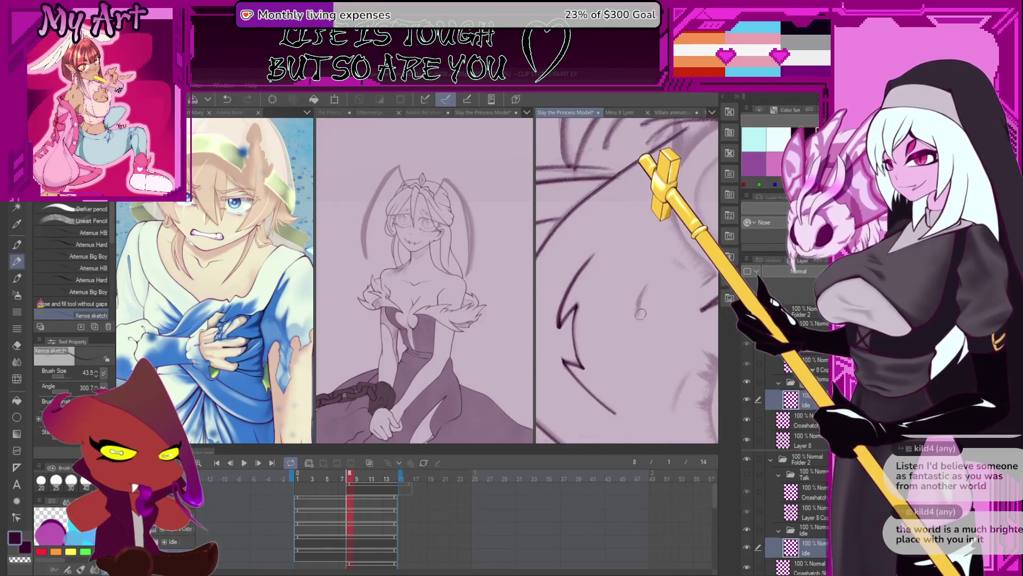
scroll(646, 290, down, 2)
scroll(639, 284, down, 2)
scroll(636, 278, down, 2)
scroll(631, 272, down, 2)
scroll(632, 272, up, 2)
scroll(630, 278, up, 2)
scroll(628, 286, up, 2)
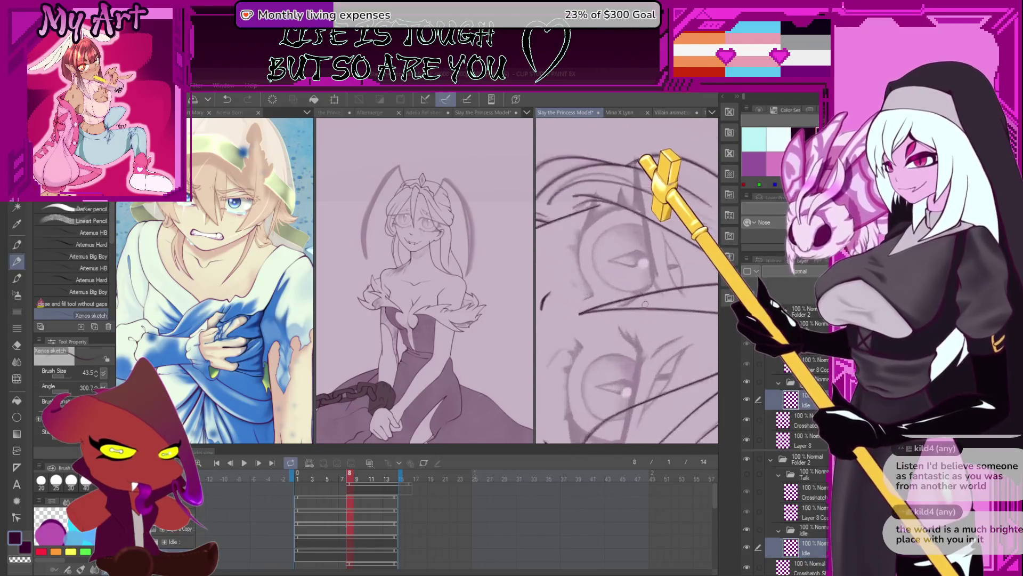
scroll(627, 294, up, 2)
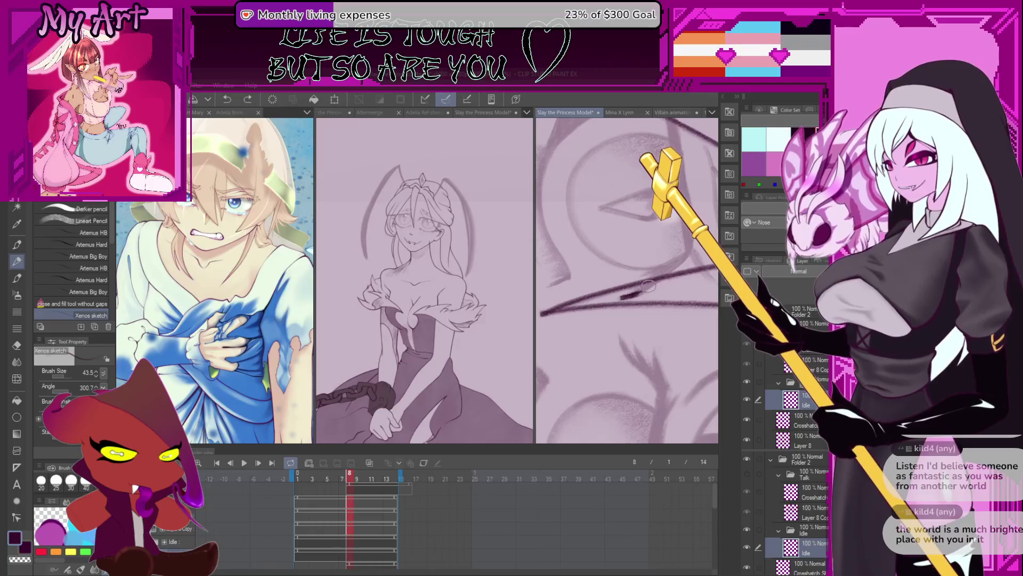
scroll(663, 268, up, 2)
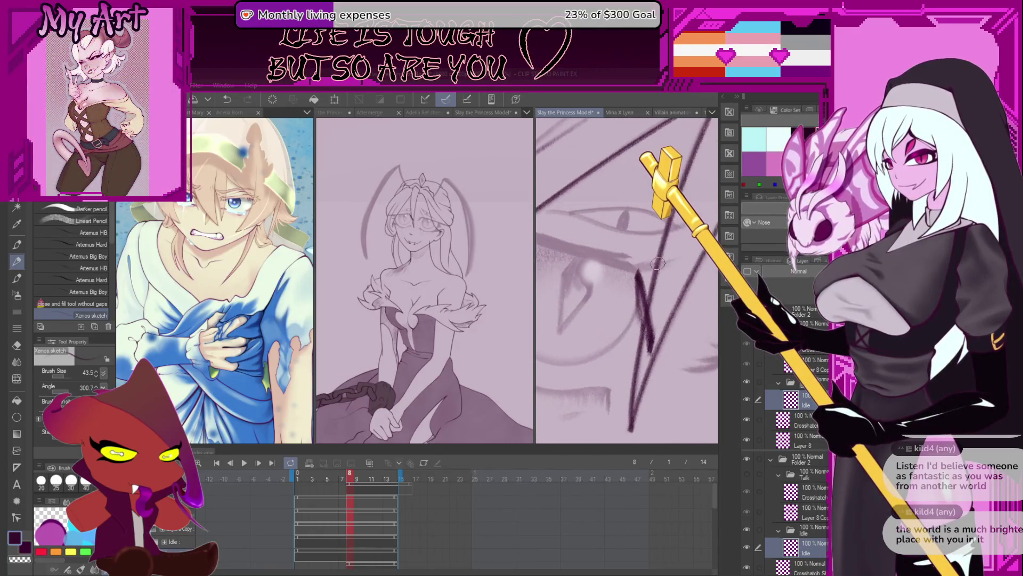
Undo a short stroke and place a straight dark stroke across the eye area
mouse_move(622, 298)
mouse_down()
mouse_move(646, 301)
mouse_move(626, 303)
mouse_up()
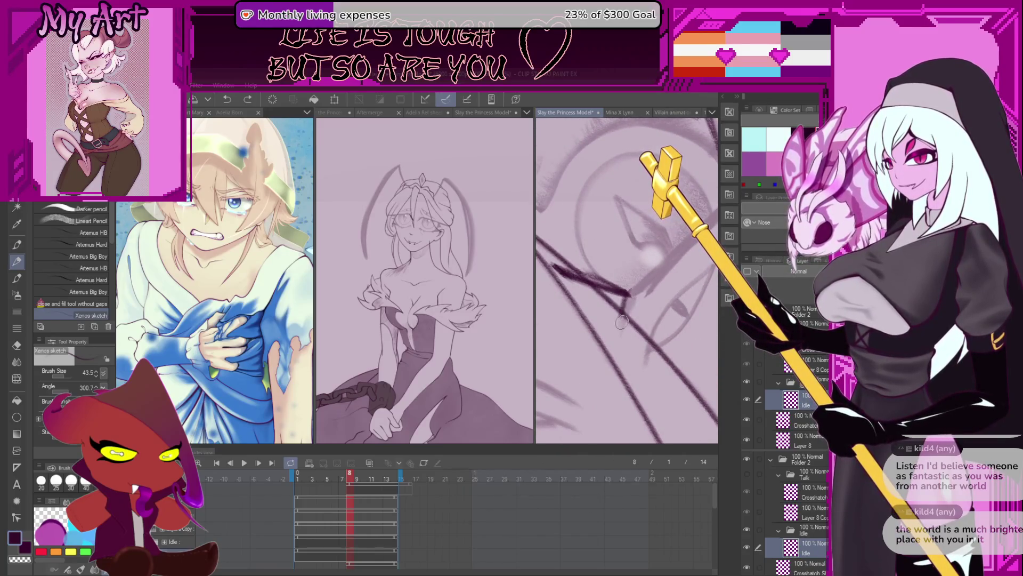
key(ctrl+z)
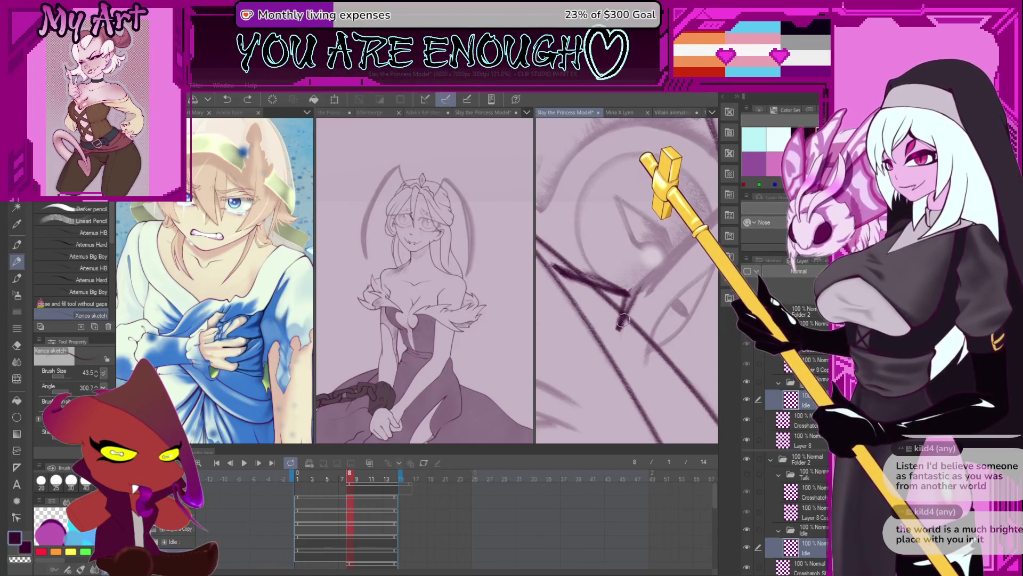
mouse_move(624, 320)
mouse_down()
mouse_move(589, 342)
mouse_move(696, 245)
mouse_up()
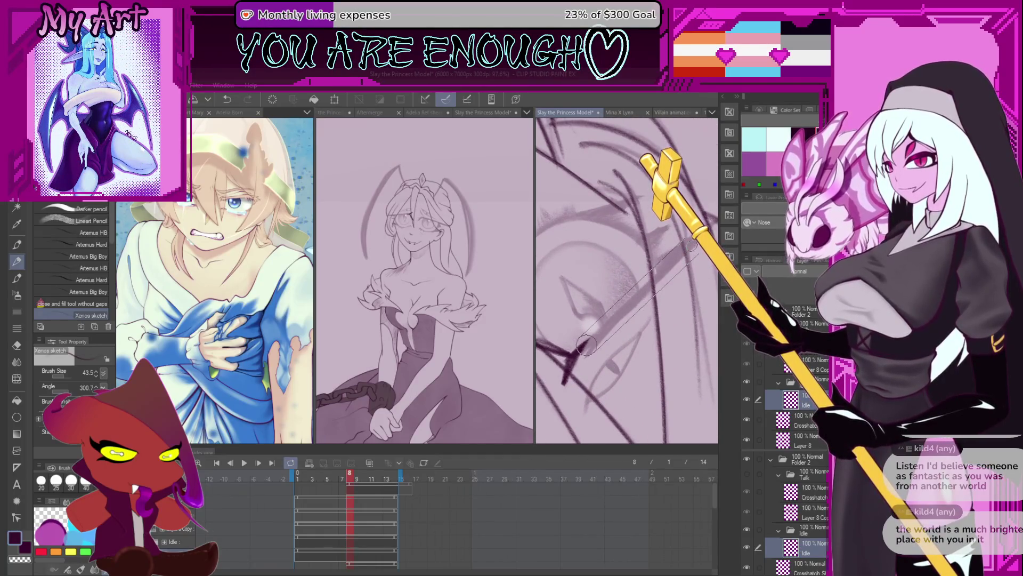
shift+click(586, 345)
mouse_move(569, 364)
mouse_down()
mouse_move(685, 248)
mouse_move(644, 276)
mouse_up()
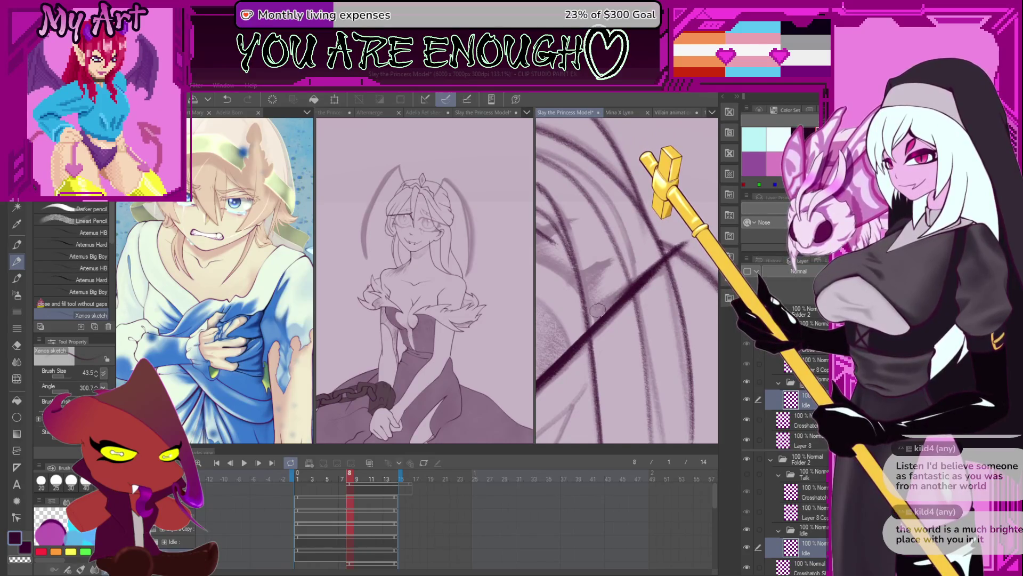
Add short dark ink strokes near the eye at a steeper canvas angle
drag(622, 294, 638, 289)
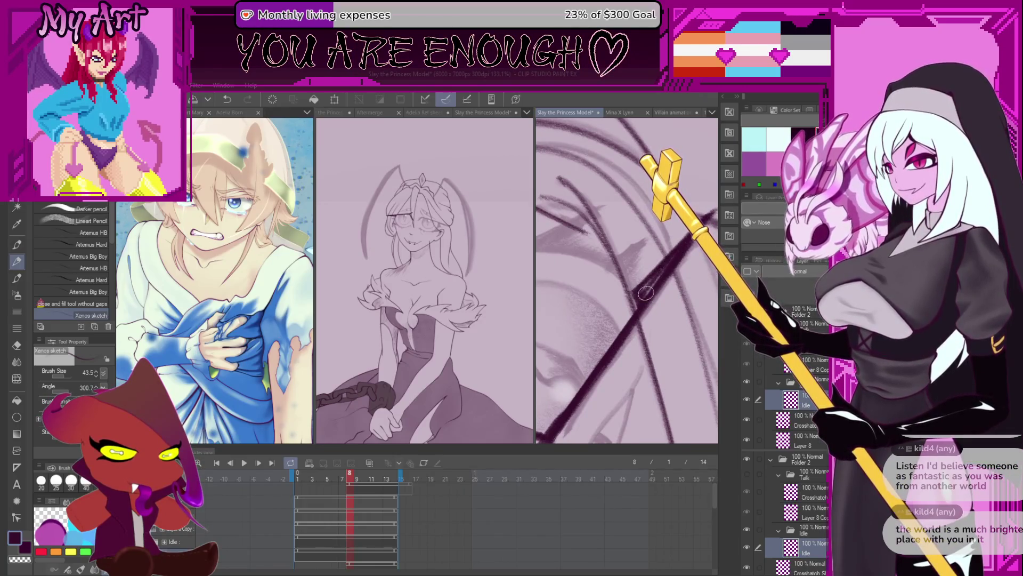
drag(639, 282, 601, 309)
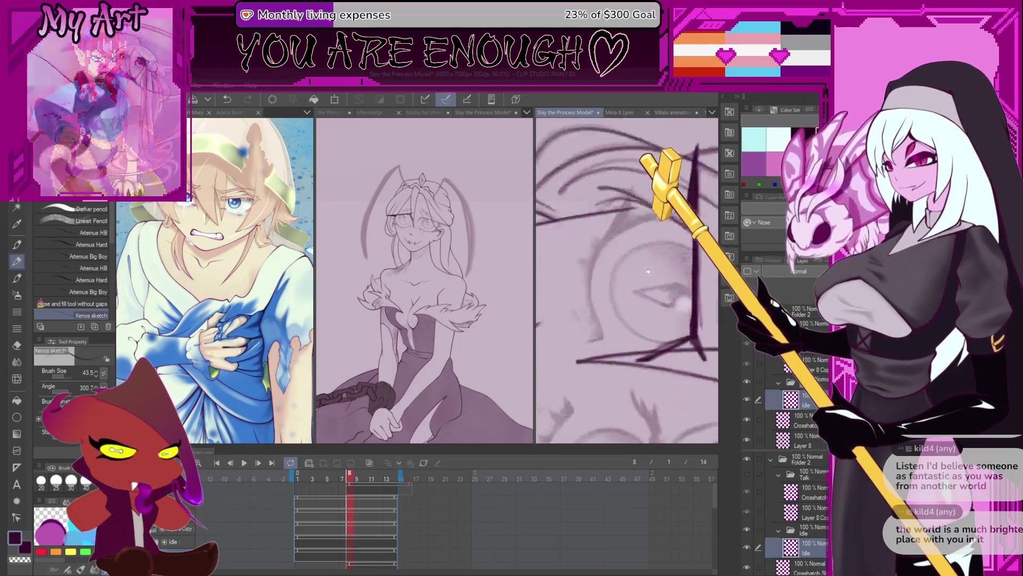
mouse_move(571, 248)
mouse_down()
mouse_move(596, 346)
mouse_move(561, 369)
mouse_move(643, 266)
mouse_move(576, 337)
mouse_move(615, 280)
mouse_up()
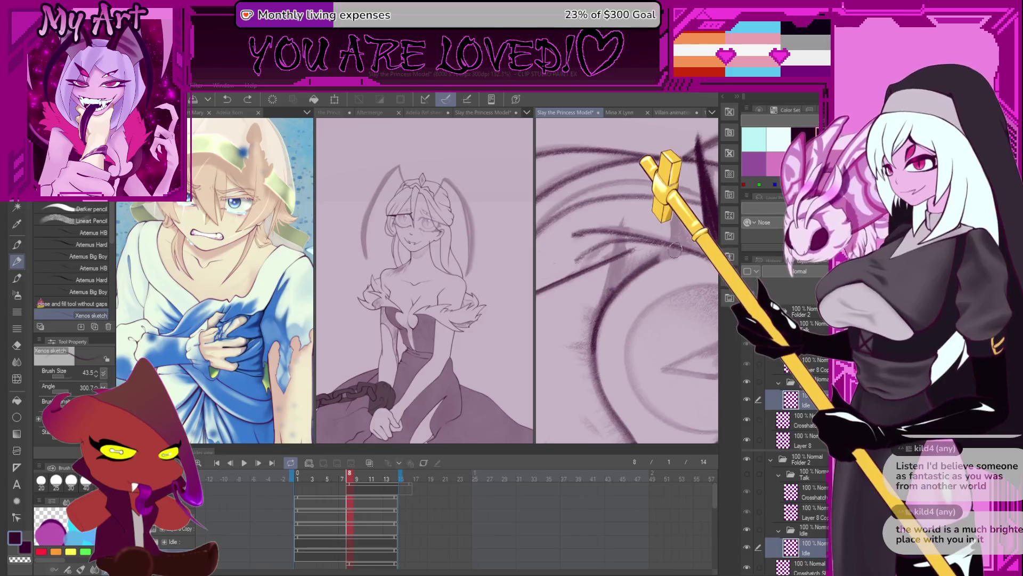
drag(708, 241, 605, 297)
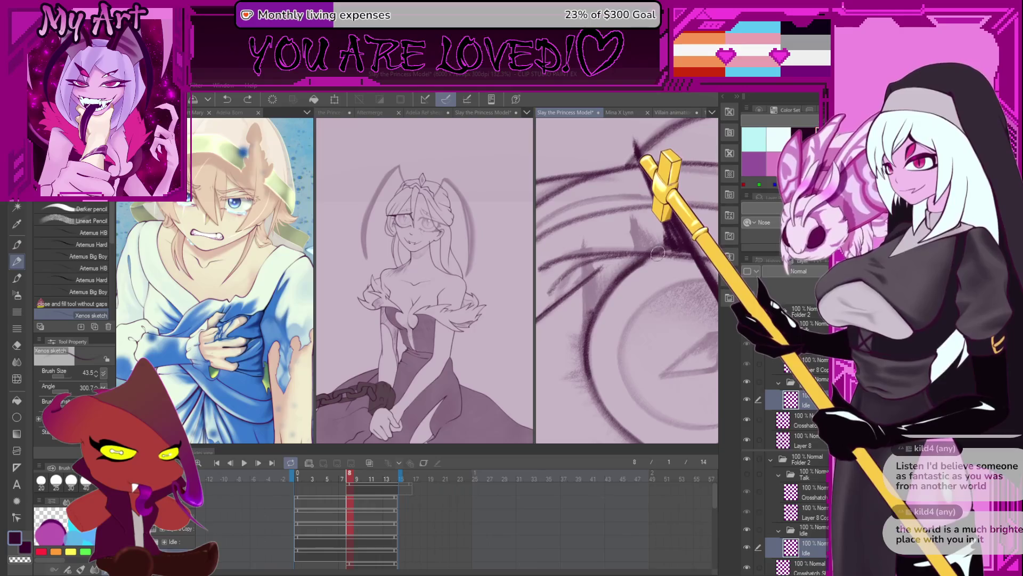
drag(679, 250, 634, 287)
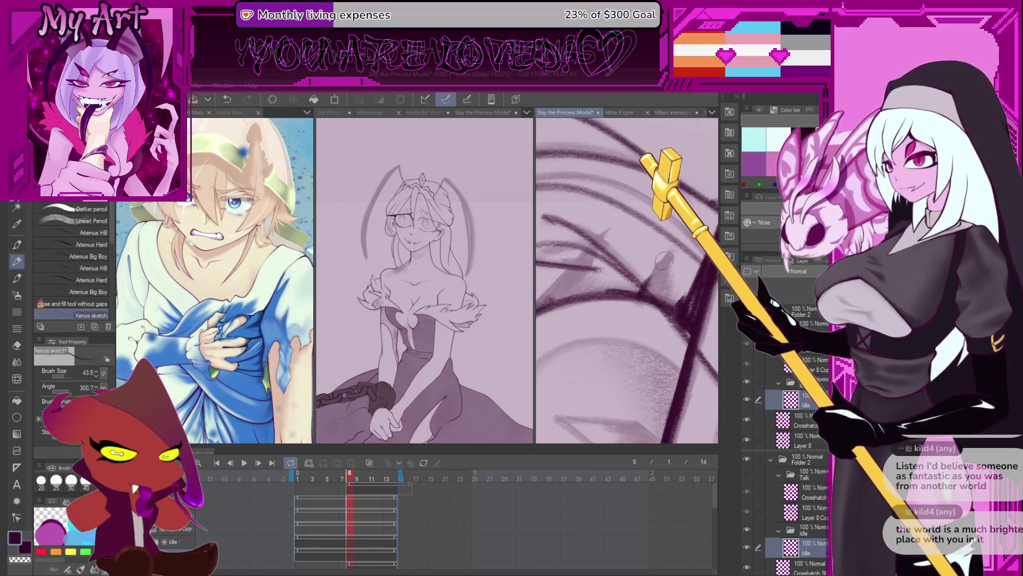
mouse_move(640, 291)
mouse_down()
mouse_move(664, 262)
mouse_move(660, 276)
mouse_up()
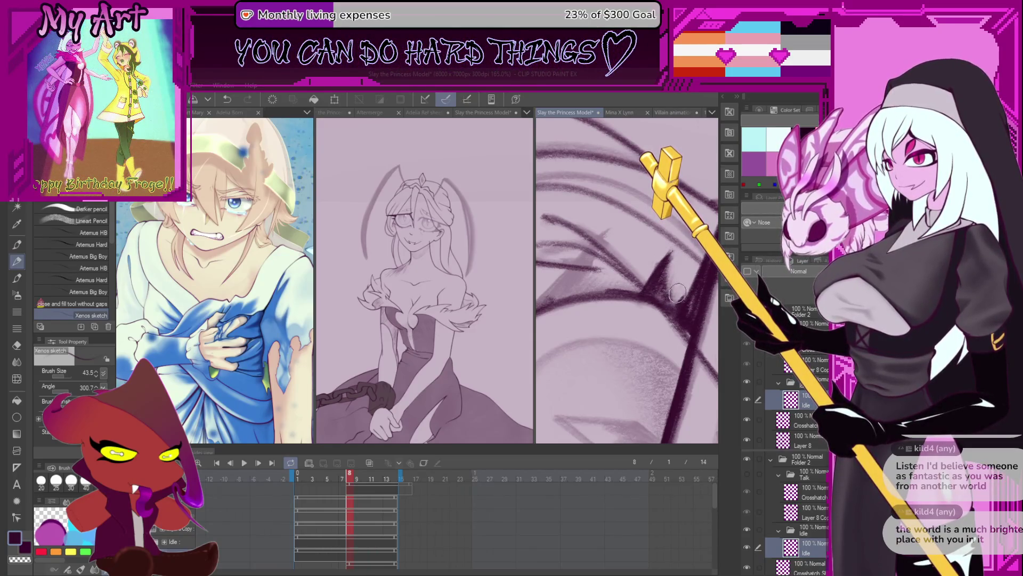
Draw diagonal lash strokes and darken them with repeated passes
mouse_move(674, 275)
mouse_down()
mouse_move(594, 292)
mouse_move(656, 236)
mouse_up()
drag(596, 296, 662, 227)
drag(605, 296, 658, 234)
mouse_move(620, 292)
mouse_down()
mouse_move(639, 276)
mouse_move(667, 276)
mouse_up()
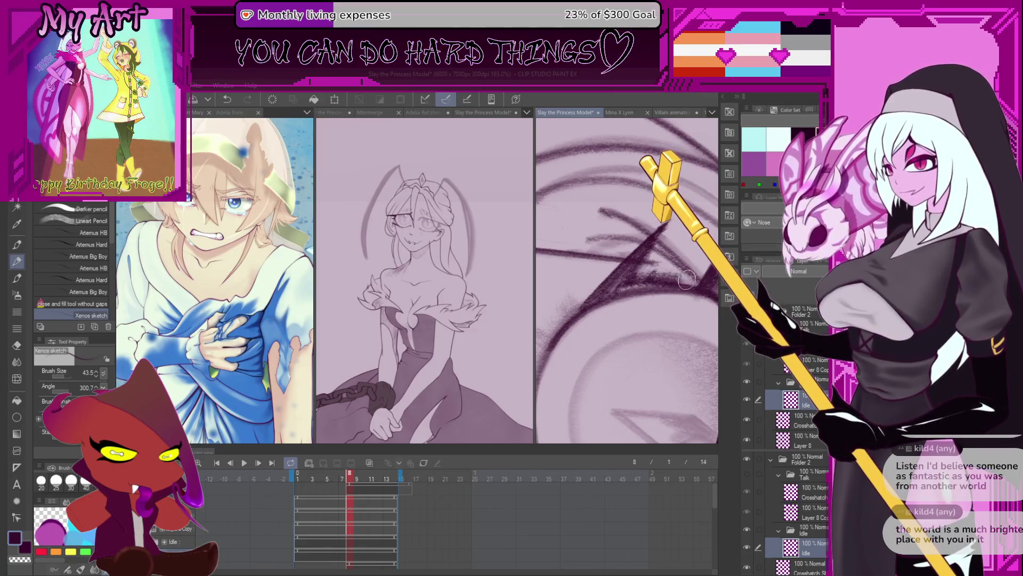
scroll(622, 274, down, 3)
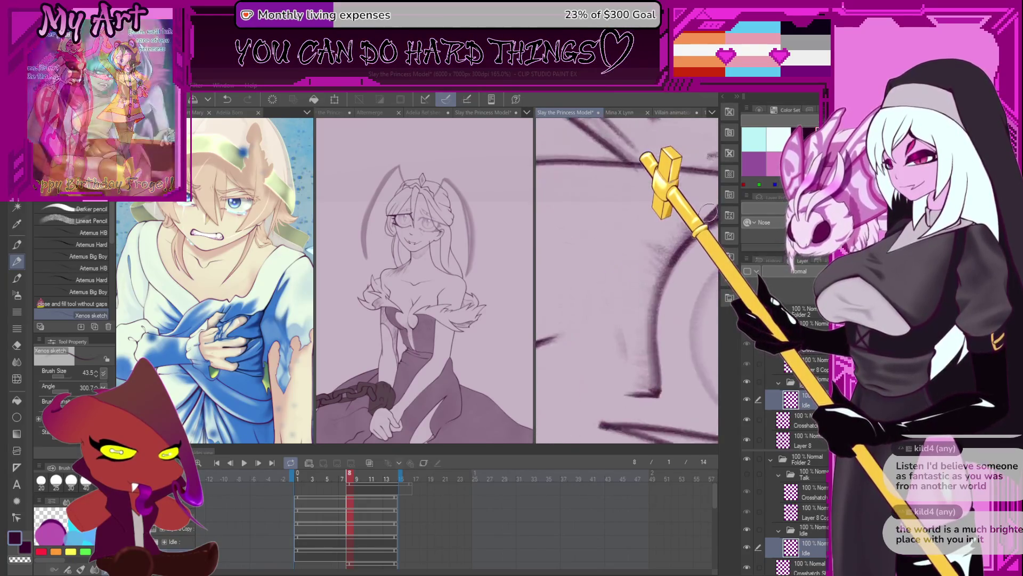
scroll(623, 276, down, 1)
scroll(591, 274, down, 1)
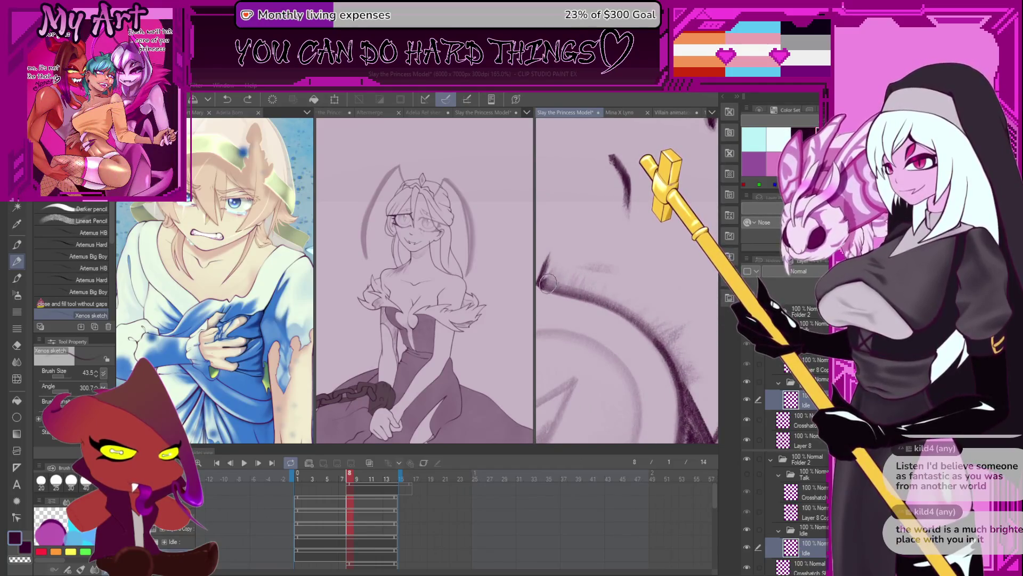
Undo a stroke darkened by the eye and rotate in close on the eye and upper lashes
drag(563, 273, 558, 281)
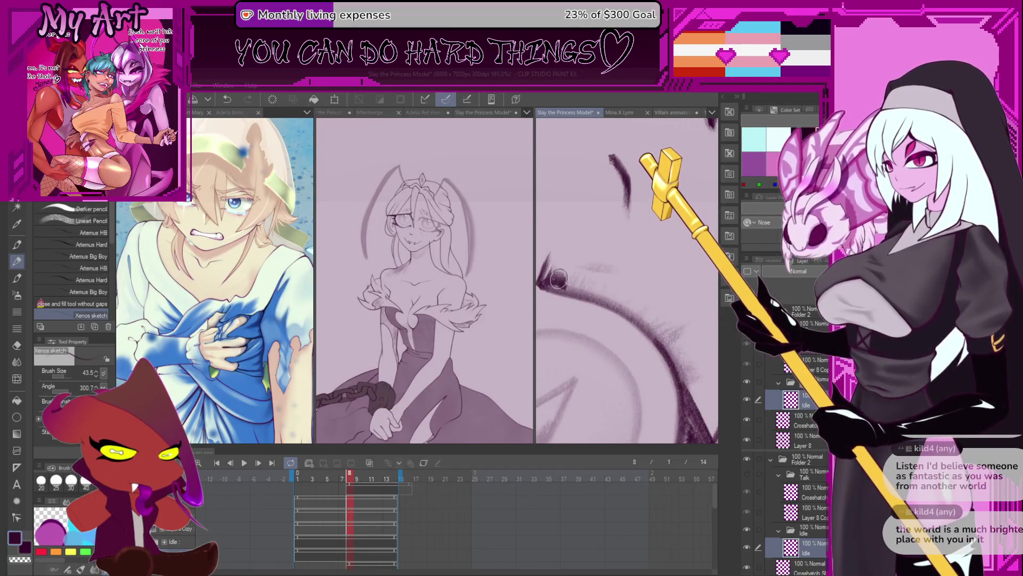
key(ctrl+z)
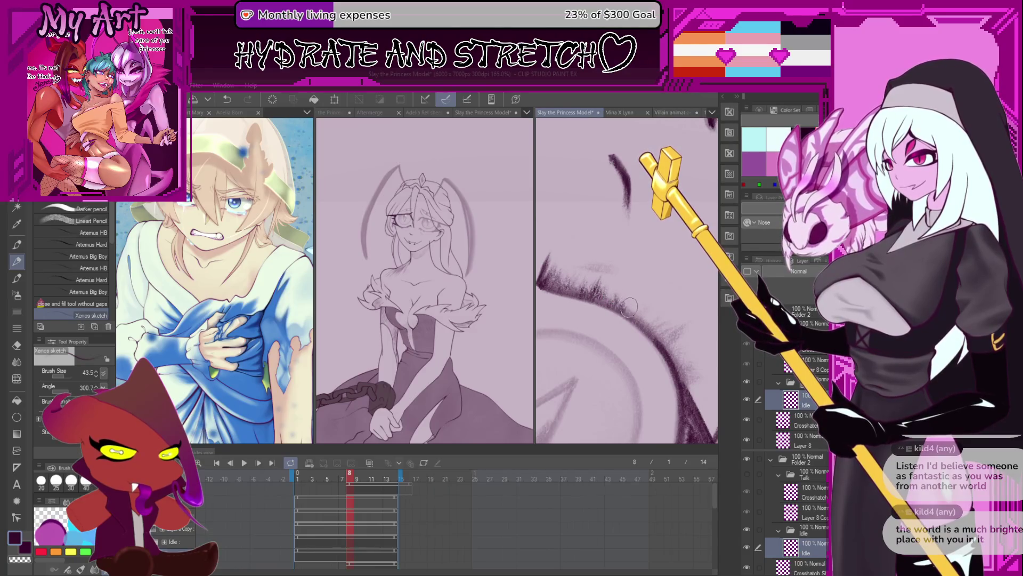
scroll(616, 295, down, 1)
scroll(607, 290, down, 1)
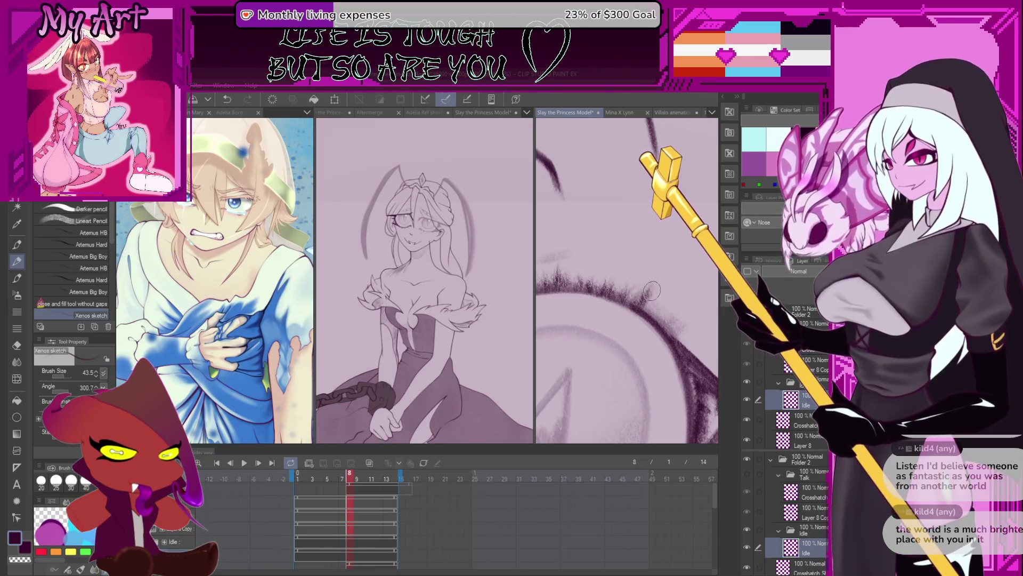
drag(665, 318, 685, 326)
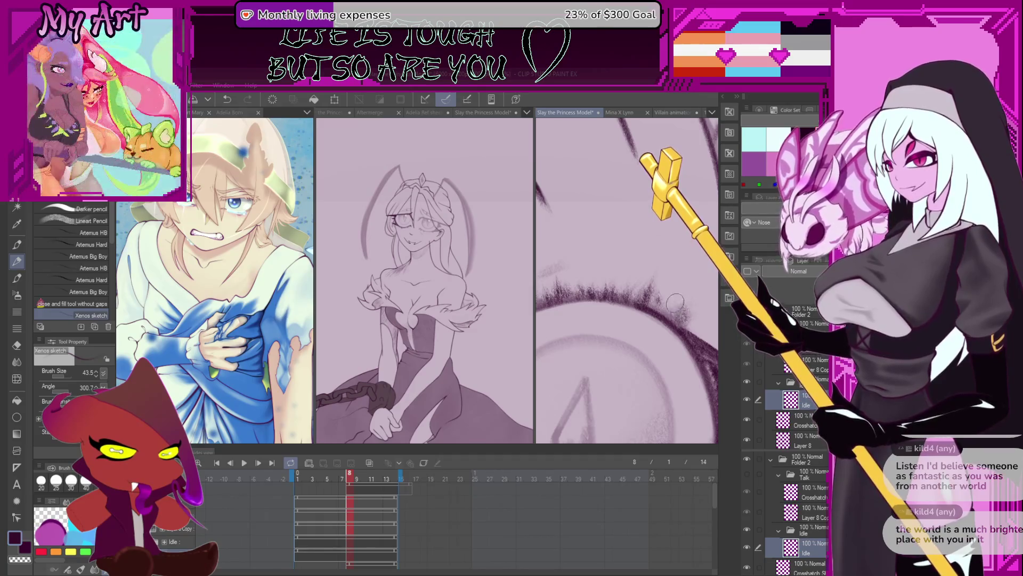
scroll(662, 292, down, 2)
drag(663, 288, 639, 293)
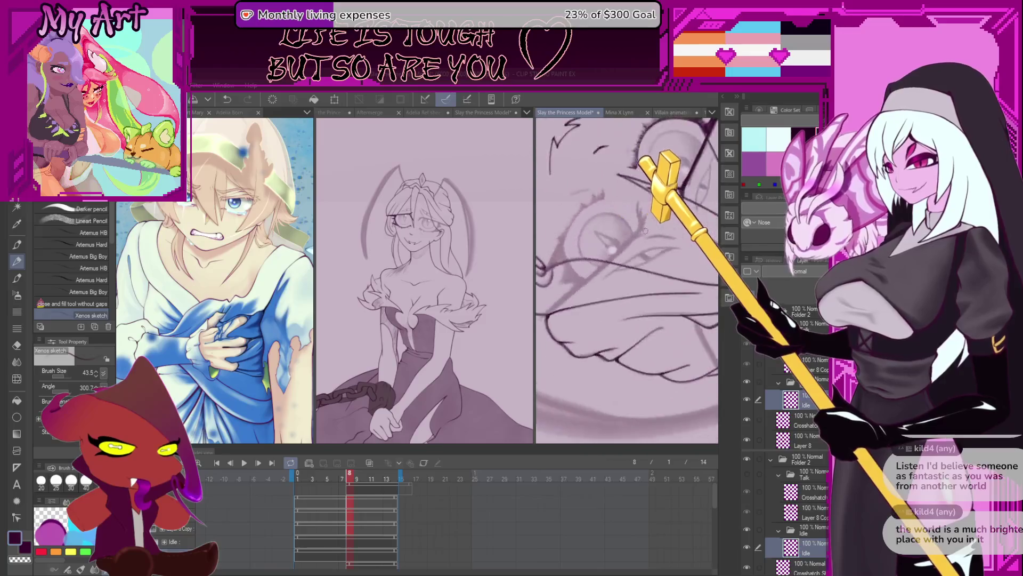
Ink a long straight dark lash line up across the eye, undoing two bad attempts first
mouse_move(640, 294)
mouse_down()
mouse_move(648, 257)
mouse_move(567, 387)
mouse_up()
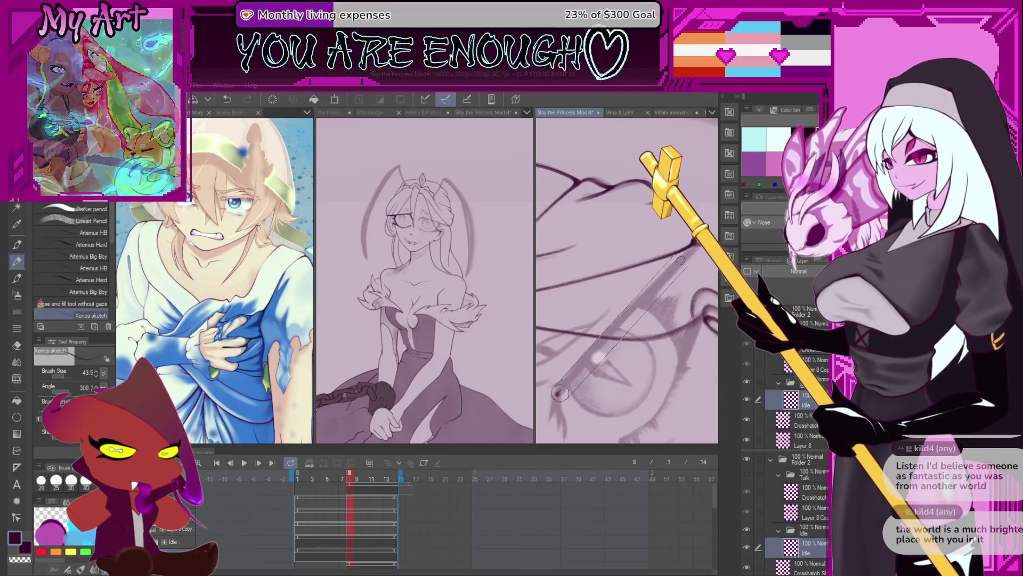
drag(556, 393, 673, 269)
key(ctrl+z)
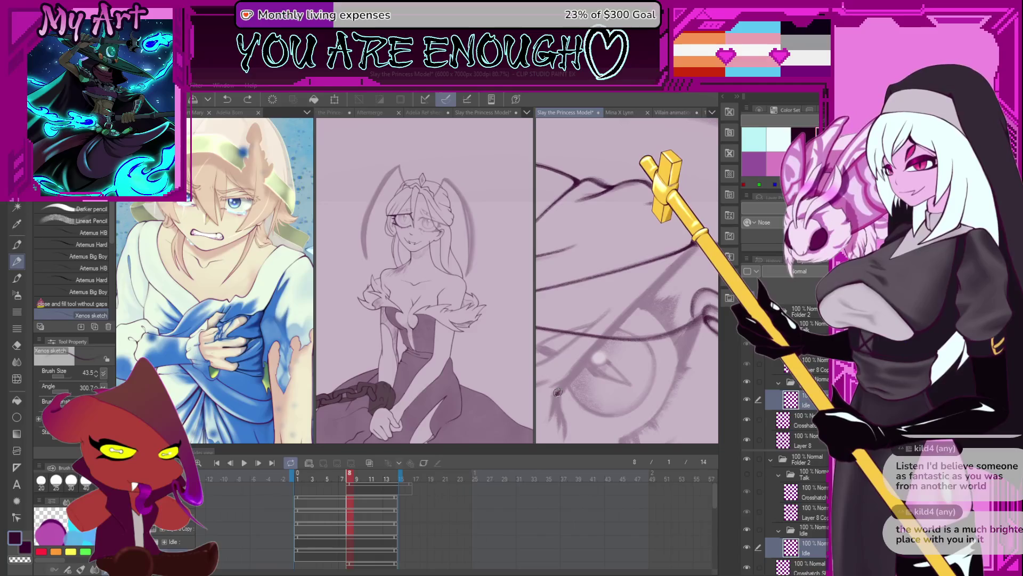
drag(559, 392, 689, 253)
key(ctrl+z)
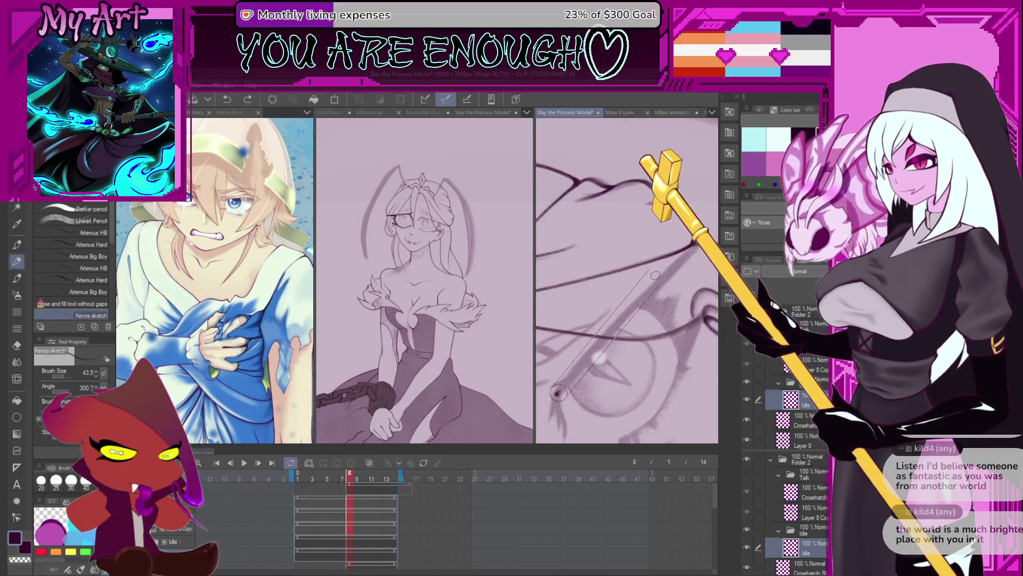
drag(557, 390, 685, 256)
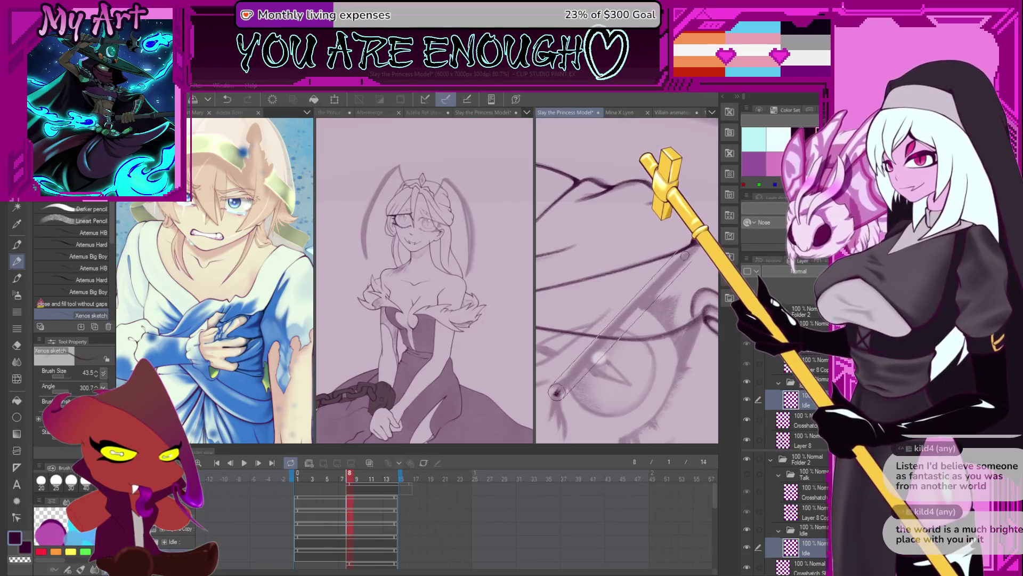
scroll(682, 259, up, 3)
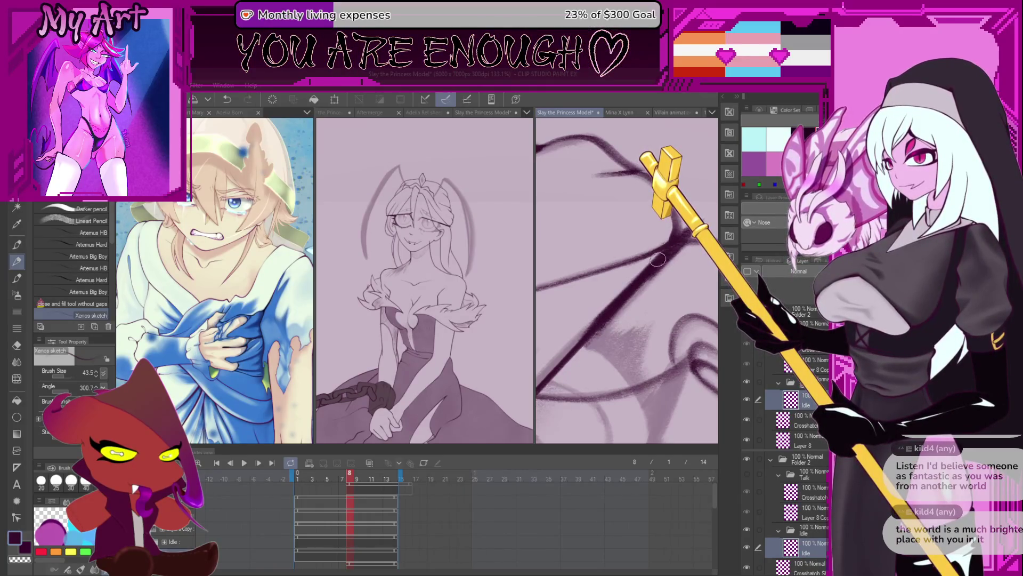
Rotate and zoom onto the feathery lash stroke to check it
drag(567, 356, 583, 337)
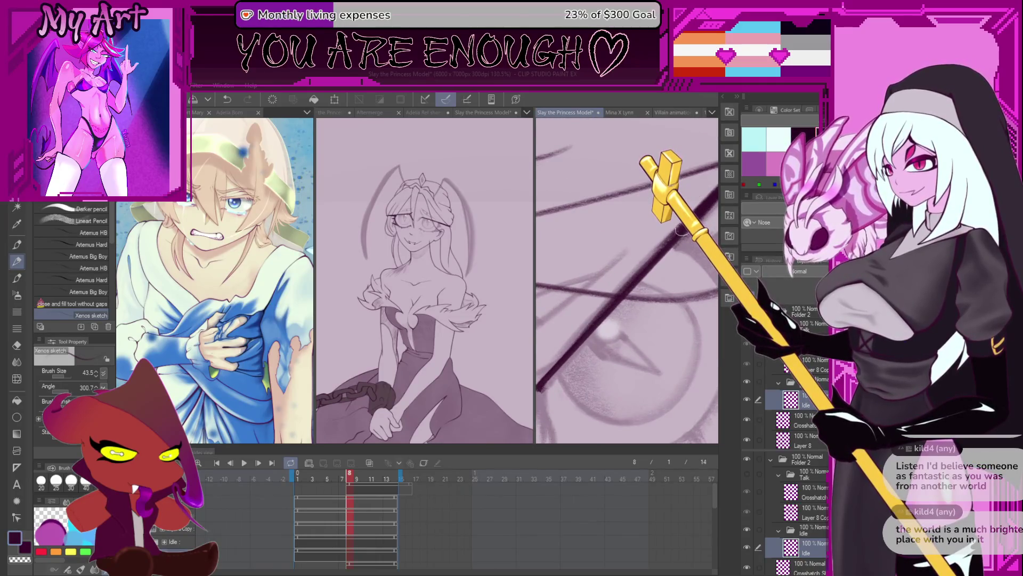
drag(674, 242, 588, 318)
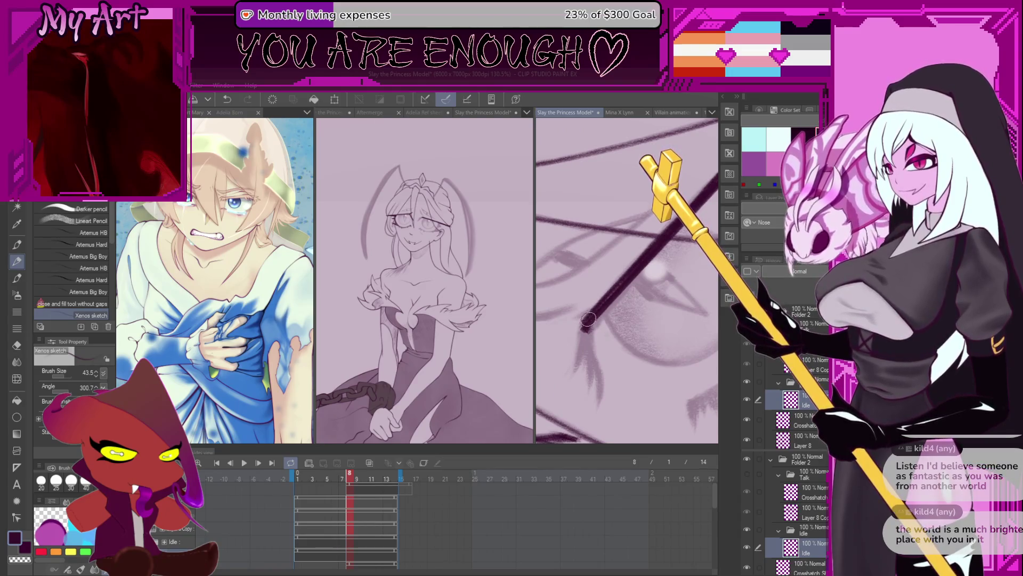
mouse_move(596, 311)
mouse_down()
mouse_move(636, 266)
mouse_move(595, 276)
mouse_move(565, 322)
mouse_move(630, 269)
mouse_up()
Turn the view around the thick lash stroke to inspect it vertically and diagonally
mouse_move(646, 282)
mouse_down()
mouse_move(647, 324)
mouse_move(584, 275)
mouse_up()
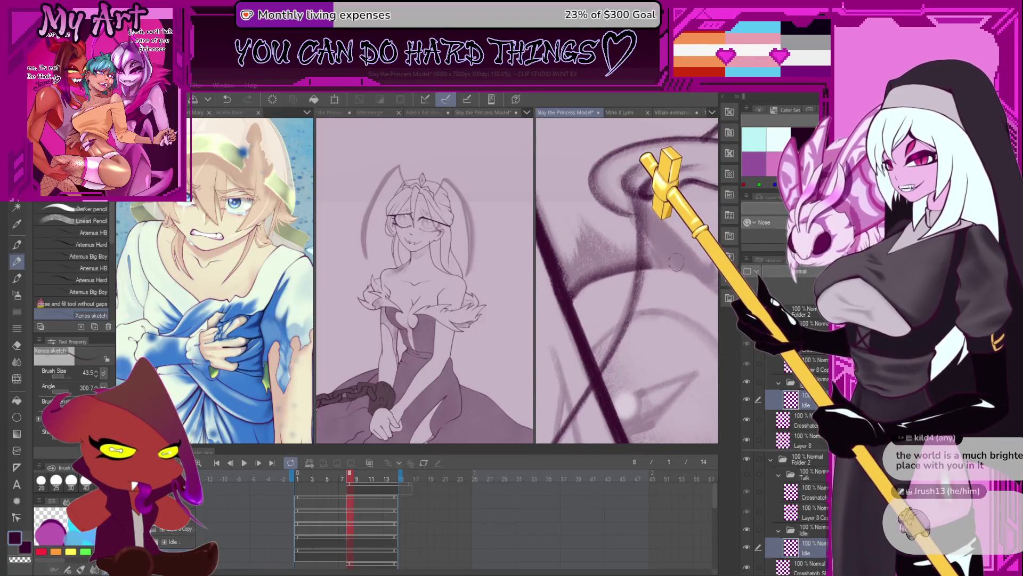
mouse_move(572, 293)
mouse_down()
mouse_move(590, 274)
mouse_move(595, 300)
mouse_up()
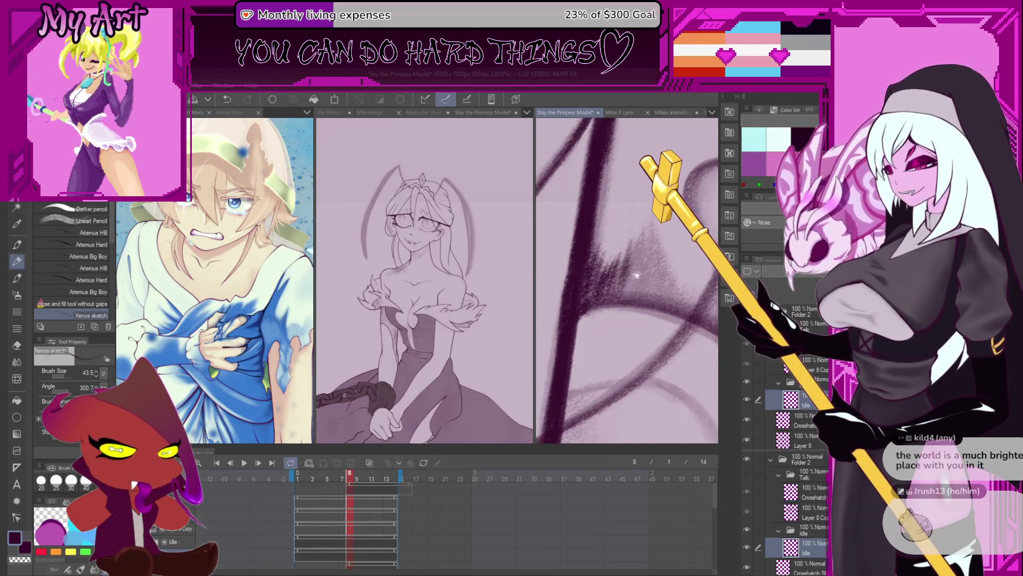
drag(637, 275, 650, 315)
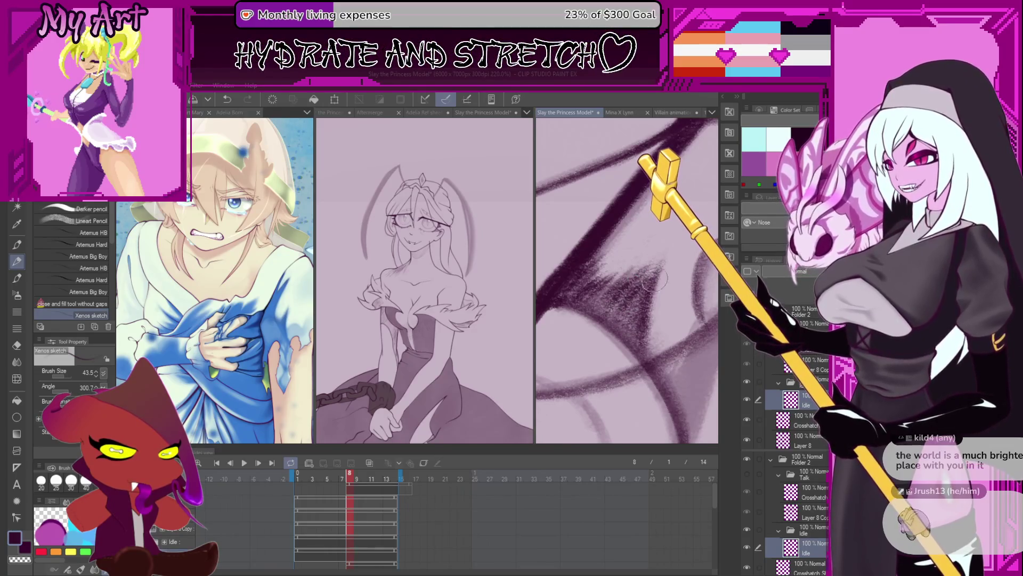
Pan across the hatched strokes, then move the playhead to animation frame 10
drag(654, 281, 624, 294)
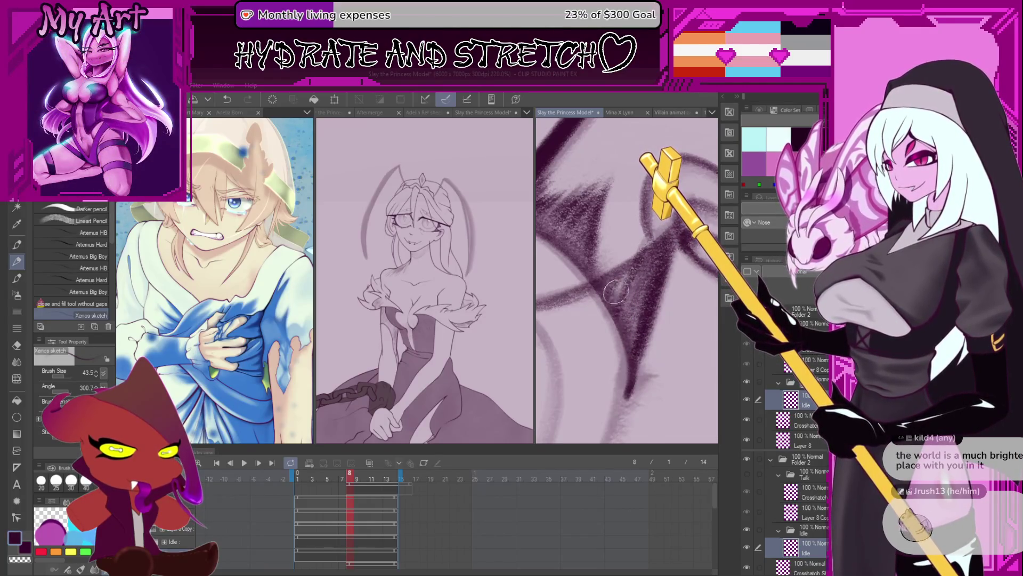
mouse_move(604, 268)
mouse_down()
mouse_move(624, 258)
mouse_move(603, 326)
mouse_move(639, 287)
mouse_up()
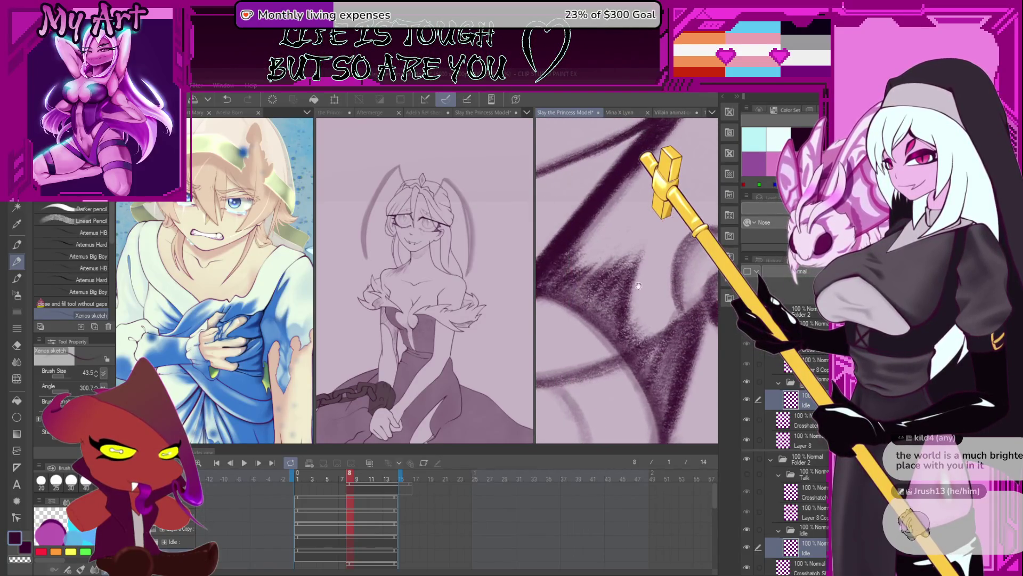
drag(351, 477, 361, 478)
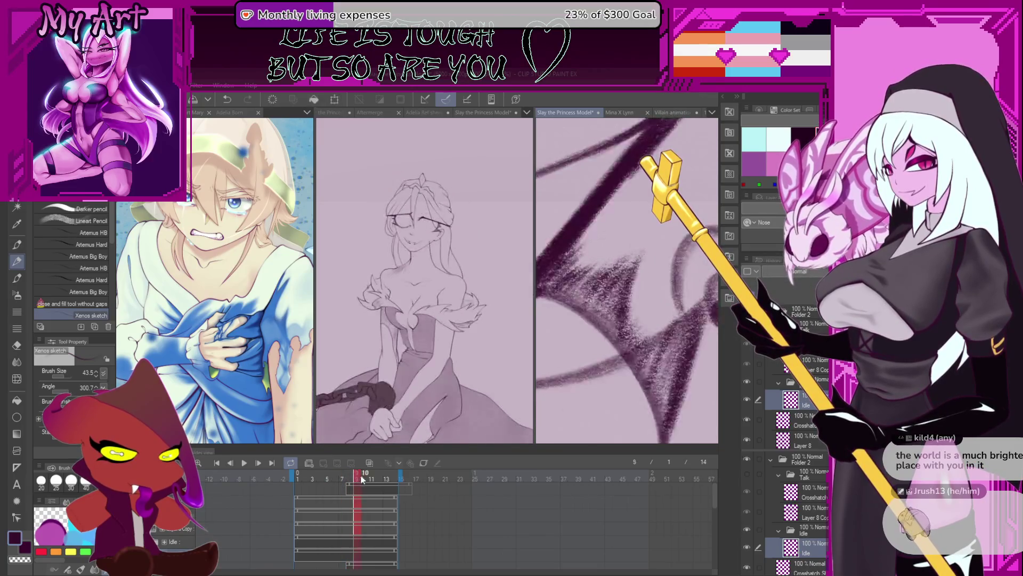
Return to frame 8 and hatch a thick dark upper lash line with feathery spikes along the eye
key(Left)
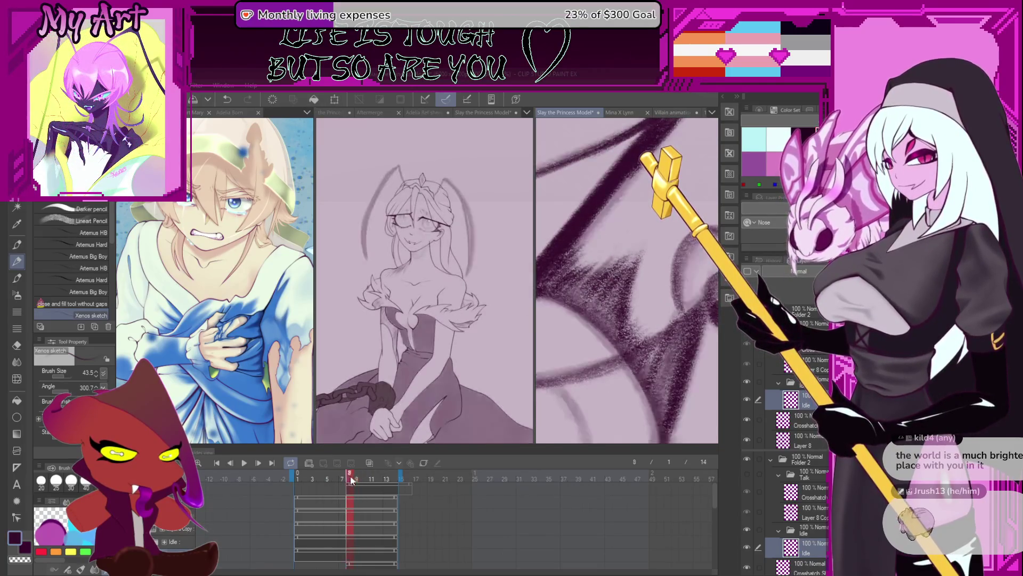
mouse_move(671, 339)
mouse_down()
mouse_move(628, 262)
mouse_move(626, 295)
mouse_move(628, 232)
mouse_up()
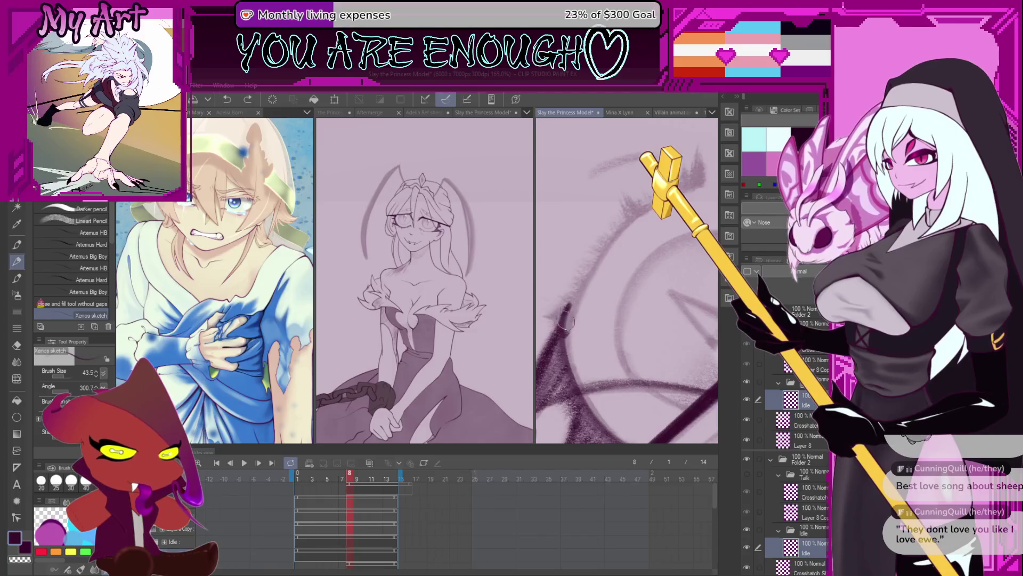
drag(570, 306, 637, 210)
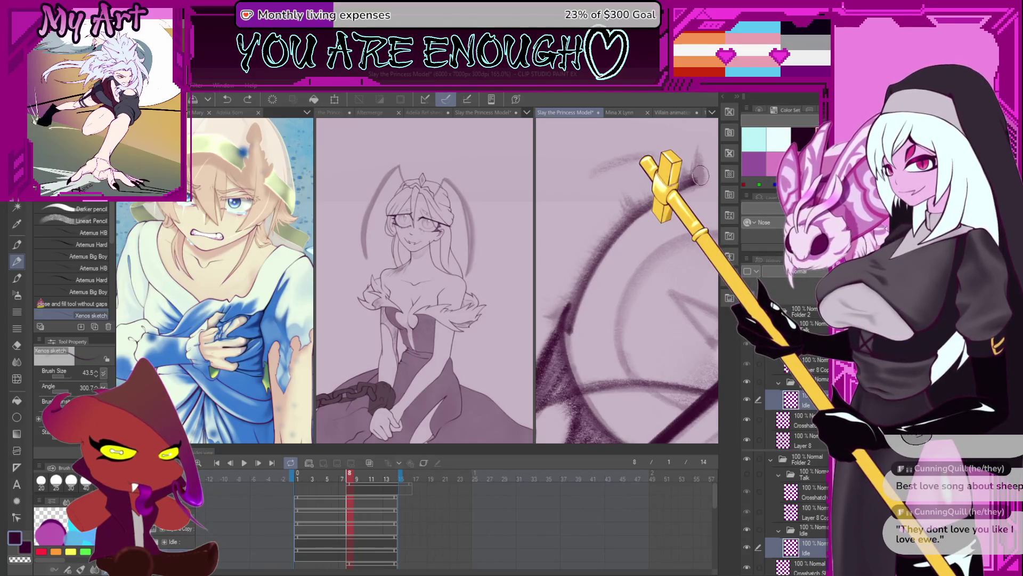
scroll(640, 240, up, 2)
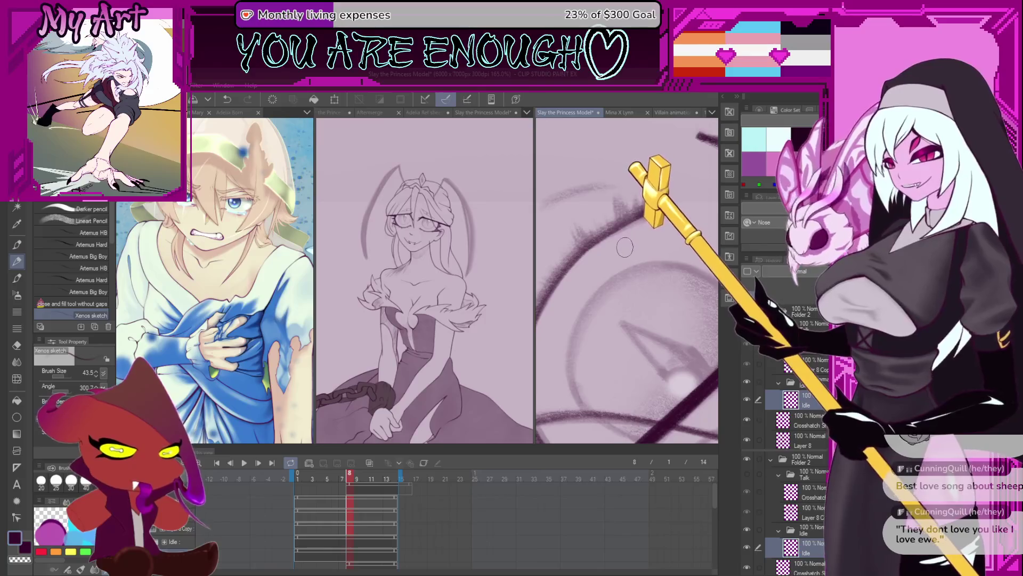
mouse_move(655, 274)
mouse_down()
mouse_move(667, 289)
mouse_move(667, 260)
mouse_up()
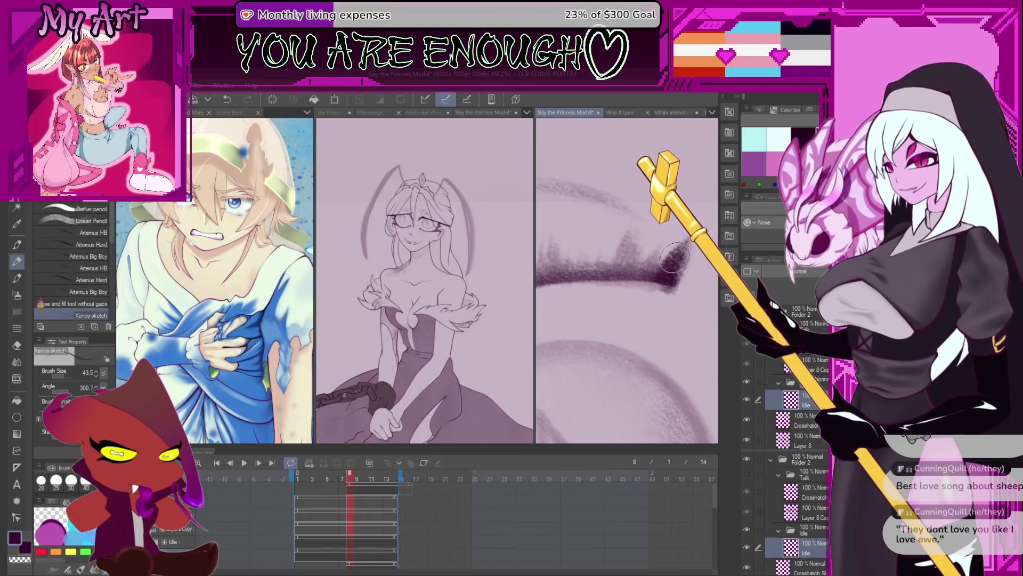
drag(656, 255, 667, 284)
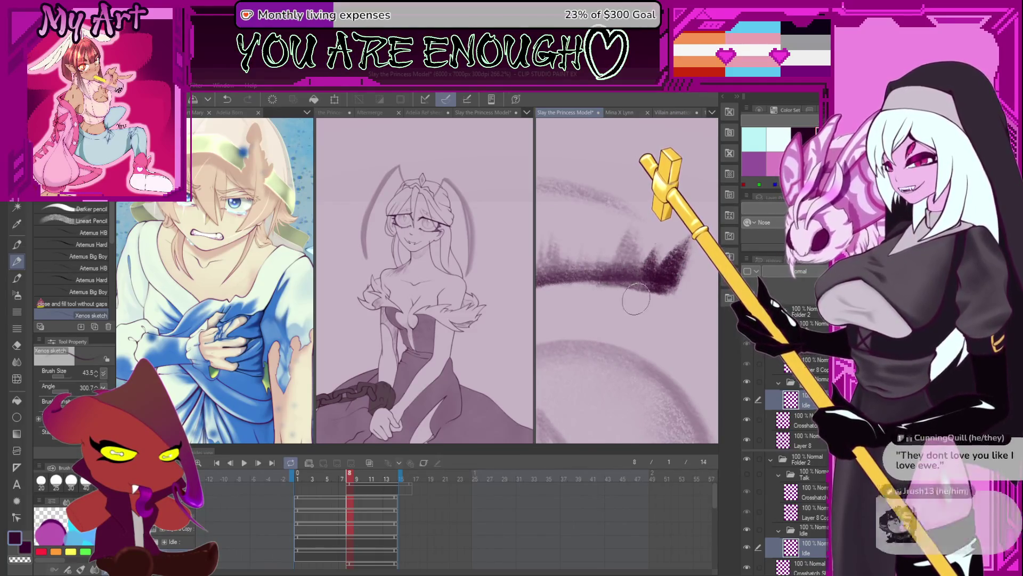
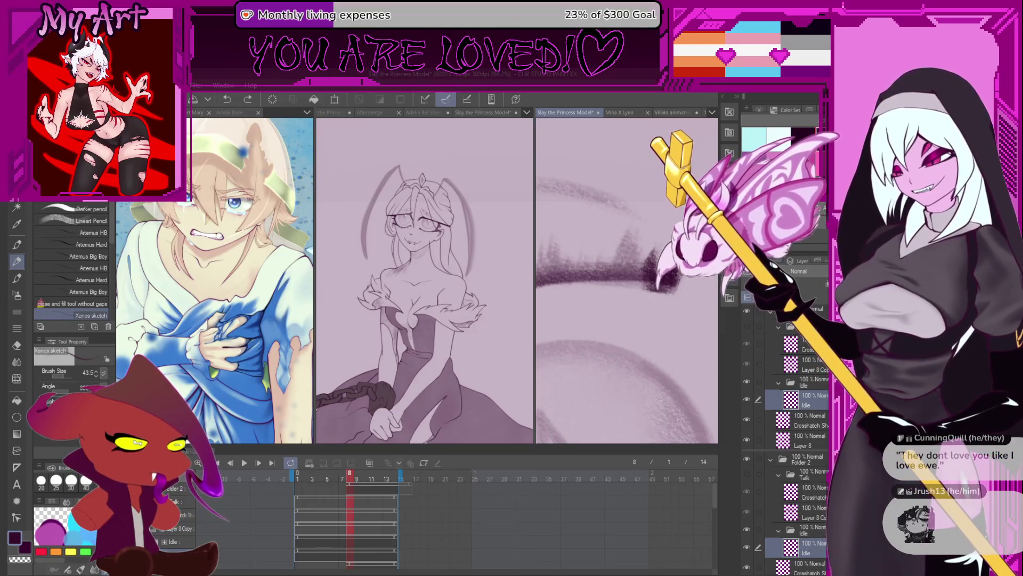
Tilt, pan and zoom the eye close-up to line up the upper-lid stroke angle
mouse_move(710, 304)
mouse_down()
mouse_move(680, 255)
mouse_move(608, 294)
mouse_up()
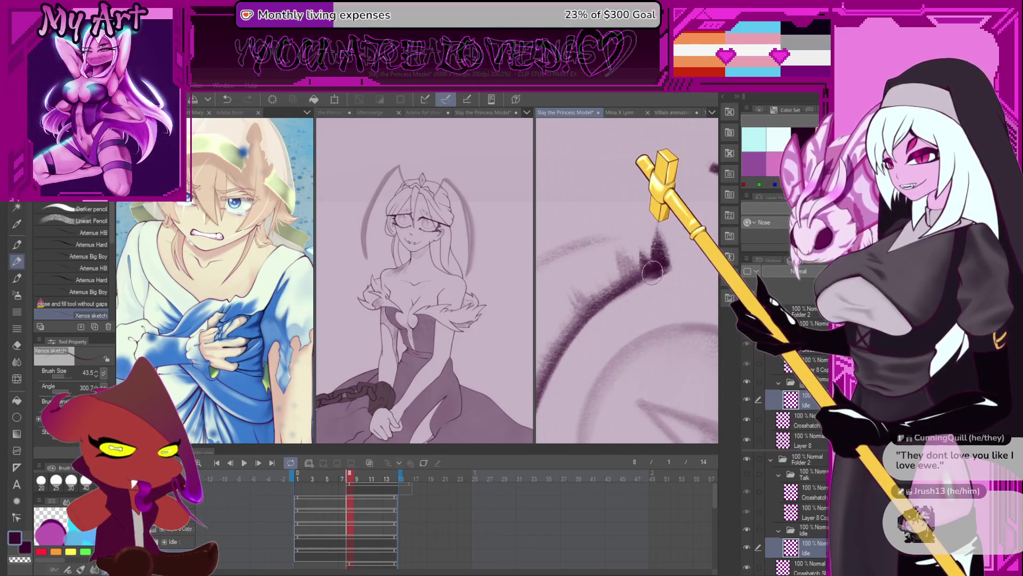
drag(648, 273, 629, 261)
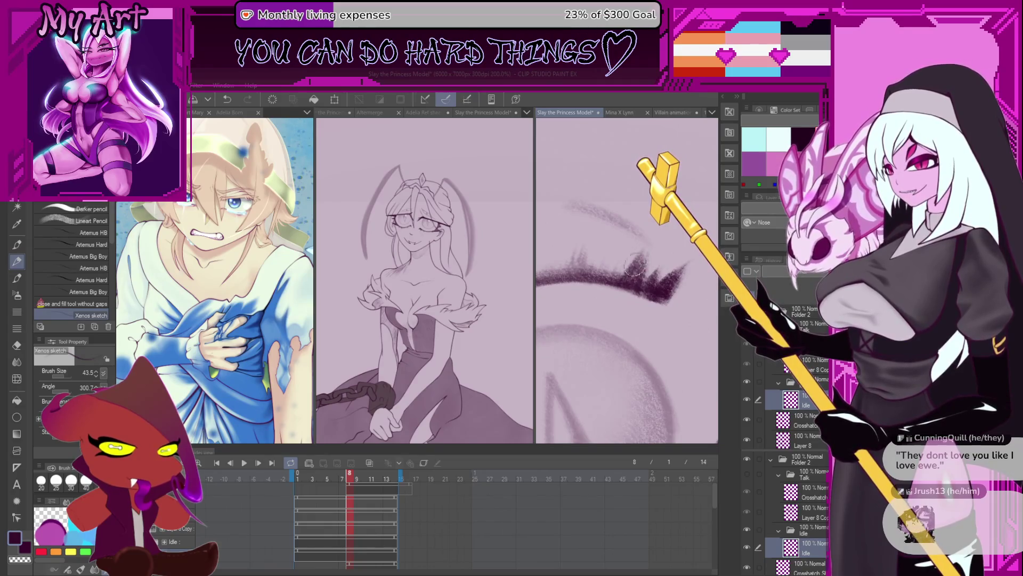
mouse_move(576, 256)
mouse_down()
mouse_move(623, 265)
mouse_move(640, 247)
mouse_move(617, 243)
mouse_move(637, 262)
mouse_up()
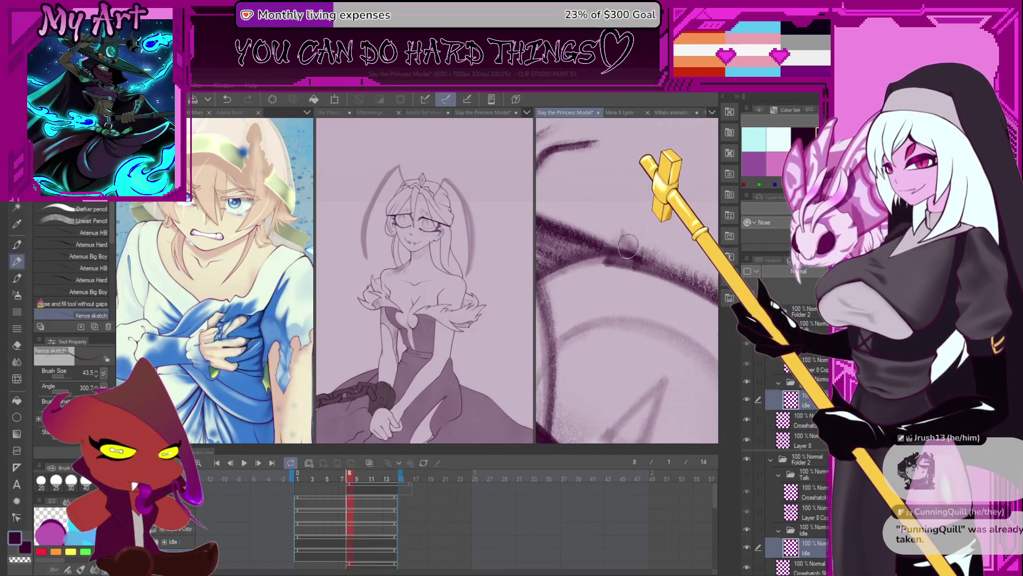
drag(619, 243, 563, 298)
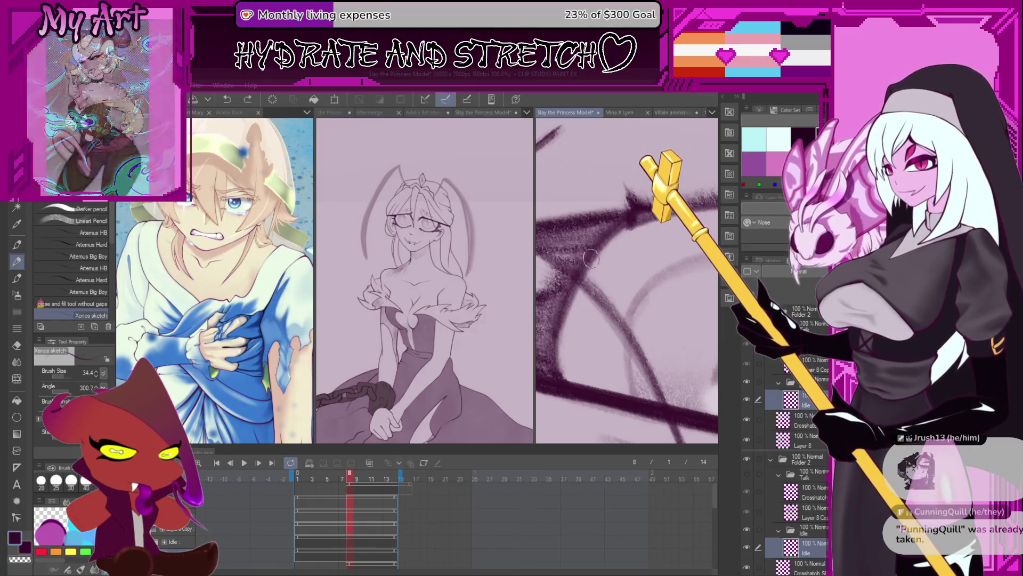
mouse_move(643, 212)
mouse_down()
mouse_move(668, 280)
mouse_move(607, 397)
mouse_move(624, 317)
mouse_move(630, 379)
mouse_up()
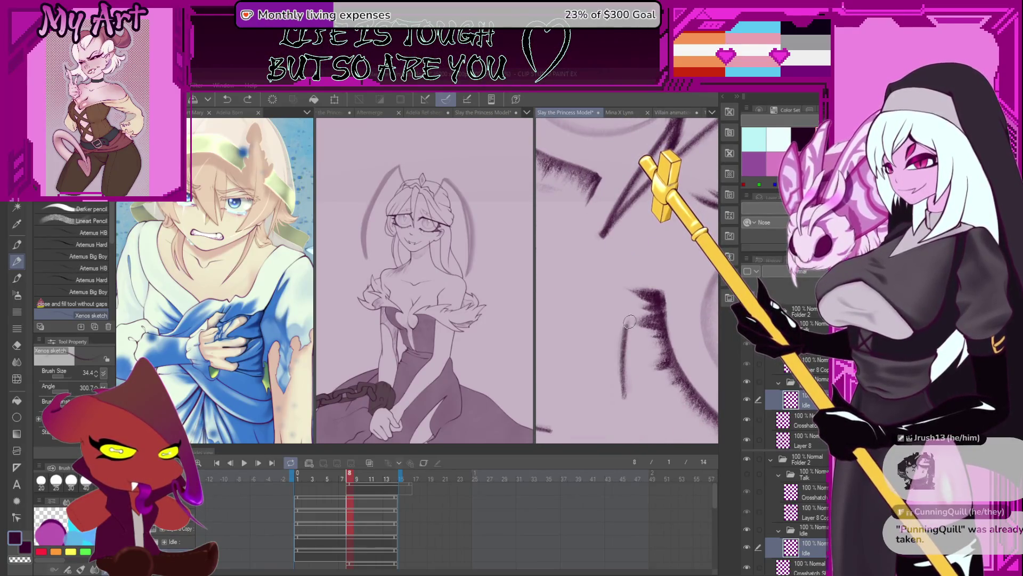
Rework the dark lash stroke along the upper lid, adjusting the view tilt between strokes
drag(631, 320, 624, 389)
mouse_move(628, 345)
mouse_down()
mouse_move(612, 299)
mouse_move(663, 296)
mouse_move(608, 344)
mouse_up()
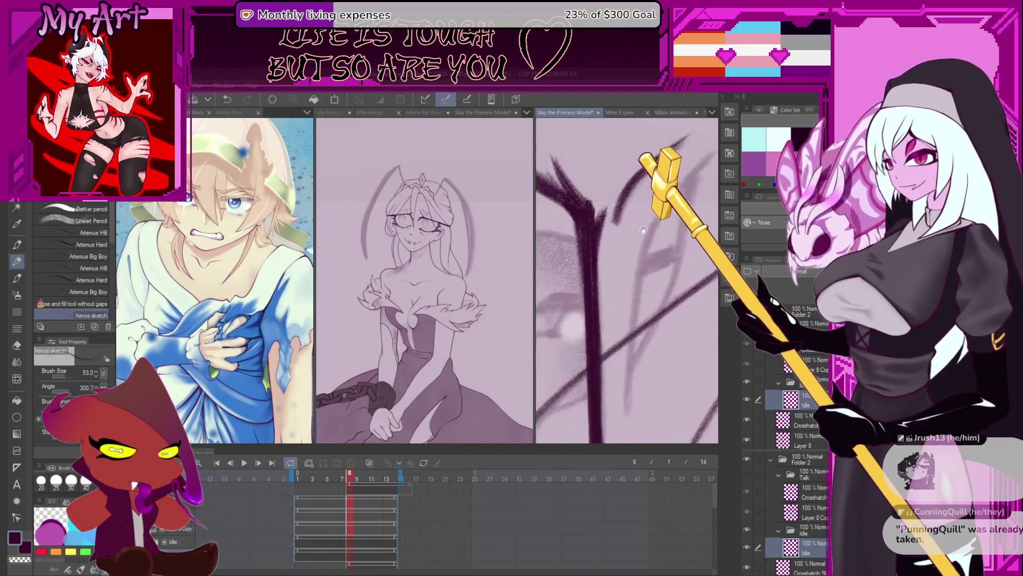
mouse_move(682, 264)
mouse_down()
mouse_move(568, 395)
mouse_move(617, 293)
mouse_up()
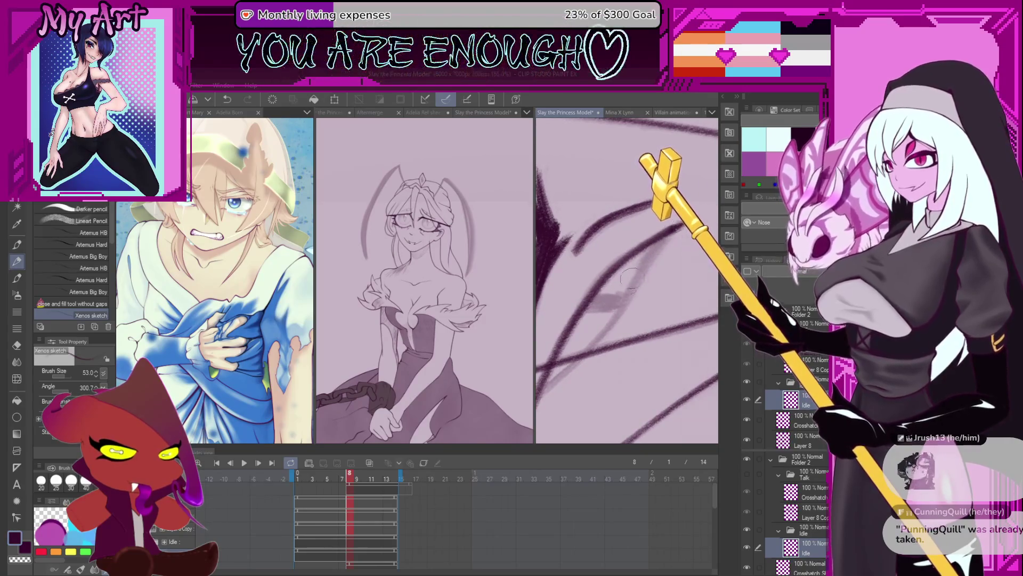
drag(660, 246, 572, 364)
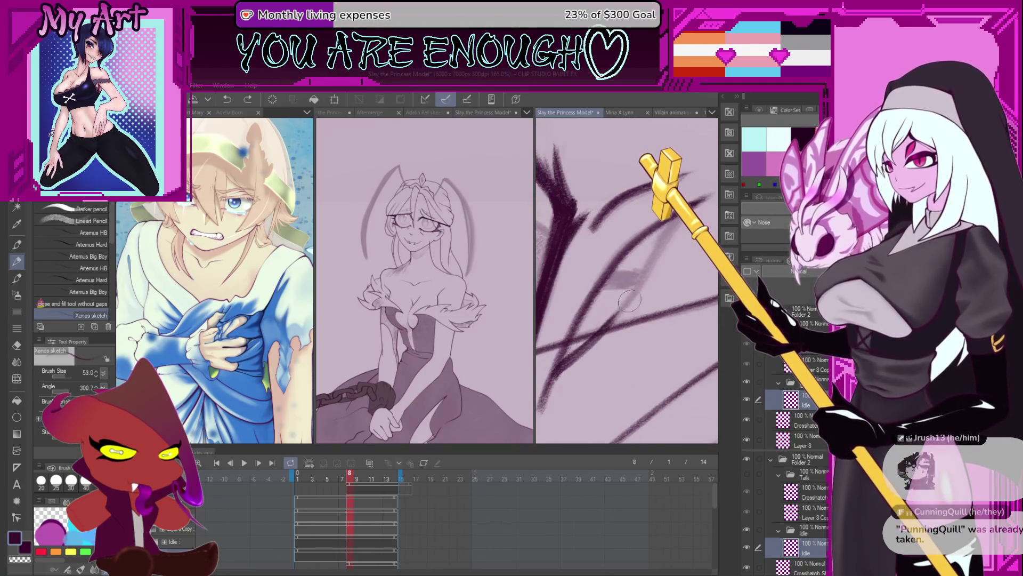
drag(624, 284, 618, 305)
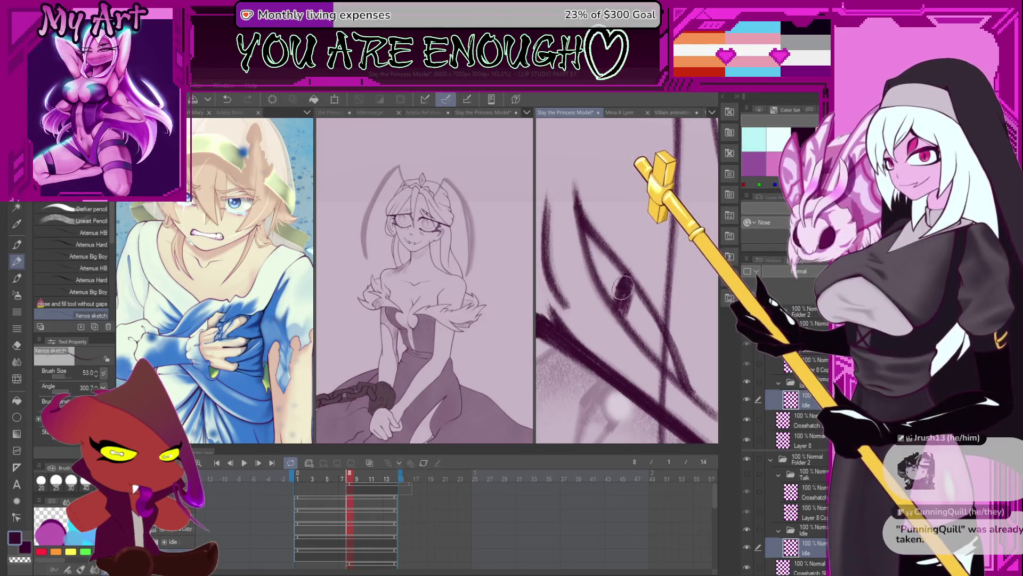
scroll(624, 296, down, 5)
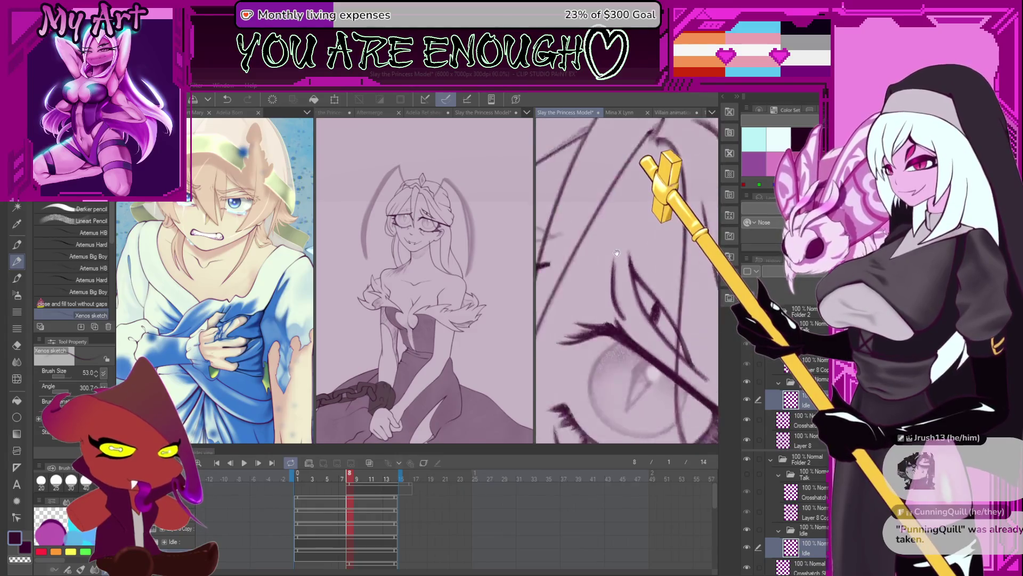
With a smaller pen, ink a line across the iris and undo the bad stroke
drag(648, 262, 638, 315)
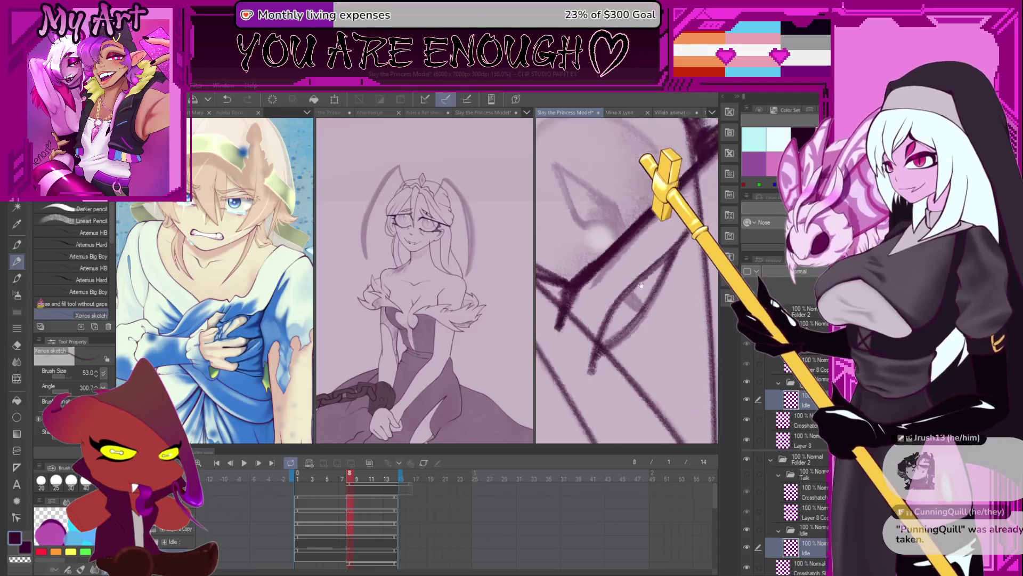
drag(683, 260, 646, 274)
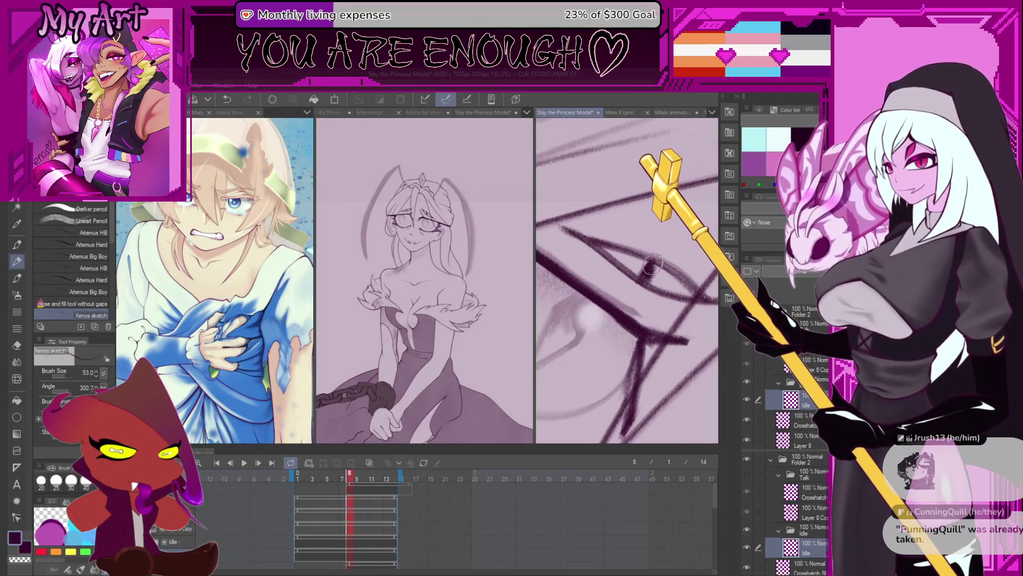
scroll(642, 270, up, 5)
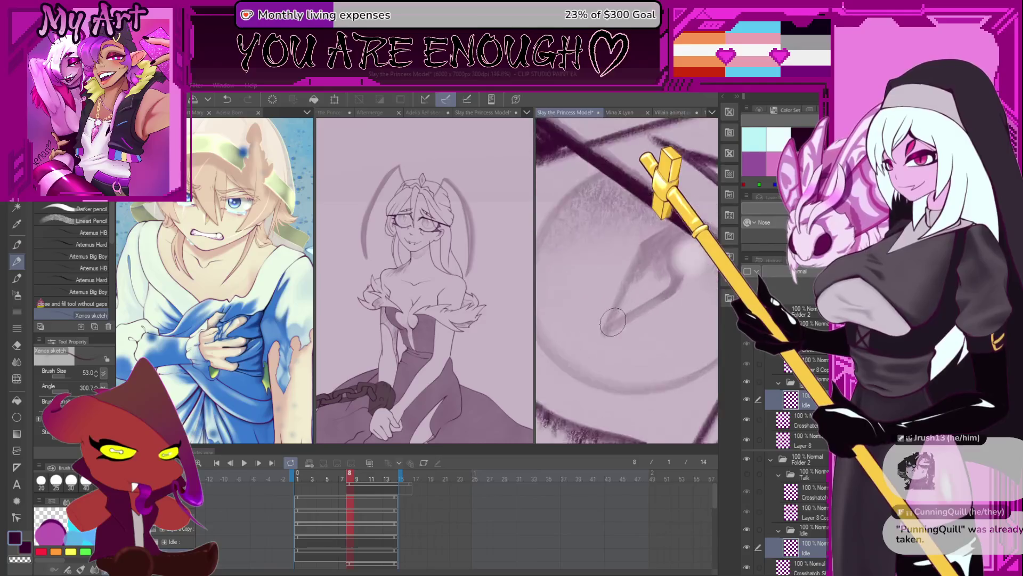
key(bracketleft)
key(bracketleft)
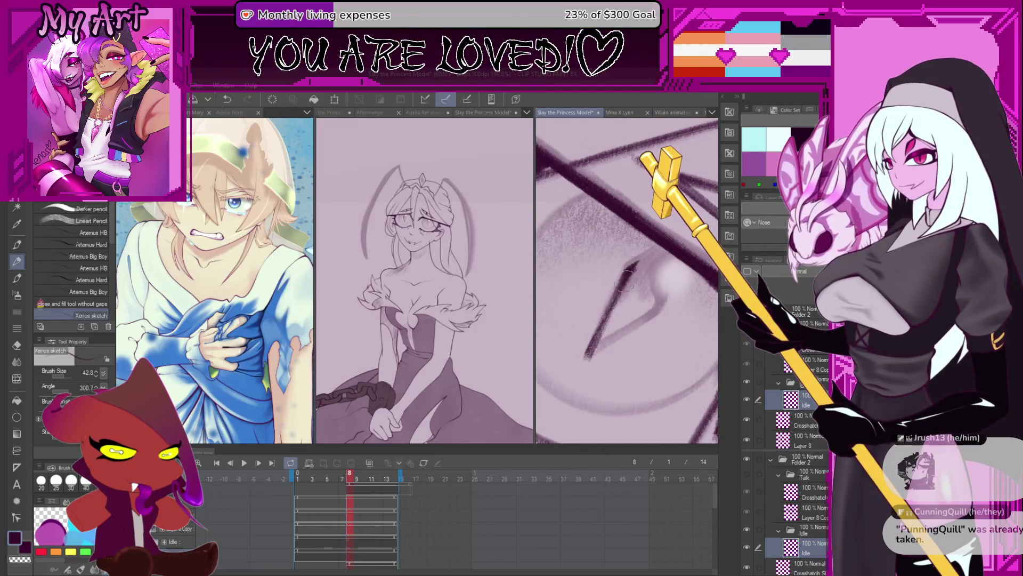
drag(612, 306, 669, 243)
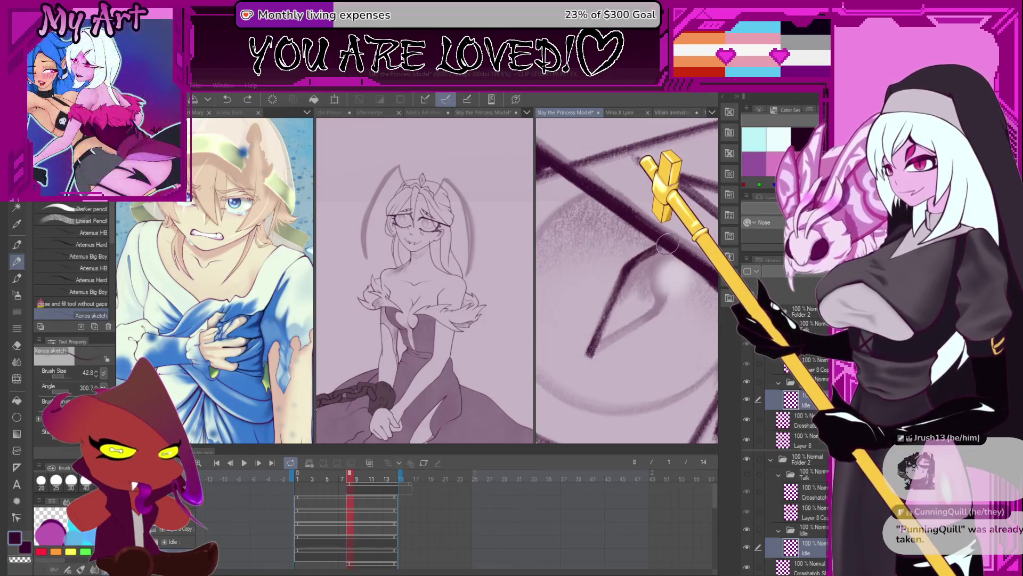
drag(608, 339, 610, 354)
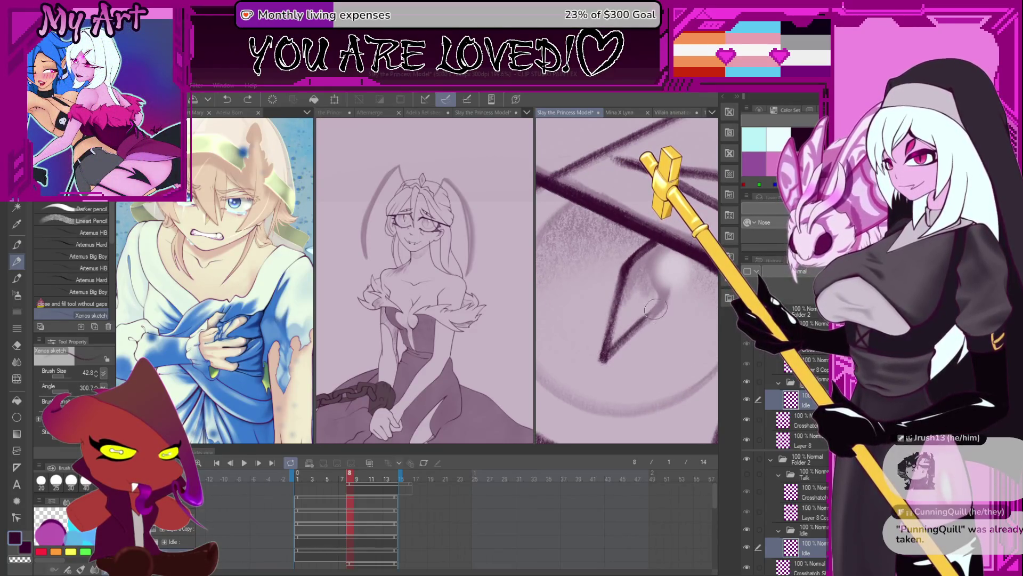
key(ctrl+z)
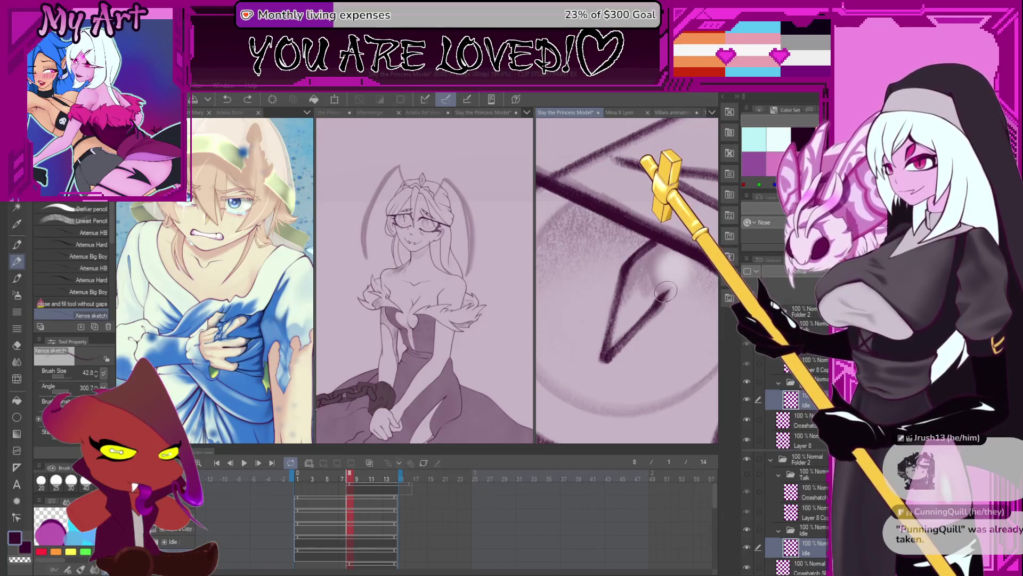
scroll(664, 293, down, 2)
scroll(628, 345, down, 2)
scroll(628, 346, up, 2)
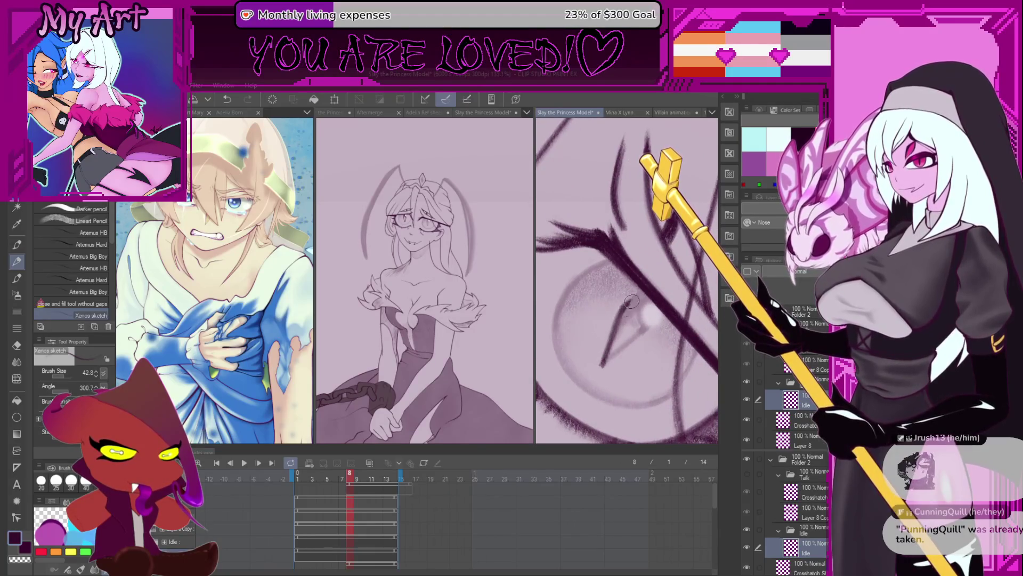
Ink another line inside the iris, undo it, and reposition the eye sketch
mouse_move(599, 363)
mouse_down()
mouse_move(645, 326)
mouse_move(654, 337)
mouse_up()
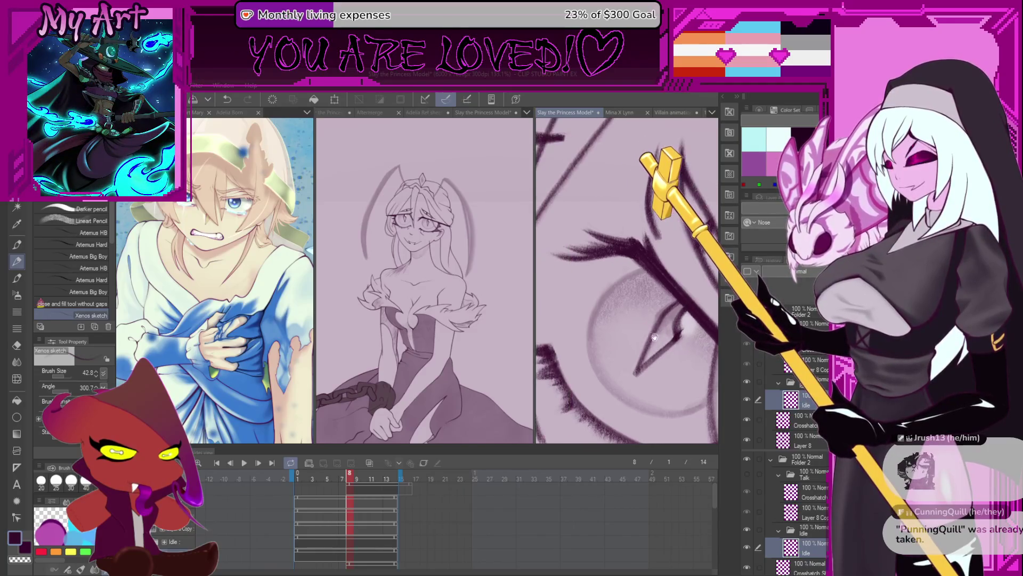
drag(642, 285, 582, 254)
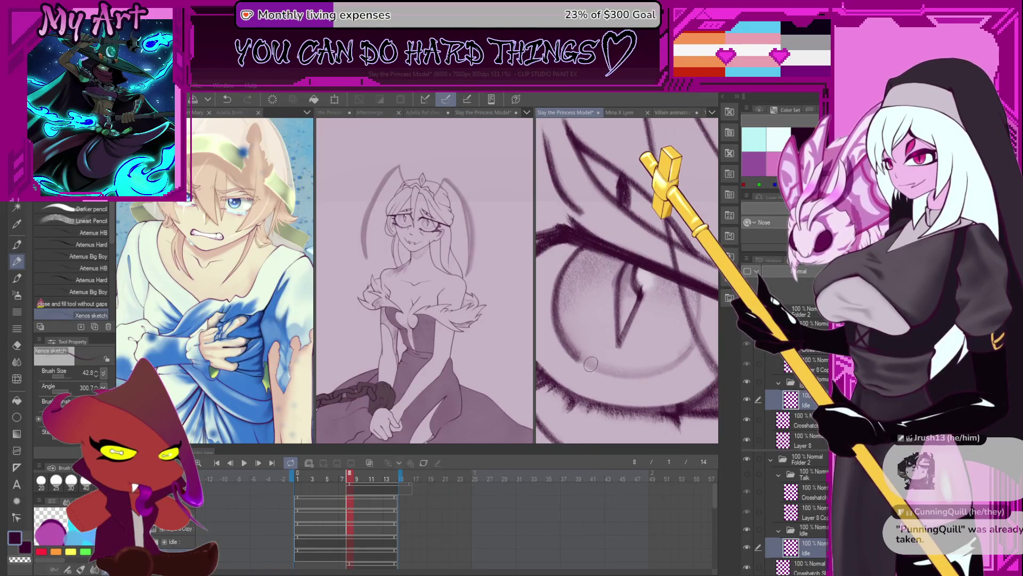
key(ctrl+z)
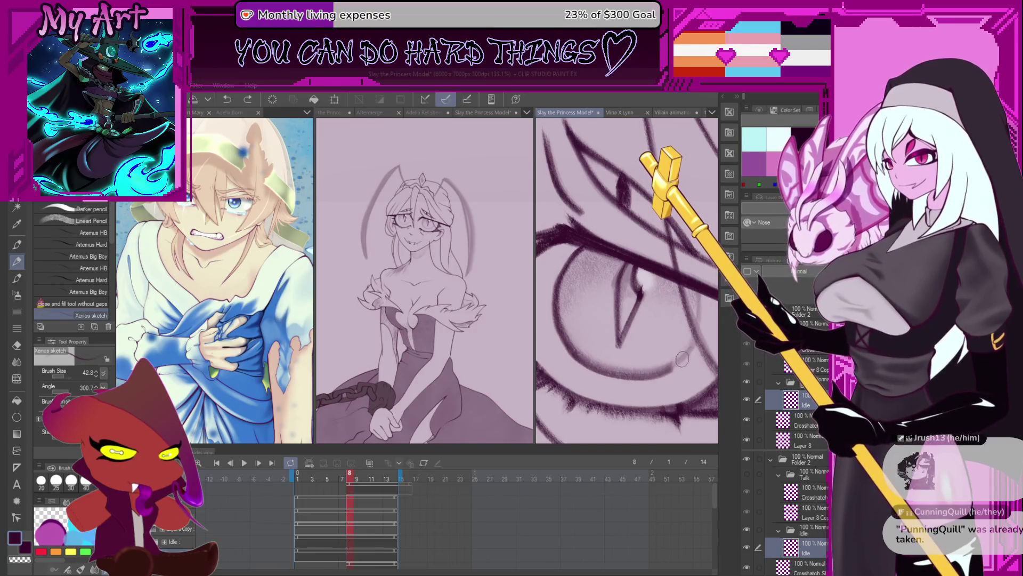
drag(682, 360, 570, 232)
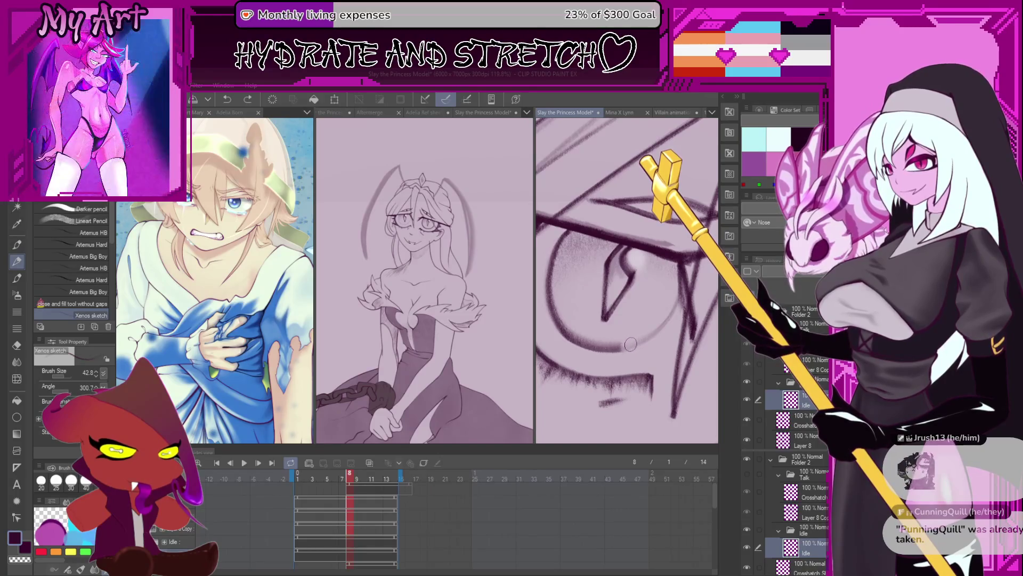
drag(677, 302, 665, 340)
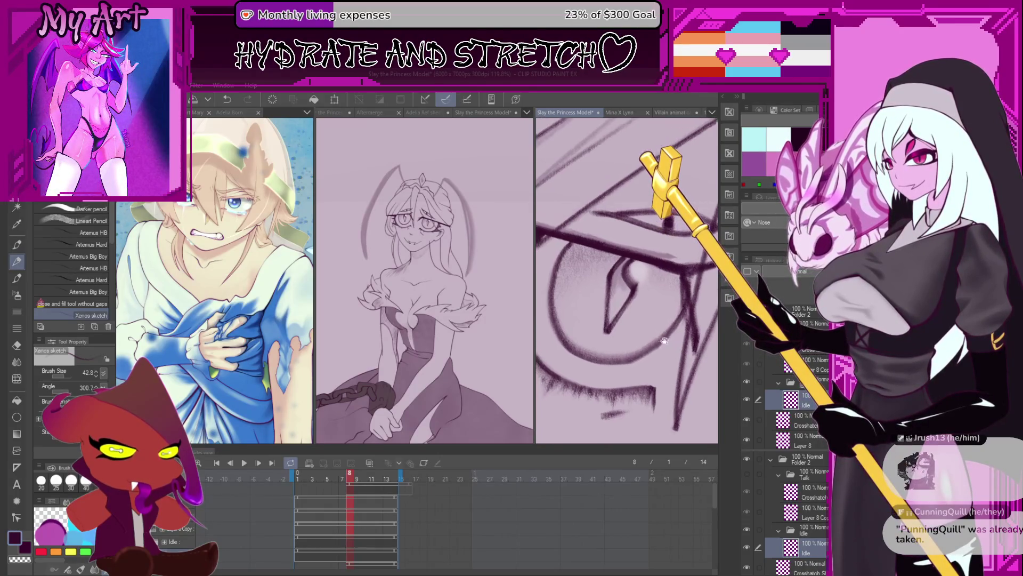
scroll(605, 344, down, 1)
scroll(615, 349, down, 1)
scroll(628, 354, down, 2)
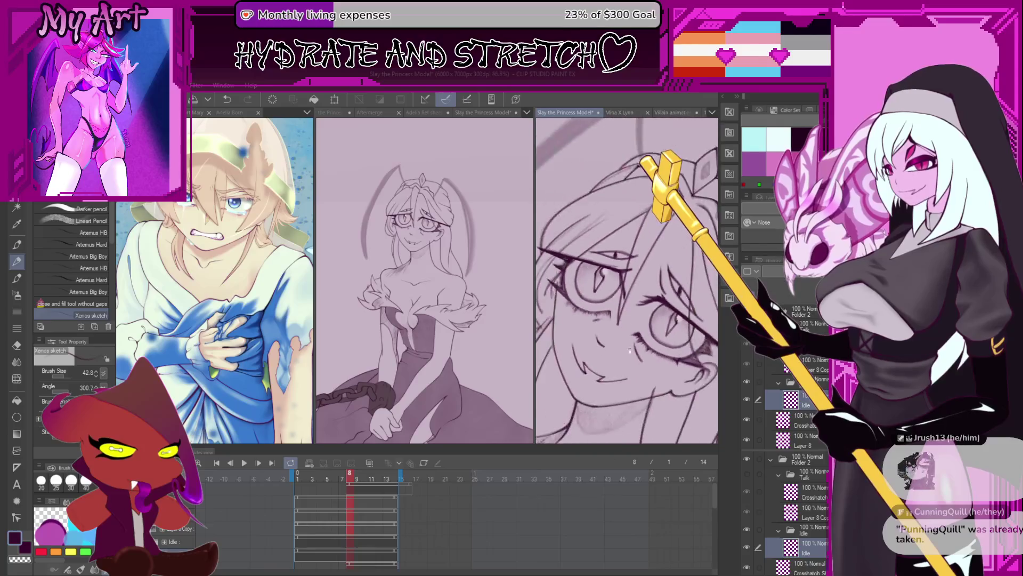
scroll(639, 360, down, 2)
scroll(652, 374, down, 1)
scroll(646, 362, down, 1)
scroll(639, 348, down, 1)
scroll(631, 328, down, 1)
scroll(619, 313, up, 3)
scroll(619, 311, up, 2)
Shade and darken the right edge of the diamond pupil, undoing a misplaced stroke
mouse_move(607, 240)
mouse_down()
mouse_move(587, 324)
mouse_move(612, 262)
mouse_up()
mouse_move(635, 244)
mouse_down()
mouse_move(628, 292)
mouse_move(598, 316)
mouse_up()
key(ctrl+z)
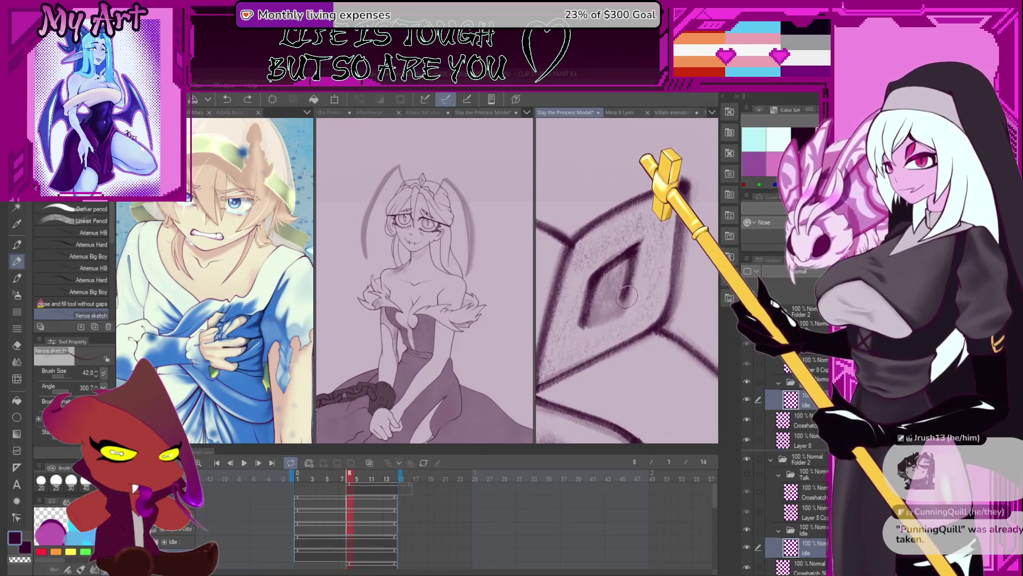
mouse_move(636, 251)
mouse_down()
mouse_move(611, 307)
mouse_move(596, 314)
mouse_up()
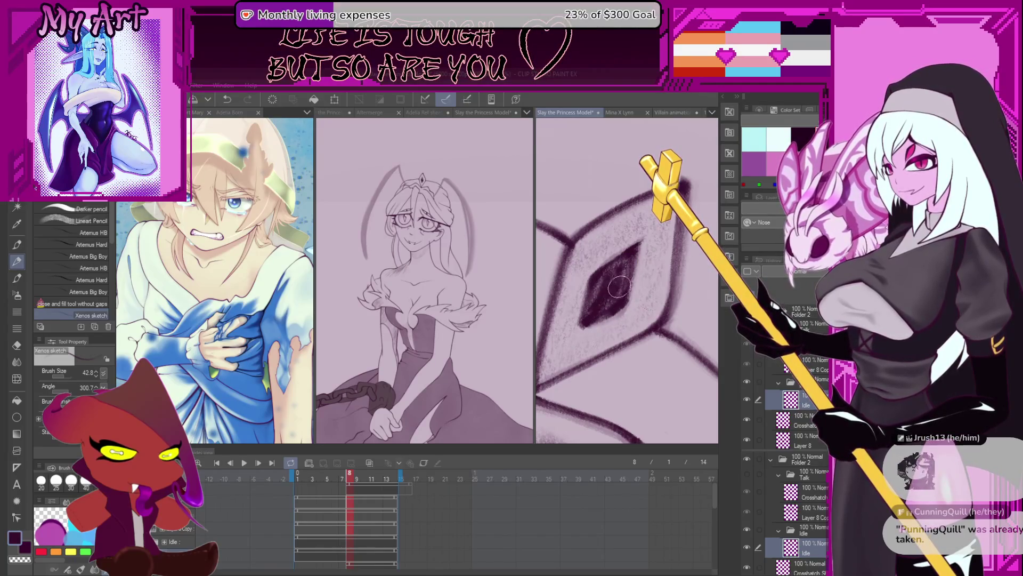
With the Artemus Big Boy pencil, add textured strokes along the diamond's diagonal and upper-left edge
key(b)
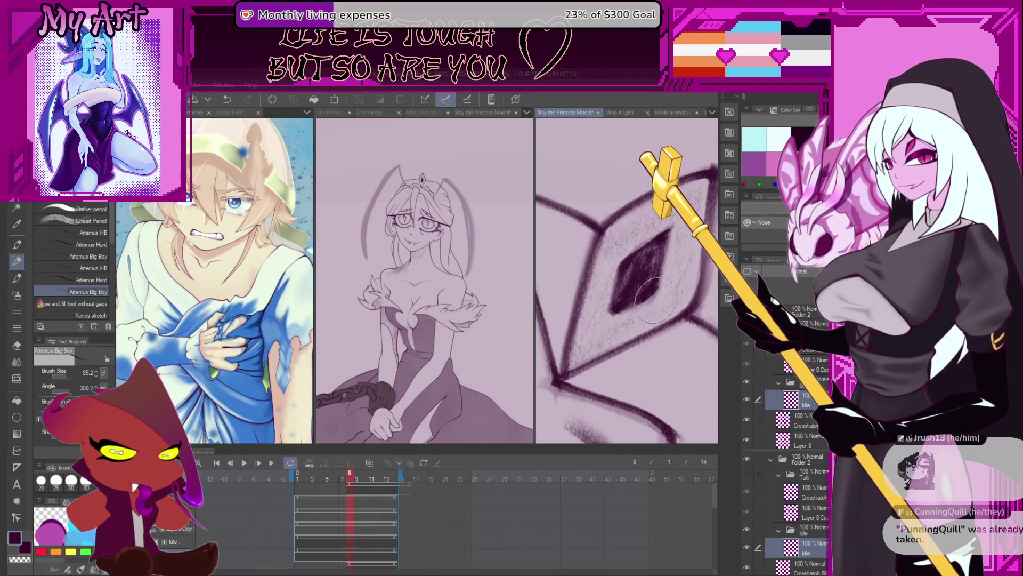
mouse_move(577, 355)
mouse_down()
mouse_move(677, 308)
mouse_move(699, 183)
mouse_up()
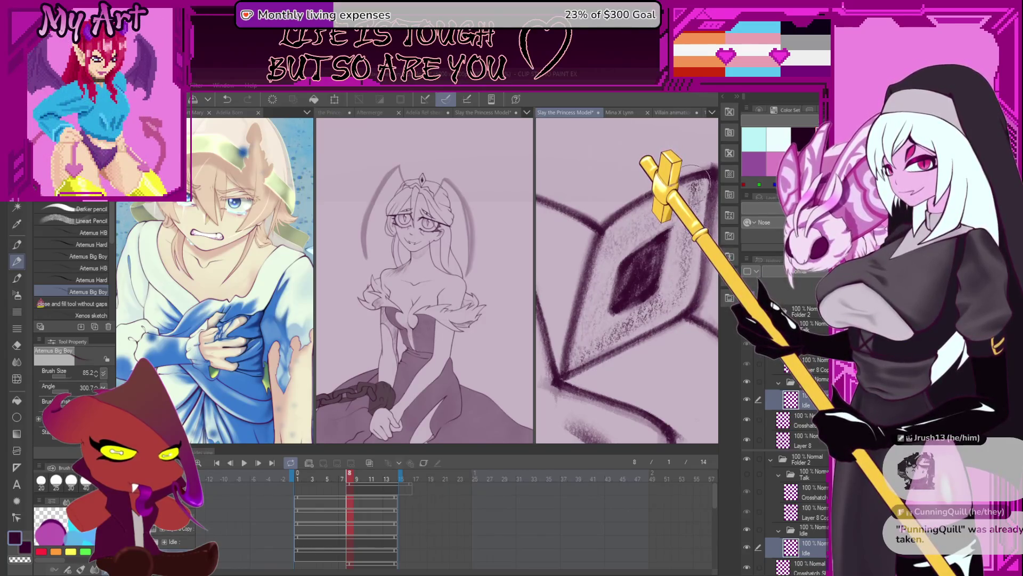
drag(614, 226, 701, 190)
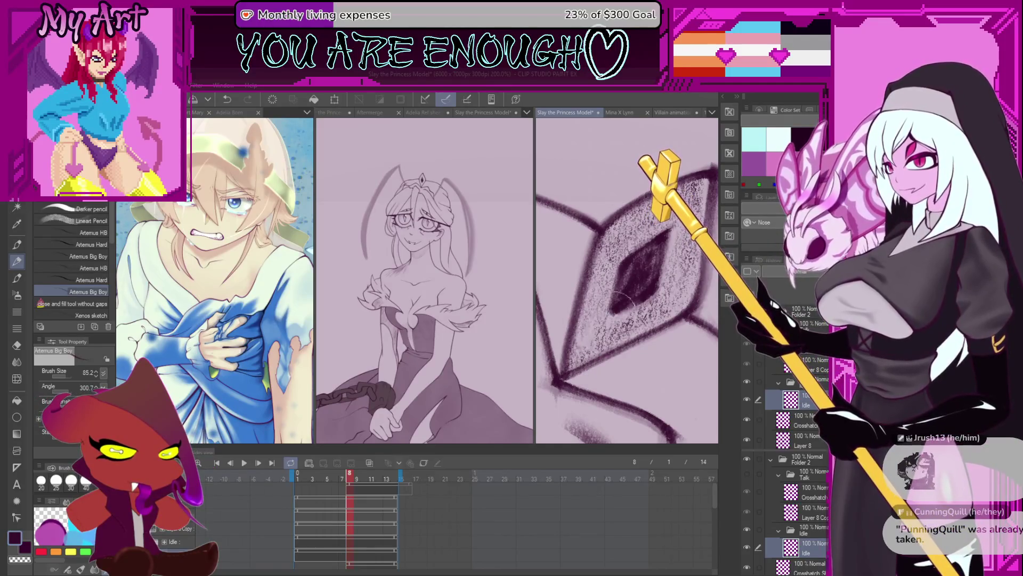
scroll(598, 314, down, 3)
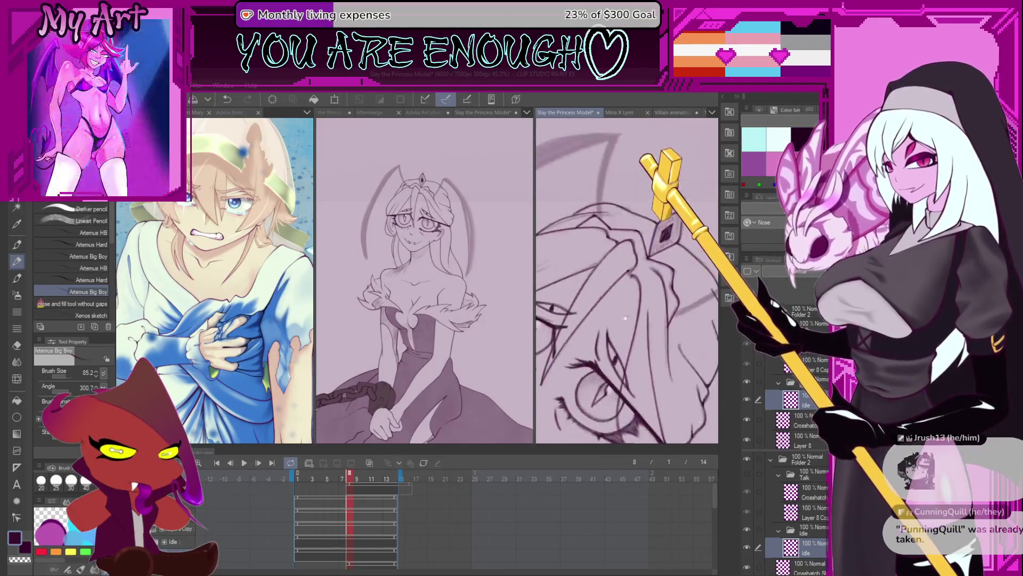
mouse_move(616, 338)
mouse_down()
mouse_move(628, 340)
mouse_move(619, 354)
mouse_up()
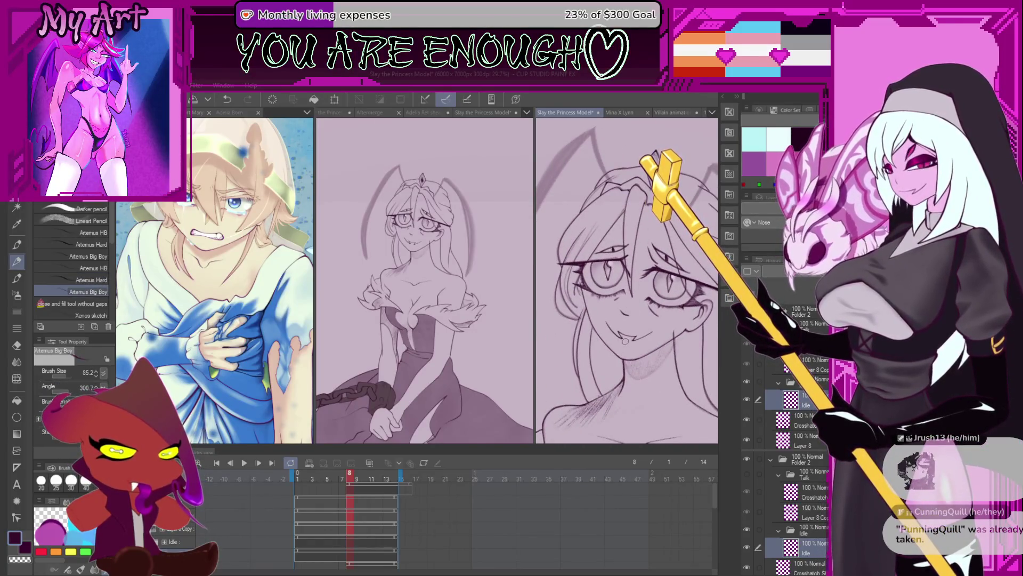
Switch to the Hard Spray brush and move the working layer higher in the layer order
key(b)
scroll(673, 298, up, 3)
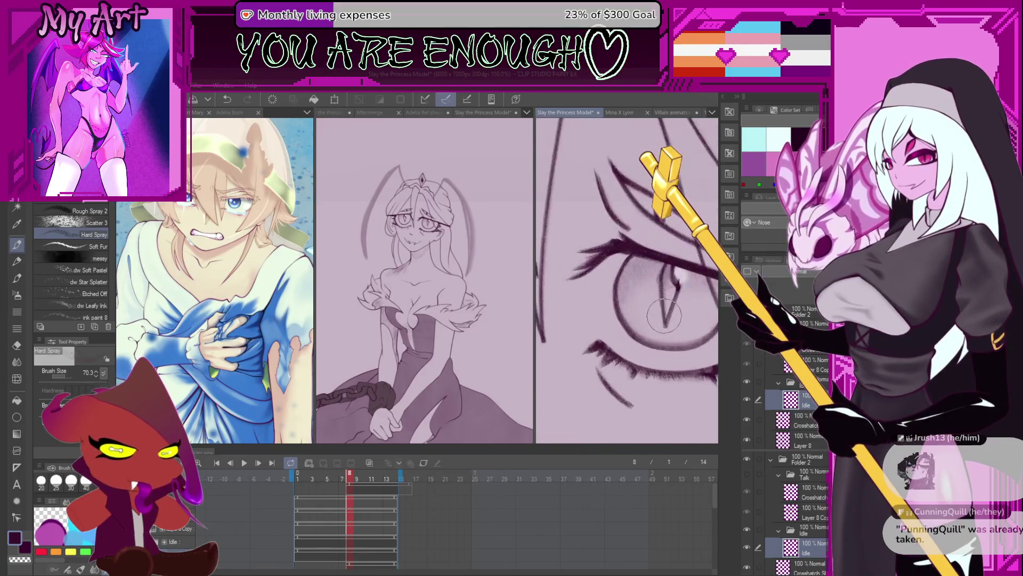
mouse_move(673, 298)
mouse_down()
mouse_move(653, 316)
mouse_move(712, 342)
mouse_up()
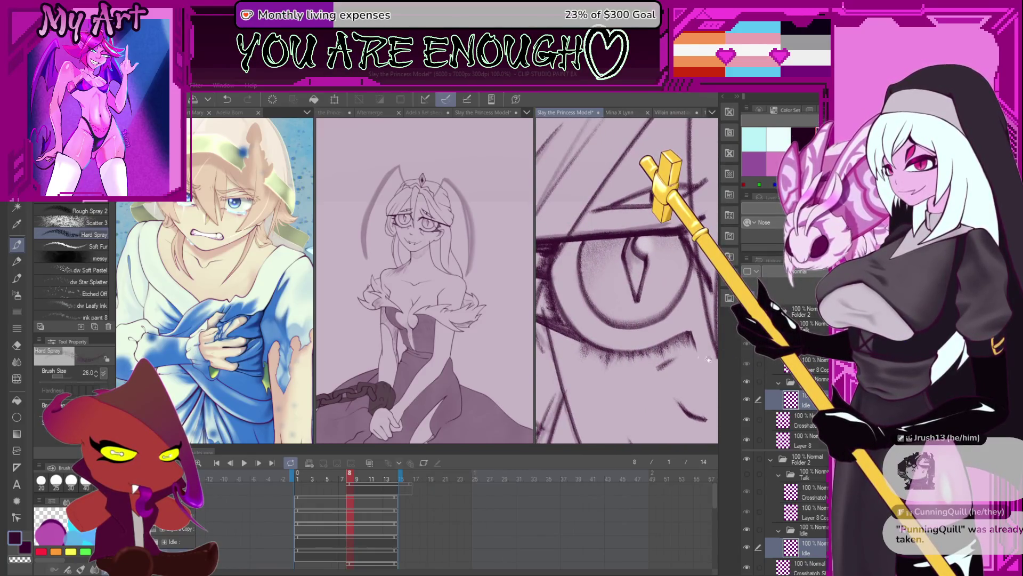
drag(635, 303, 641, 324)
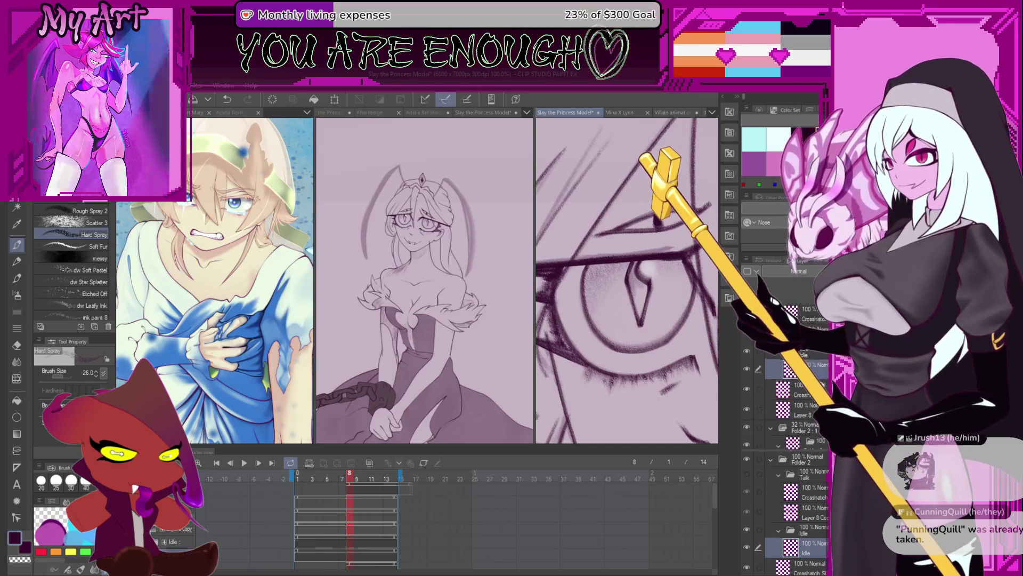
mouse_move(756, 391)
mouse_down()
mouse_move(823, 374)
mouse_move(819, 393)
mouse_up()
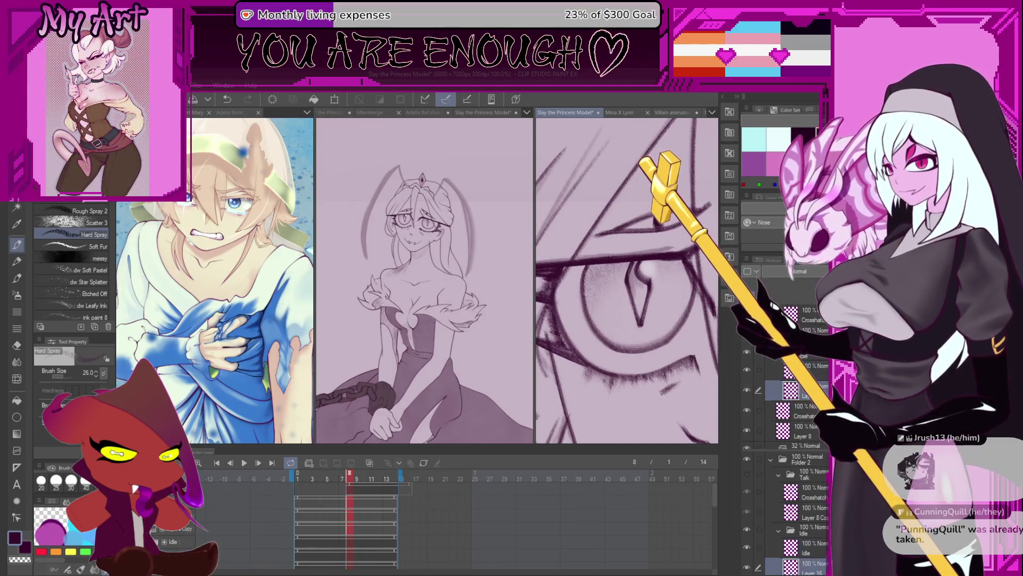
scroll(578, 307, up, 2)
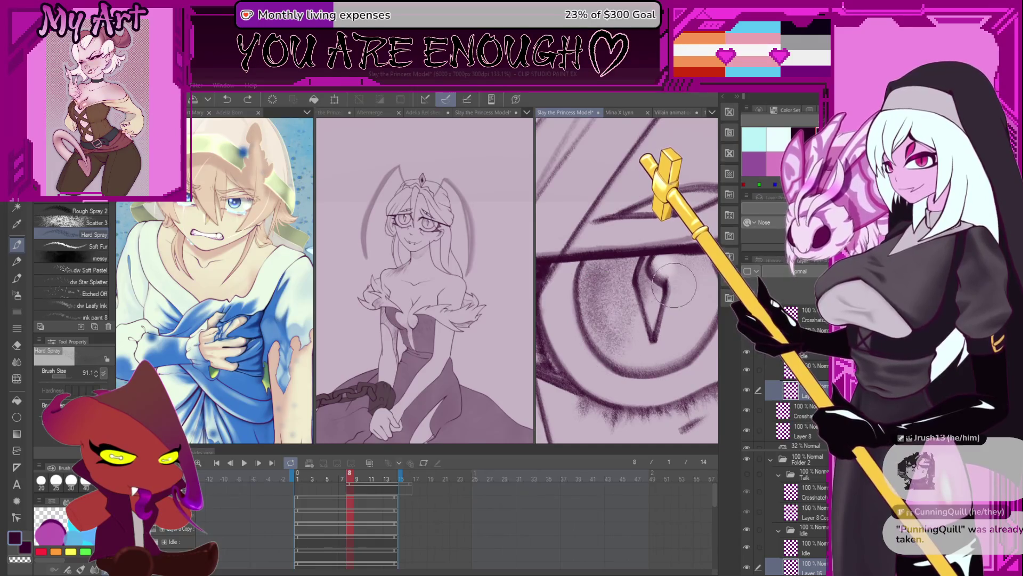
Trace a closed lasso selection around the iris
key(m)
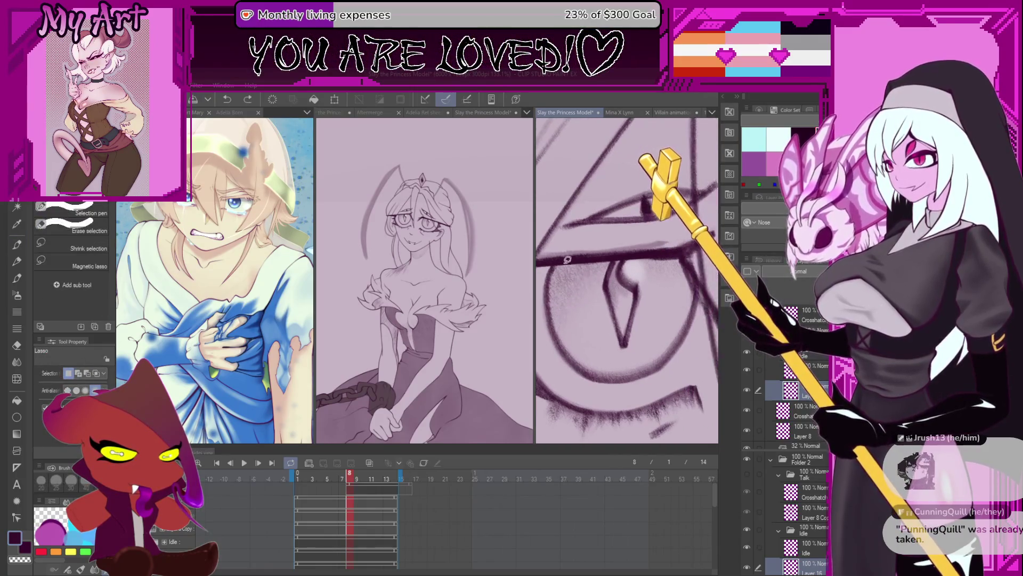
drag(566, 259, 675, 343)
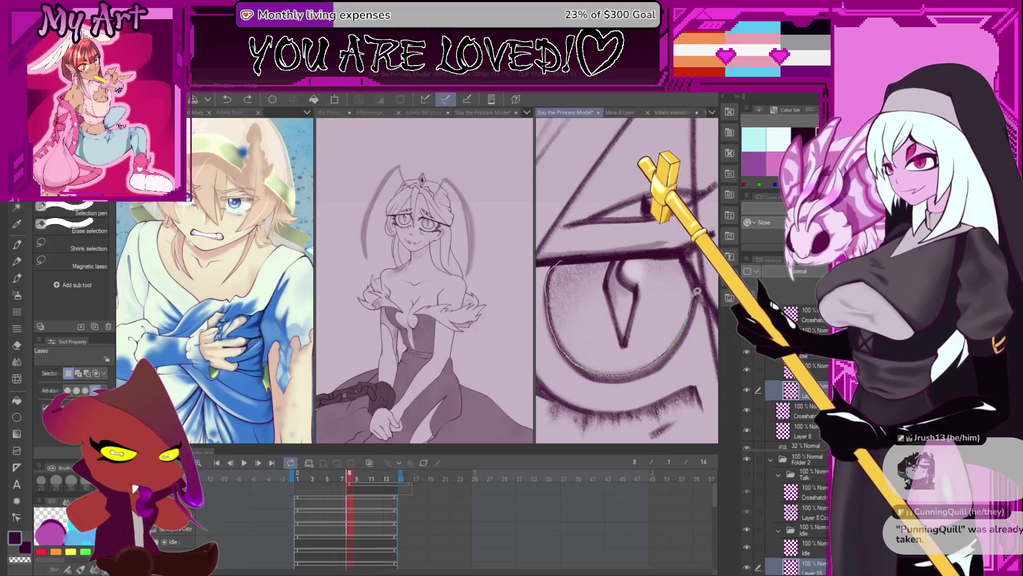
drag(695, 292, 586, 256)
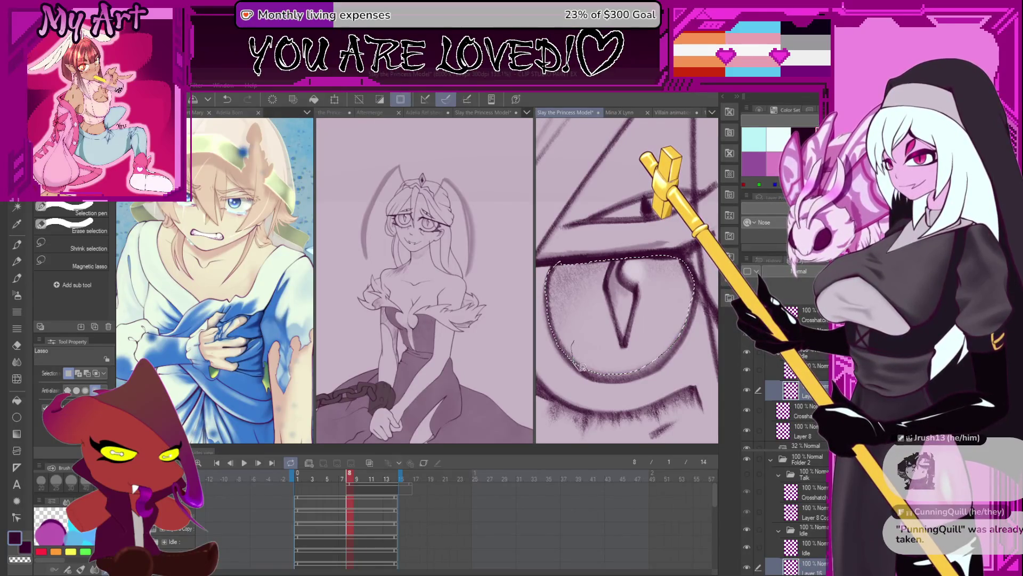
scroll(667, 363, down, 3)
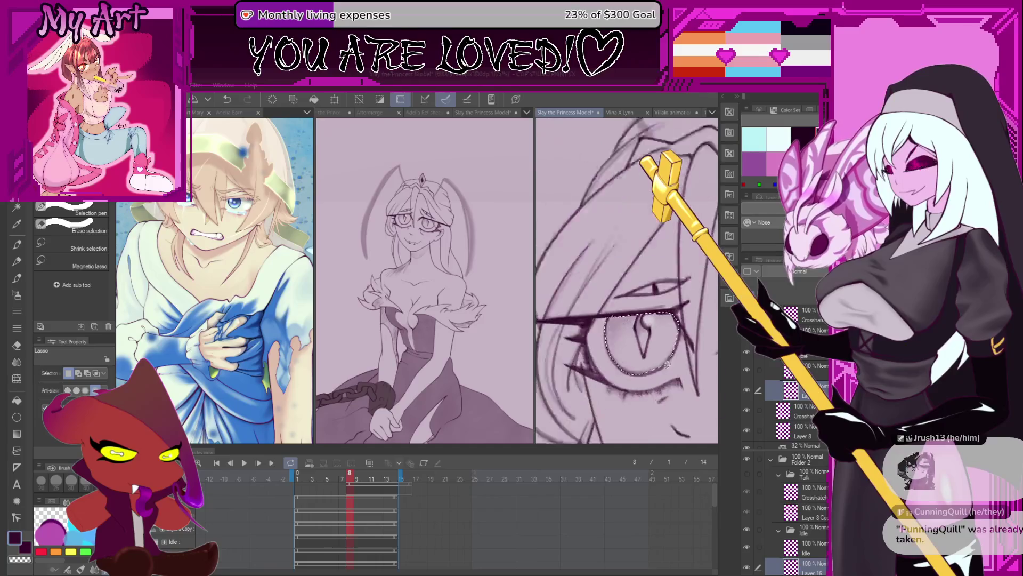
scroll(668, 363, up, 2)
scroll(592, 352, up, 2)
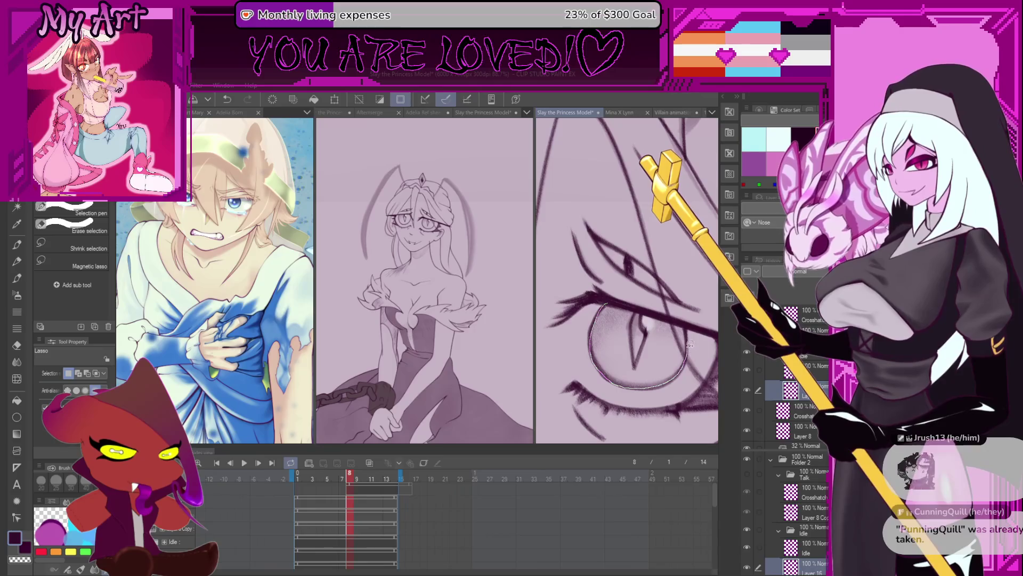
scroll(672, 313, down, 2)
scroll(639, 267, up, 1)
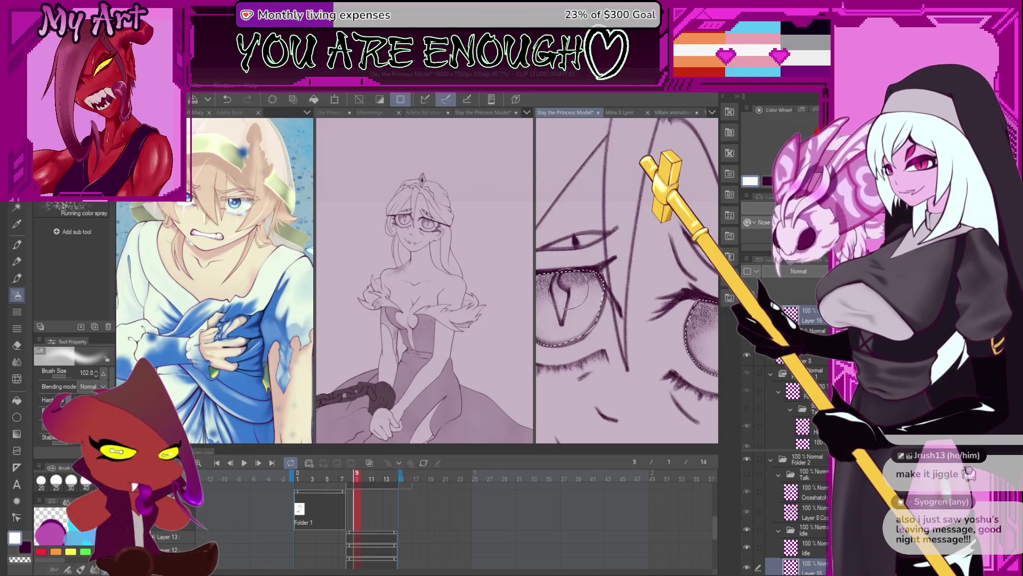
Undo and redo twice to check the spray shading against the line art, then recentre the eye
key(ctrl+z)
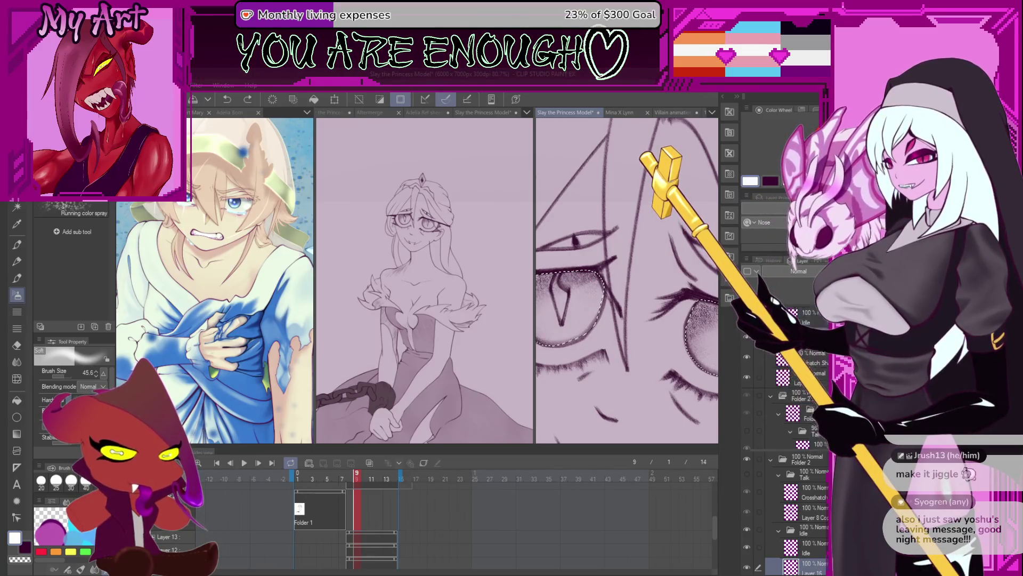
key(ctrl+z)
key(ctrl+z)
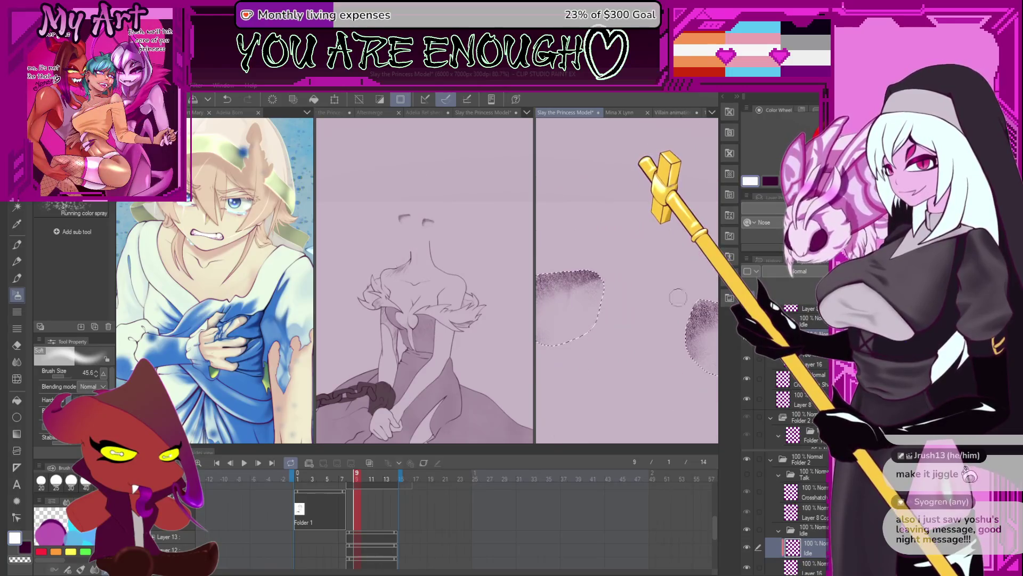
key(ctrl+y)
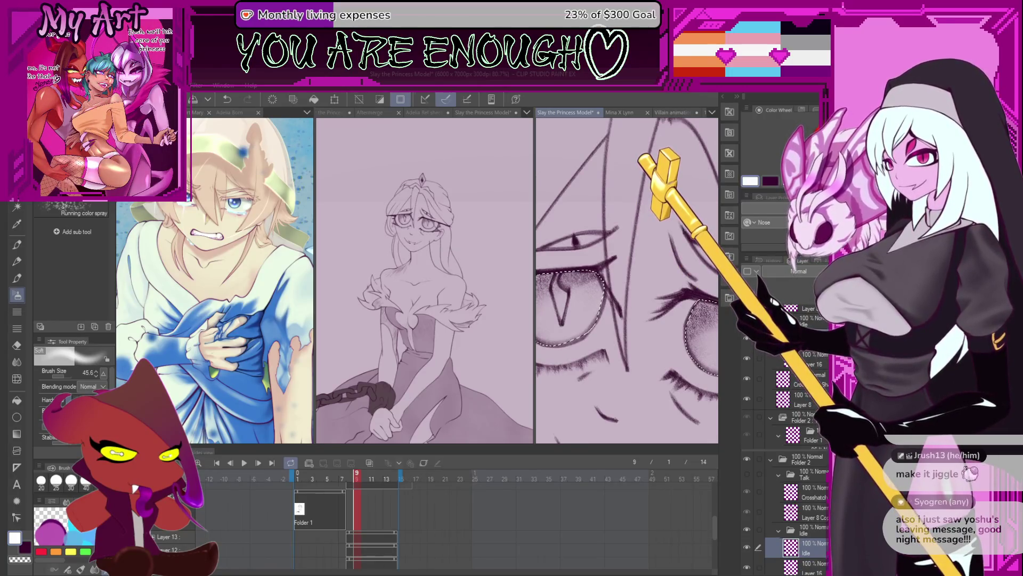
key(ctrl+y)
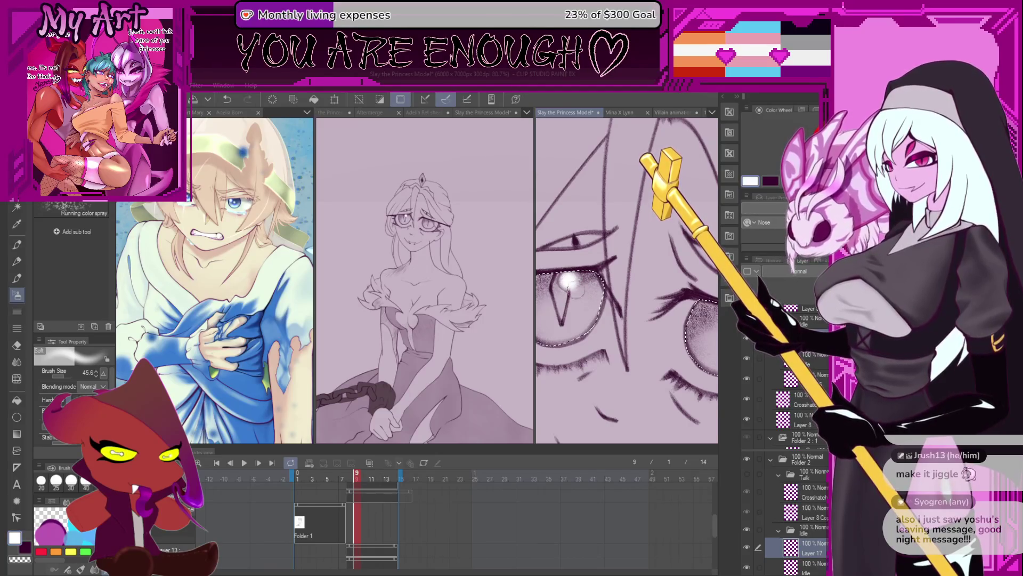
drag(572, 287, 654, 271)
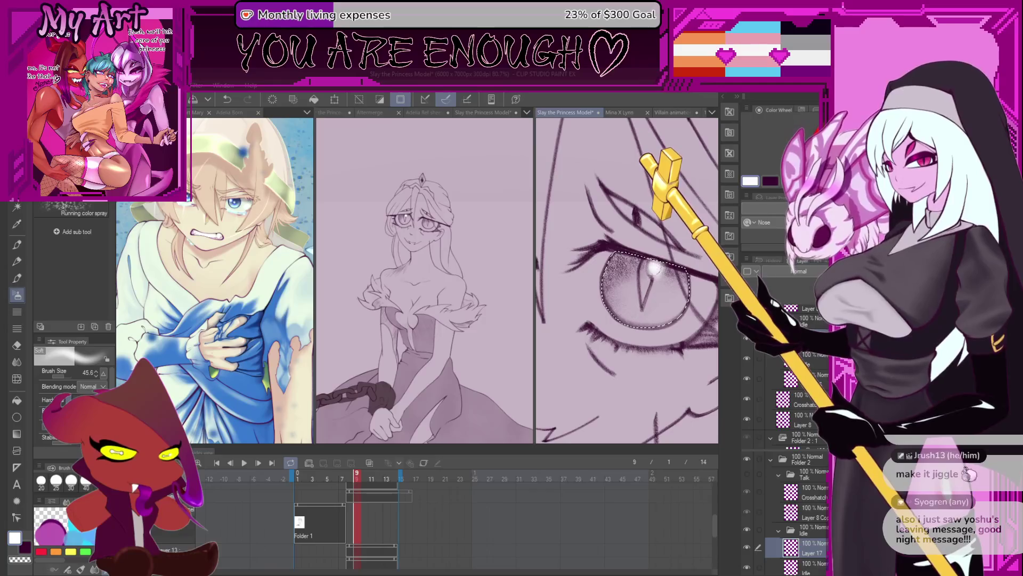
Flip between frames 8 and 9 to compare the eye drawings, levelling the view afterwards
click(352, 516)
click(355, 516)
click(347, 515)
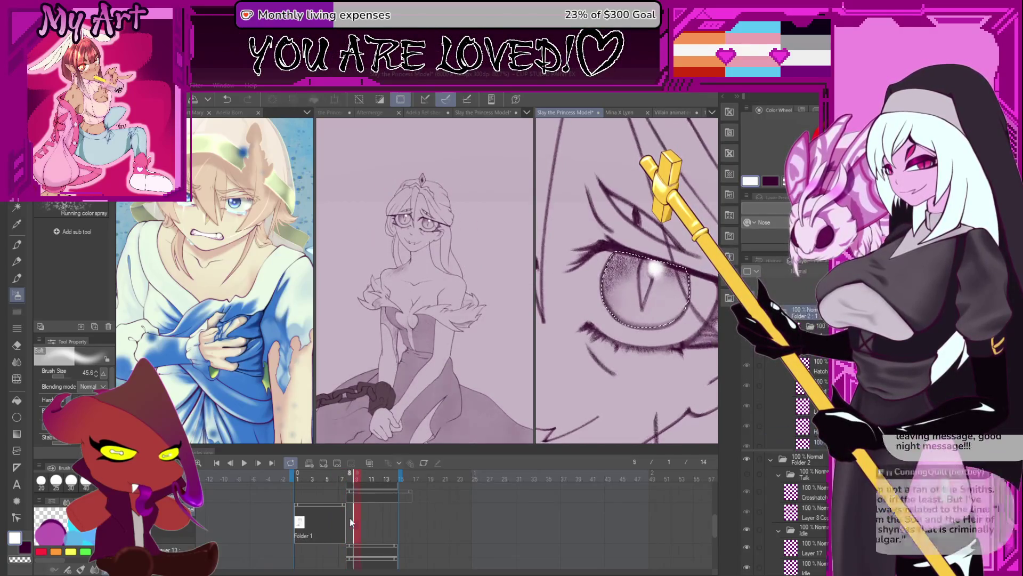
click(352, 517)
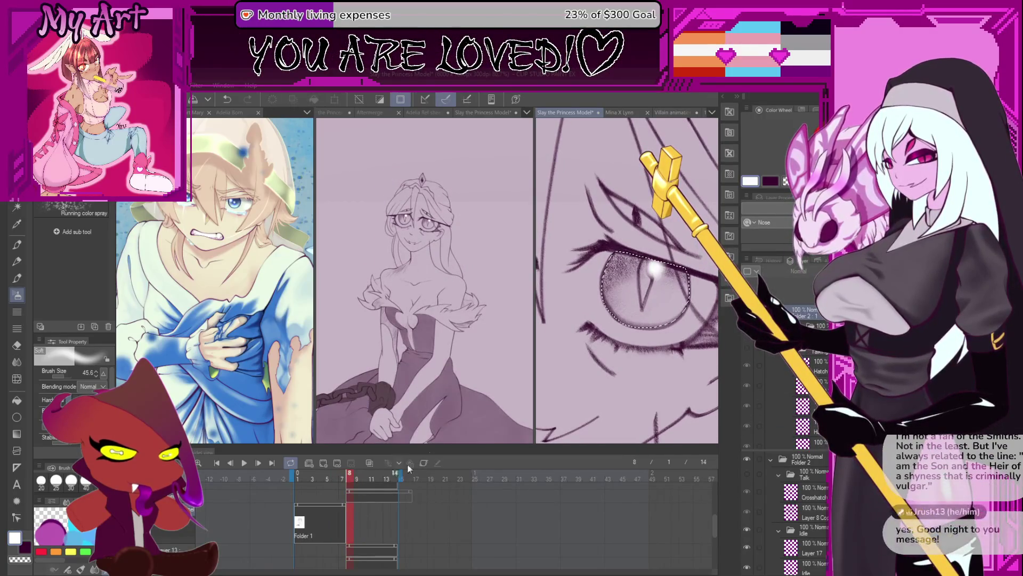
drag(669, 321, 613, 297)
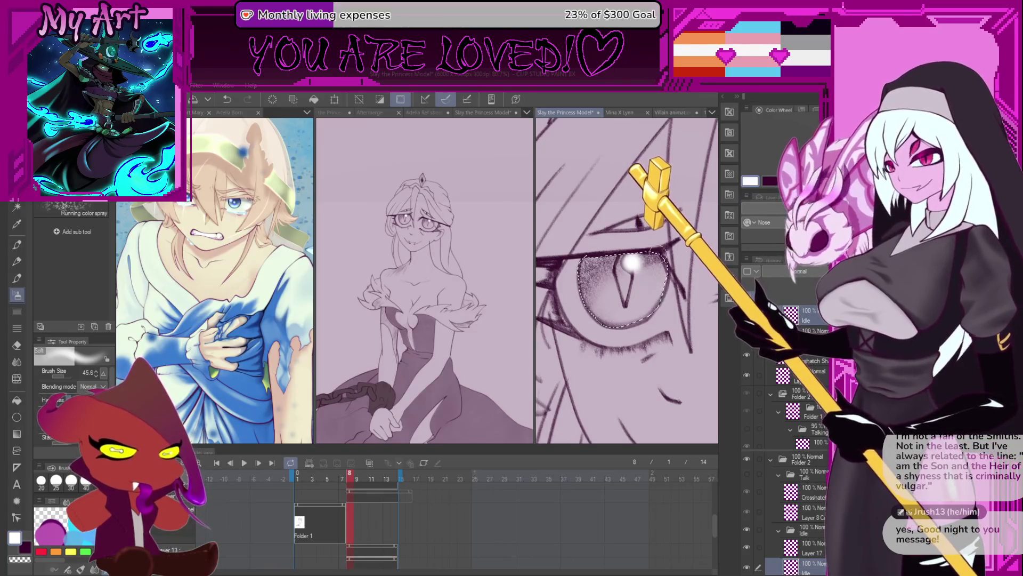
Switch to the Artemus Big Boy pencil in dark purple, rotating the eye view into position
drag(671, 277, 647, 314)
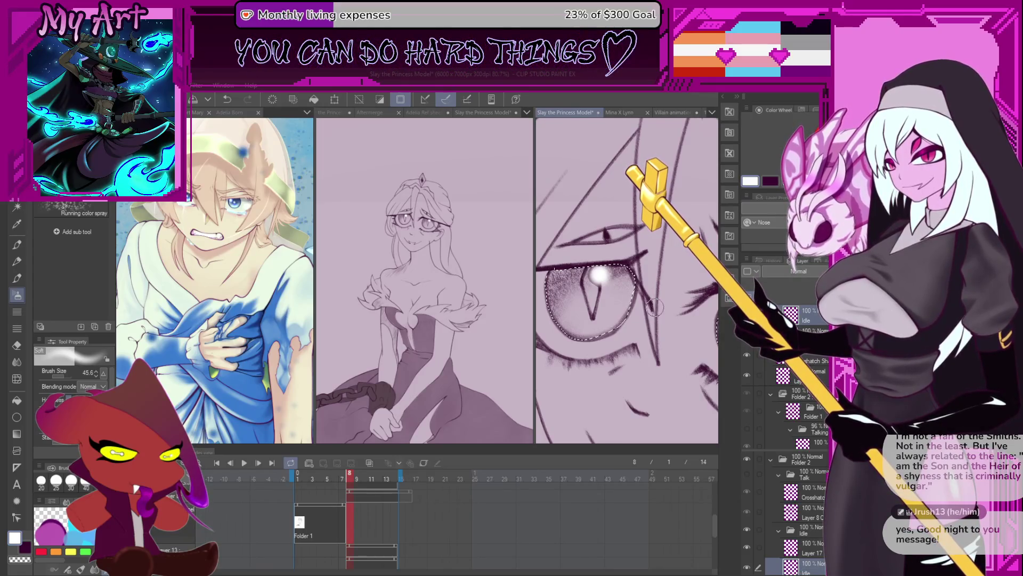
drag(645, 298, 643, 329)
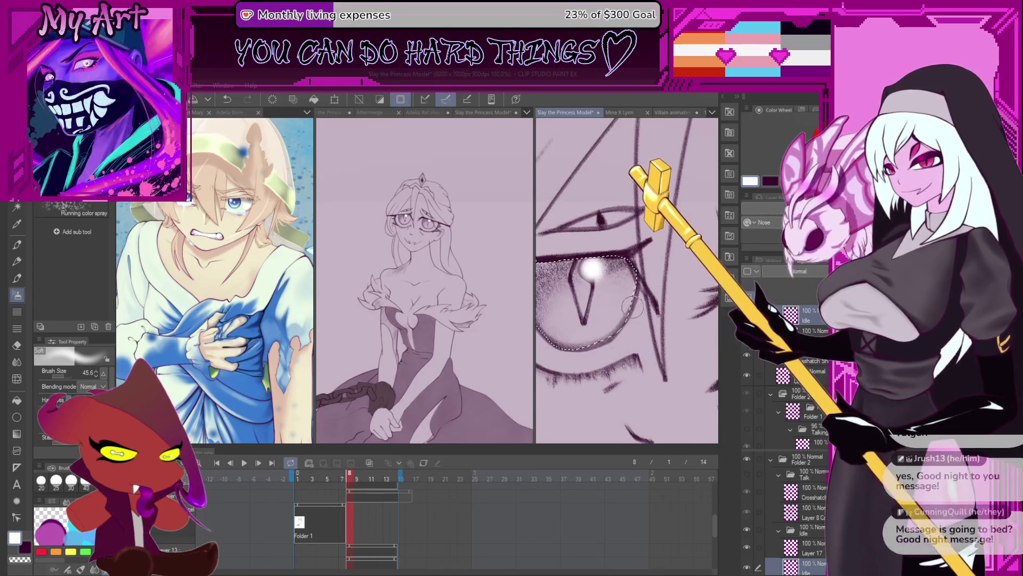
key(p)
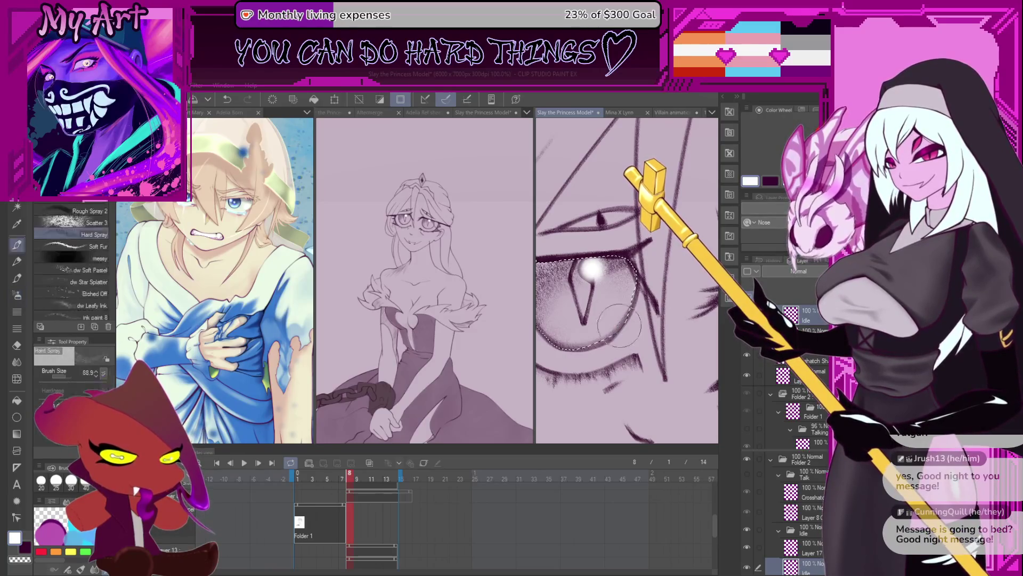
drag(627, 327, 580, 303)
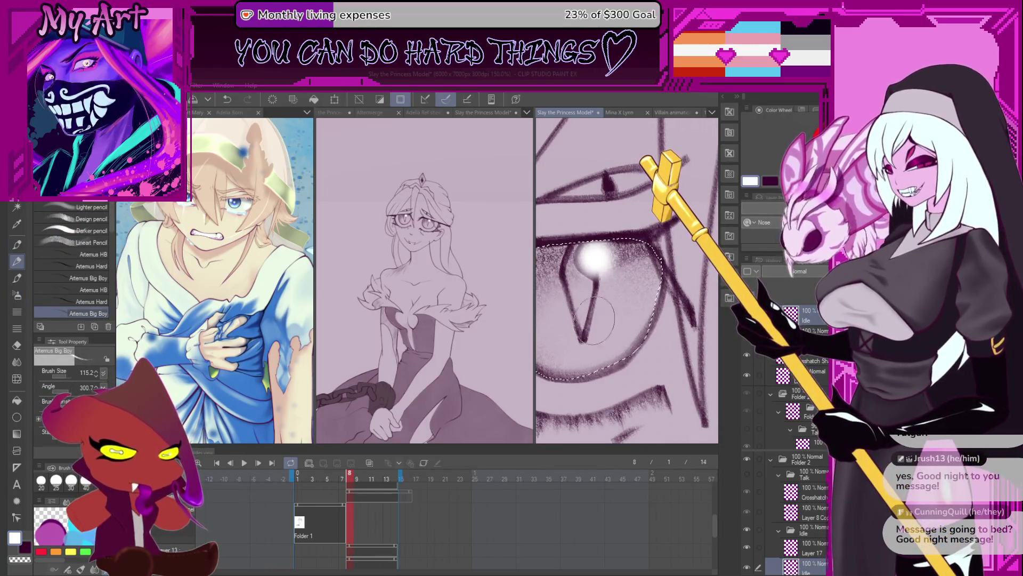
alt+click(629, 232)
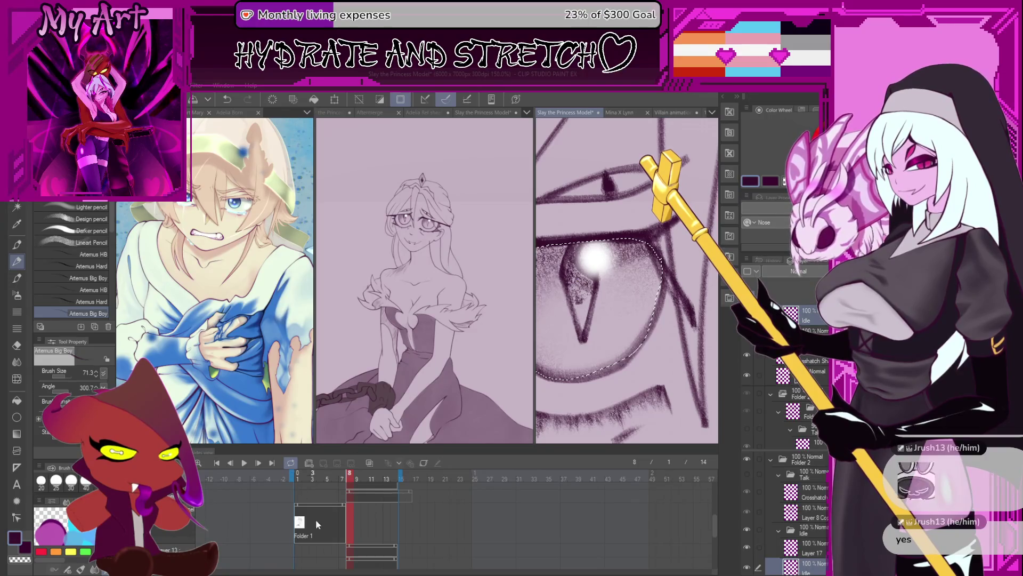
click(352, 525)
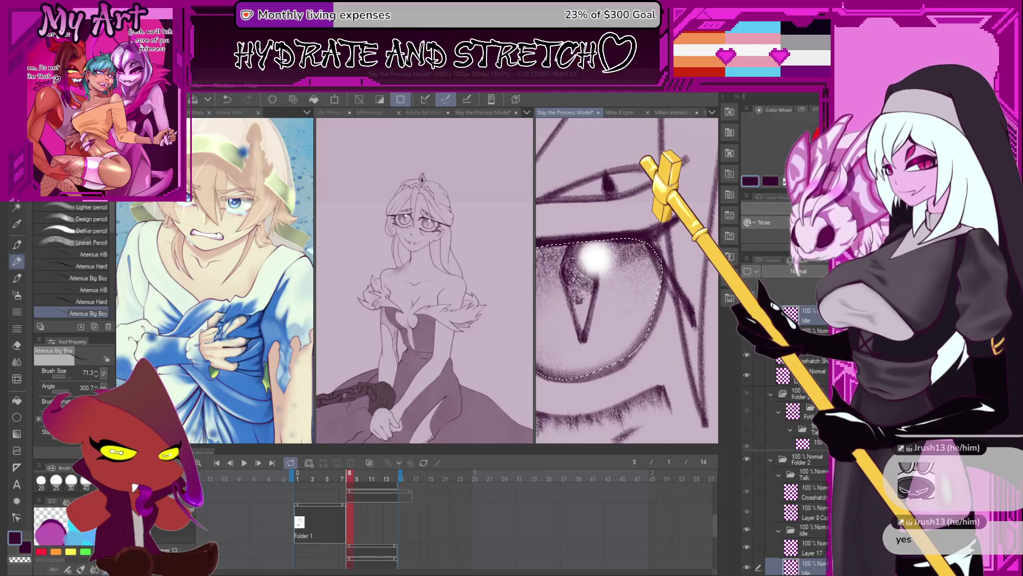
Play the animation, then drag the playhead back and select the Folder 1 clip
mouse_move(578, 280)
mouse_down()
mouse_move(649, 307)
mouse_move(579, 287)
mouse_up()
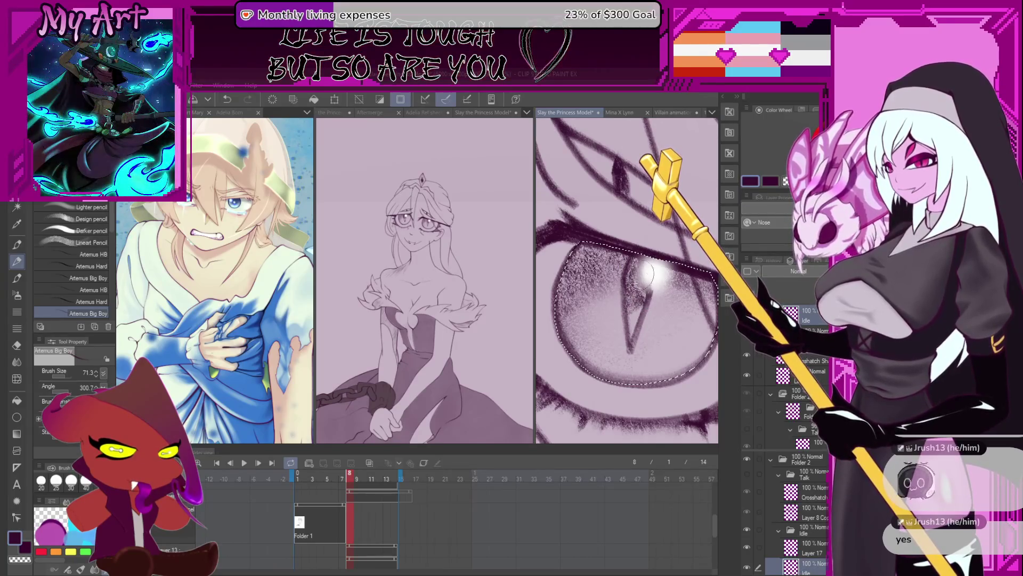
key(space)
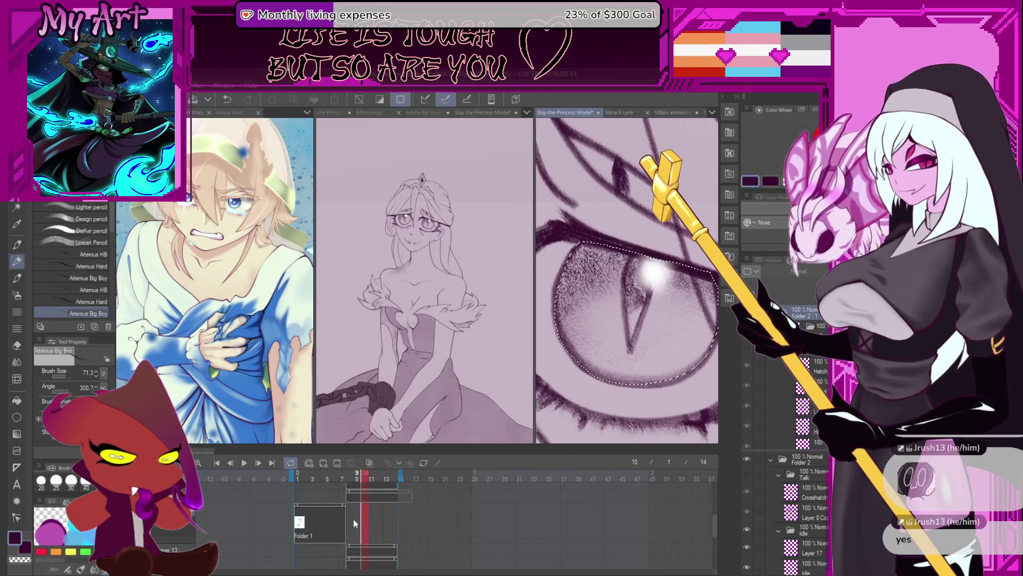
mouse_move(352, 521)
mouse_down()
mouse_move(365, 525)
mouse_move(340, 519)
mouse_up()
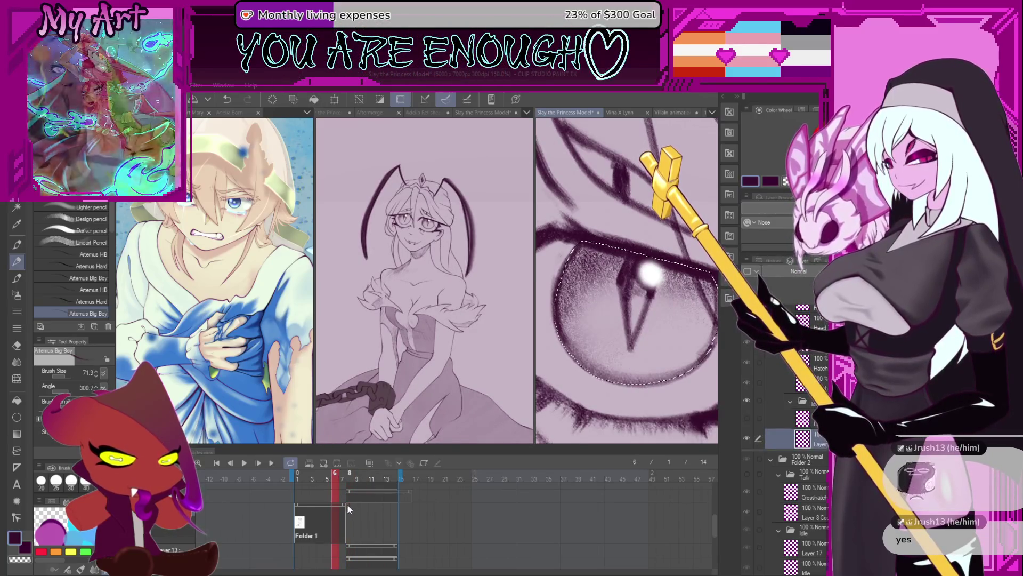
click(347, 507)
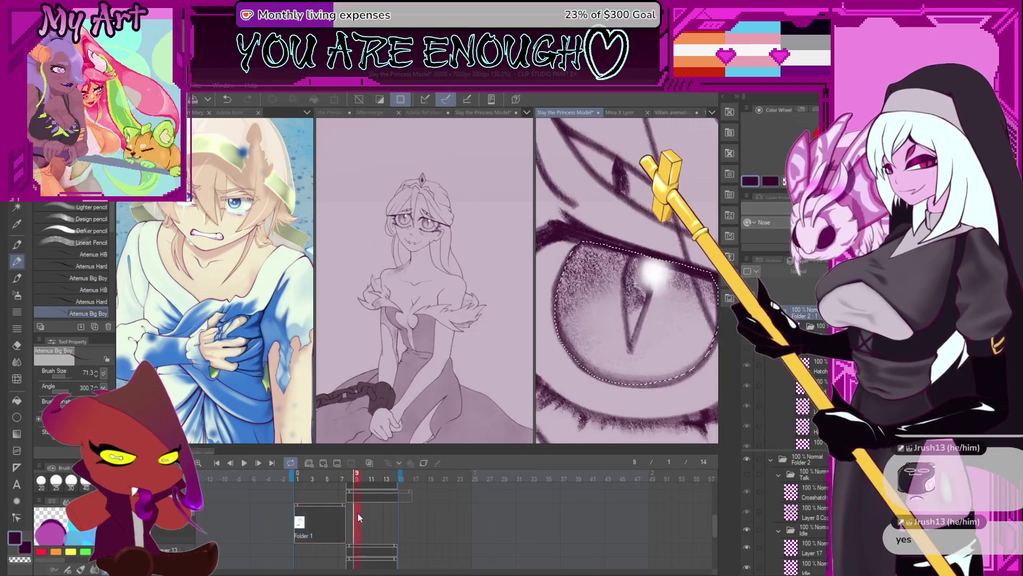
Step through the timeline back to frame 8 of the animation
click(348, 516)
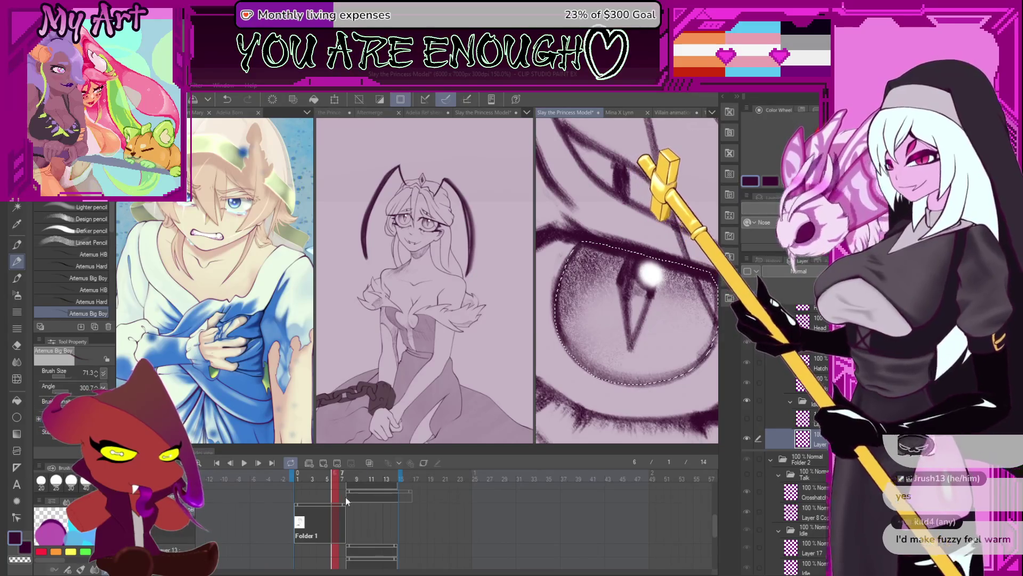
click(352, 498)
click(329, 518)
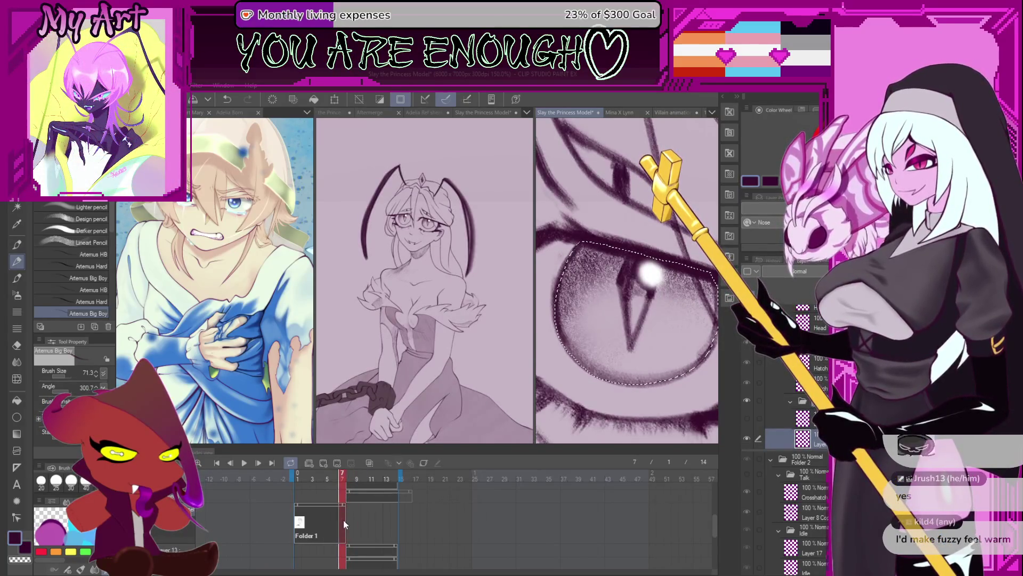
click(350, 518)
drag(714, 368, 609, 341)
scroll(610, 340, up, 2)
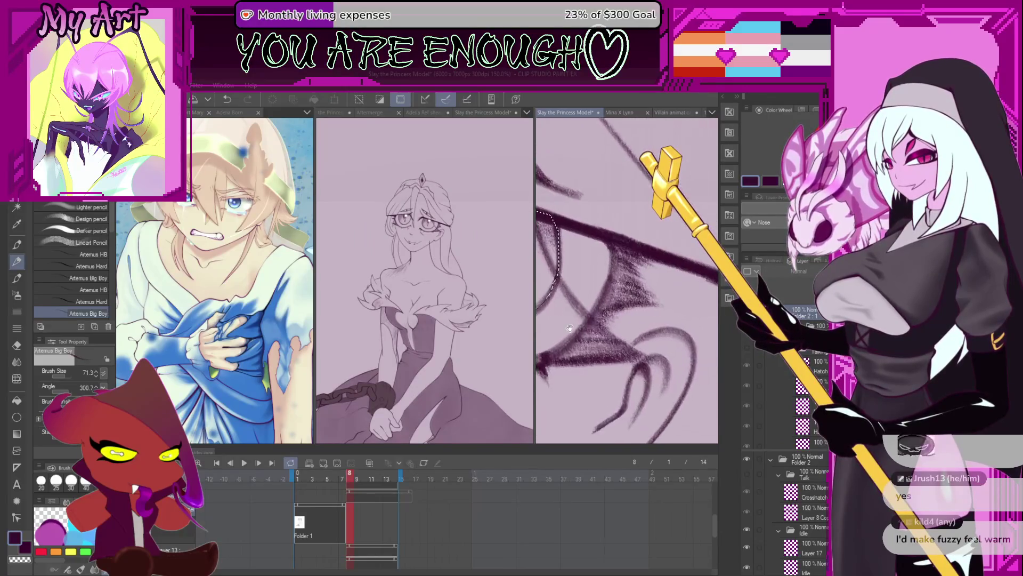
scroll(621, 328, down, 1)
scroll(620, 327, down, 1)
scroll(616, 312, down, 2)
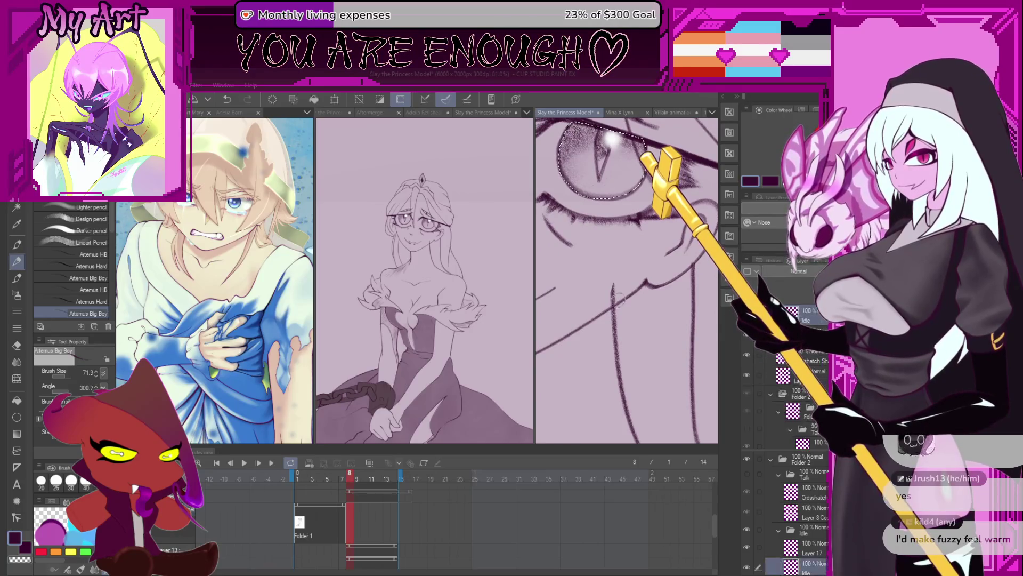
scroll(612, 303, up, 2)
scroll(607, 296, up, 2)
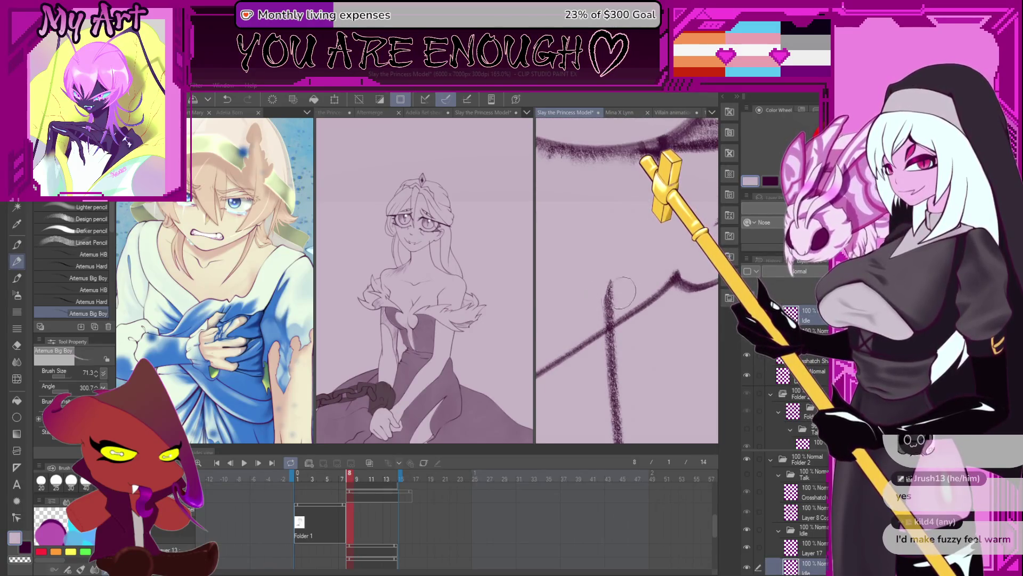
Undo the last stroke and pull back to view the whole seated princess figure
key(ctrl+z)
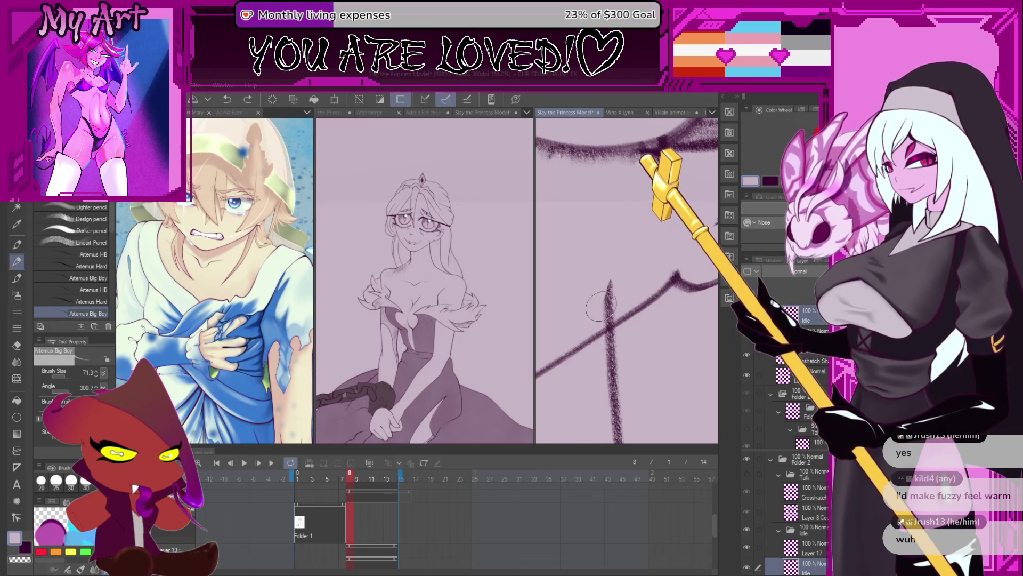
drag(672, 296, 649, 305)
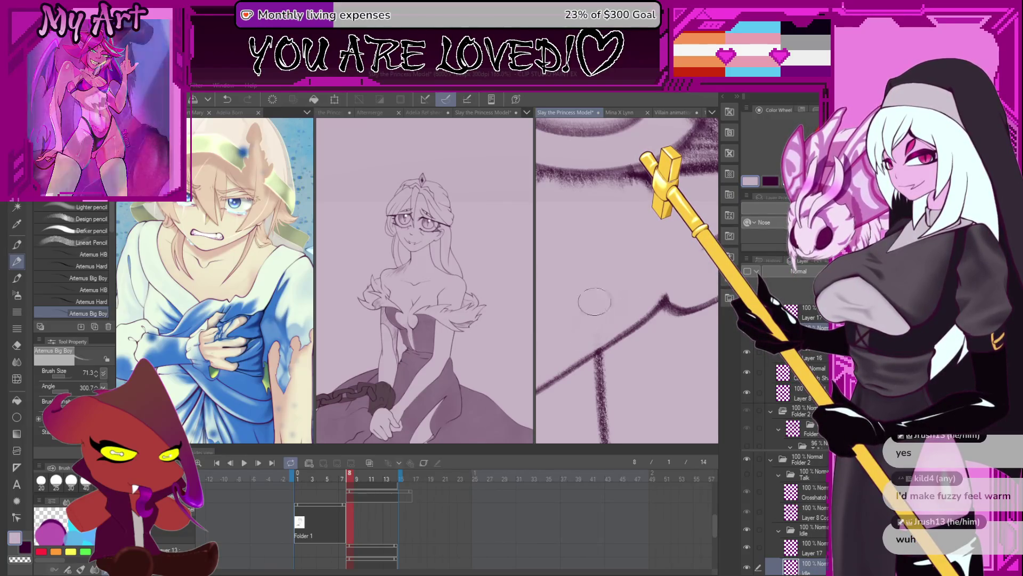
scroll(592, 333, down, 2)
scroll(596, 311, down, 2)
scroll(603, 267, down, 2)
drag(604, 268, 607, 255)
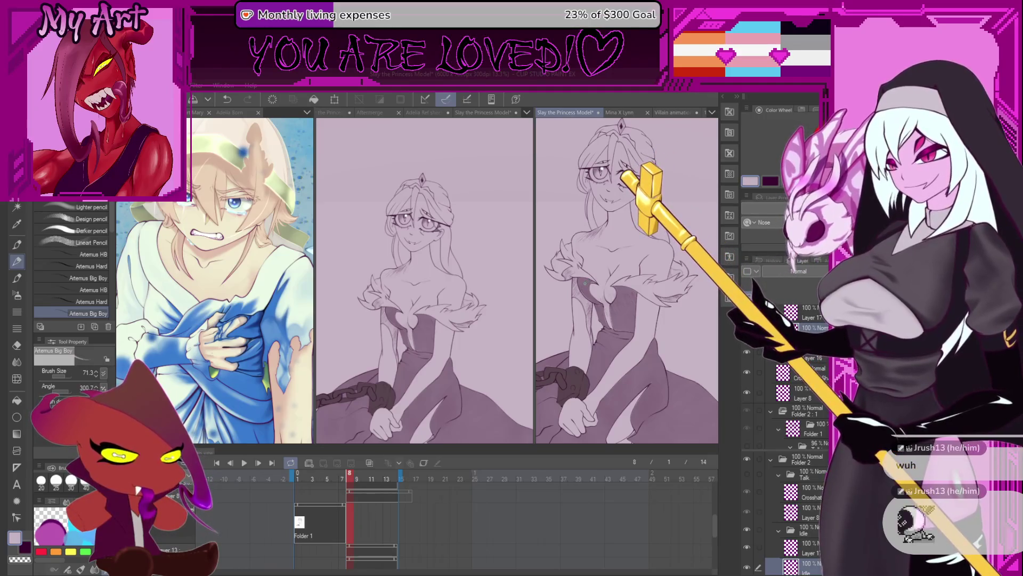
drag(600, 337, 636, 312)
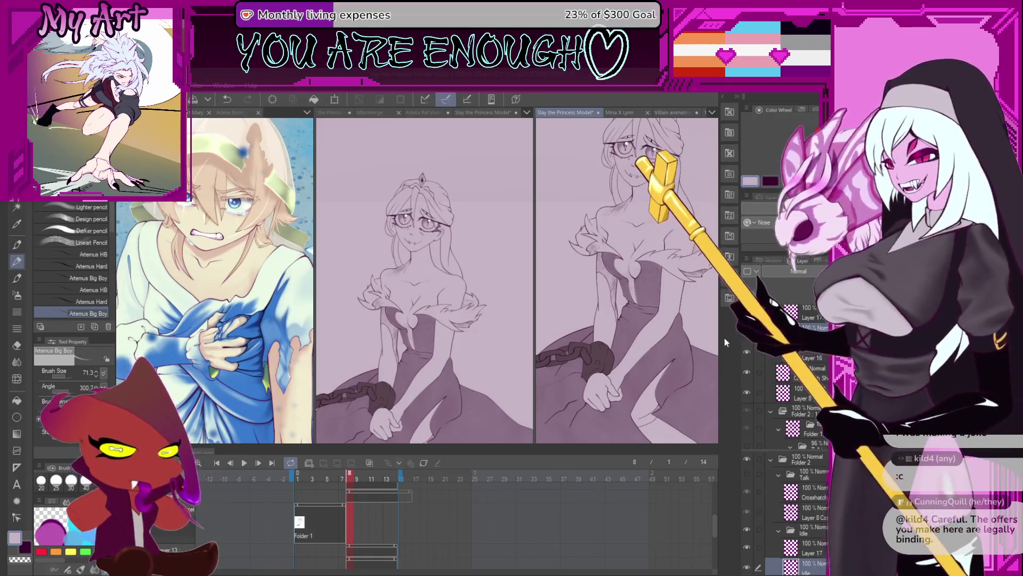
scroll(639, 240, up, 5)
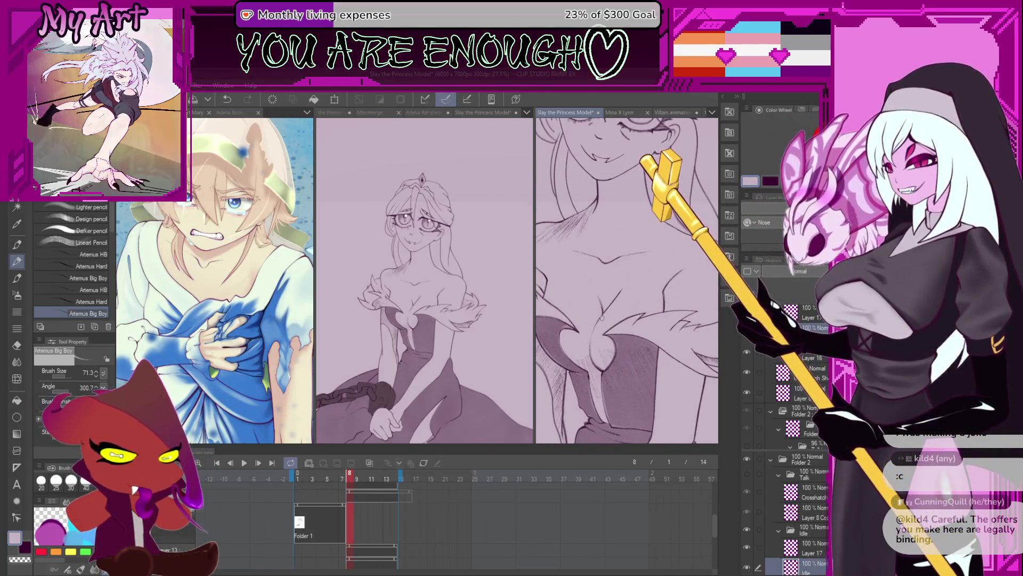
On frame 7, lasso the neck shading and clear the selection again
drag(640, 191, 640, 327)
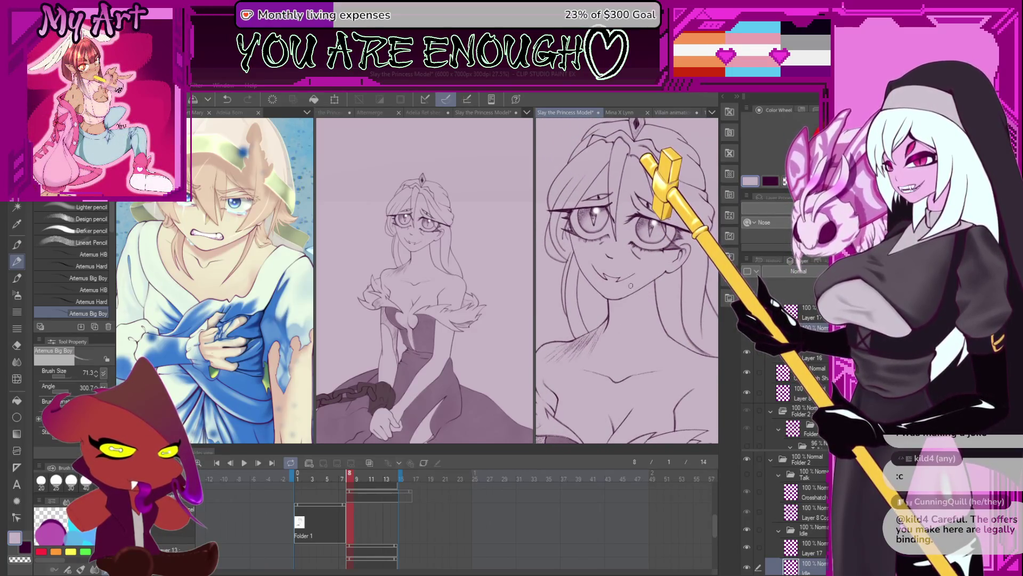
click(341, 520)
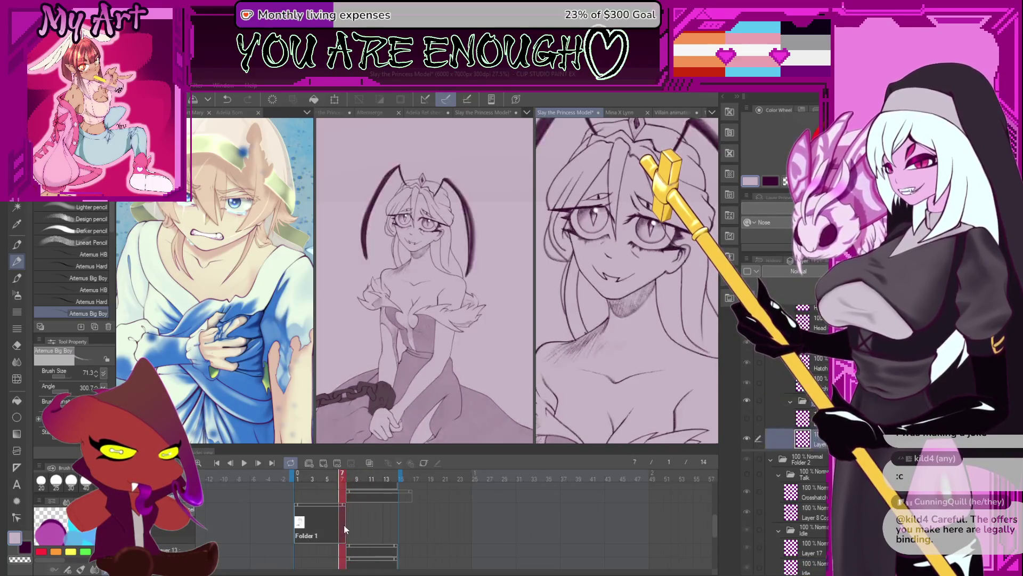
scroll(533, 369, up, 2)
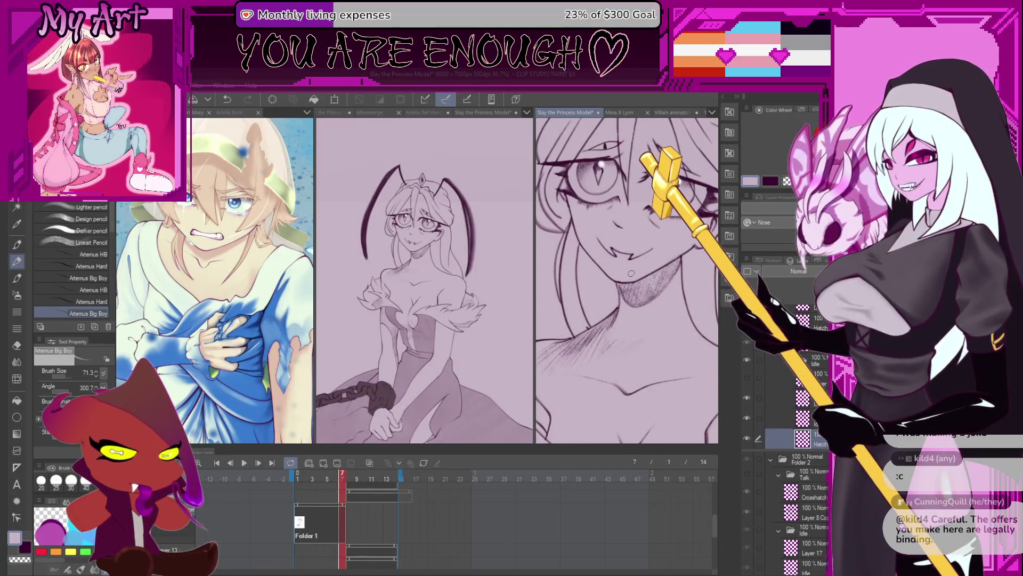
key(m)
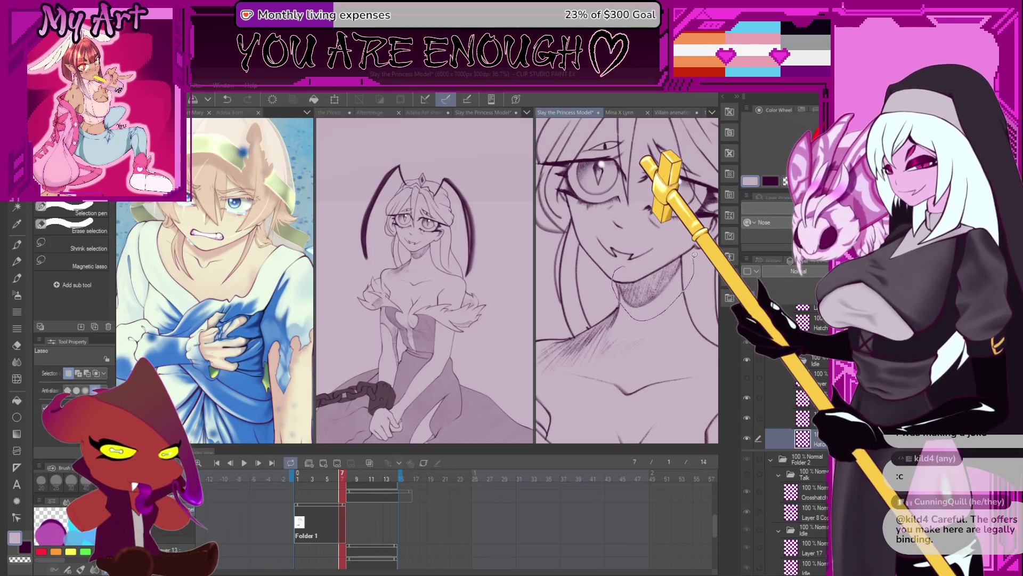
drag(614, 267, 617, 276)
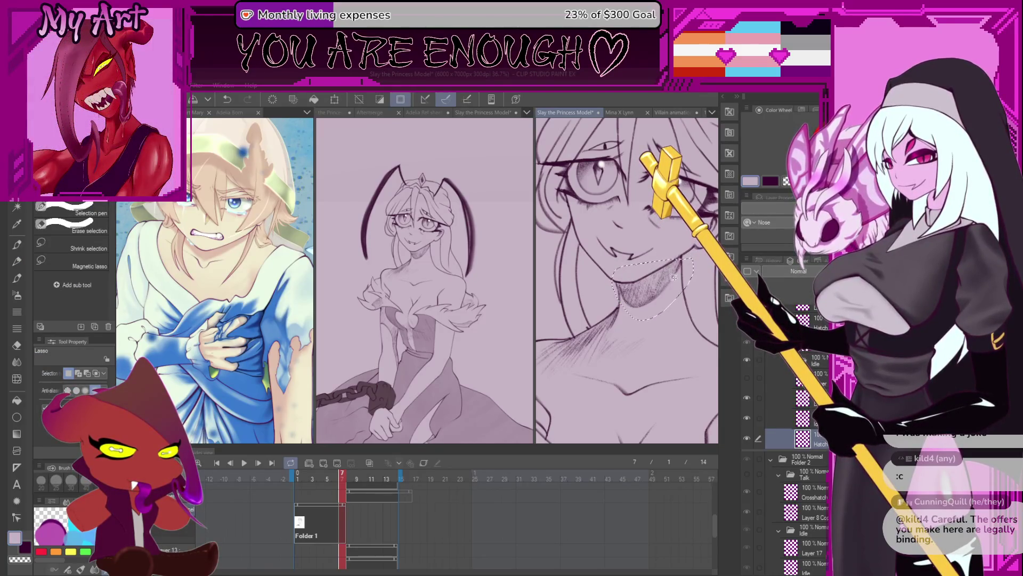
key(ctrl+d)
Move to frame 8, select its Folder 1 cel and expand Folder 2's layers
click(354, 501)
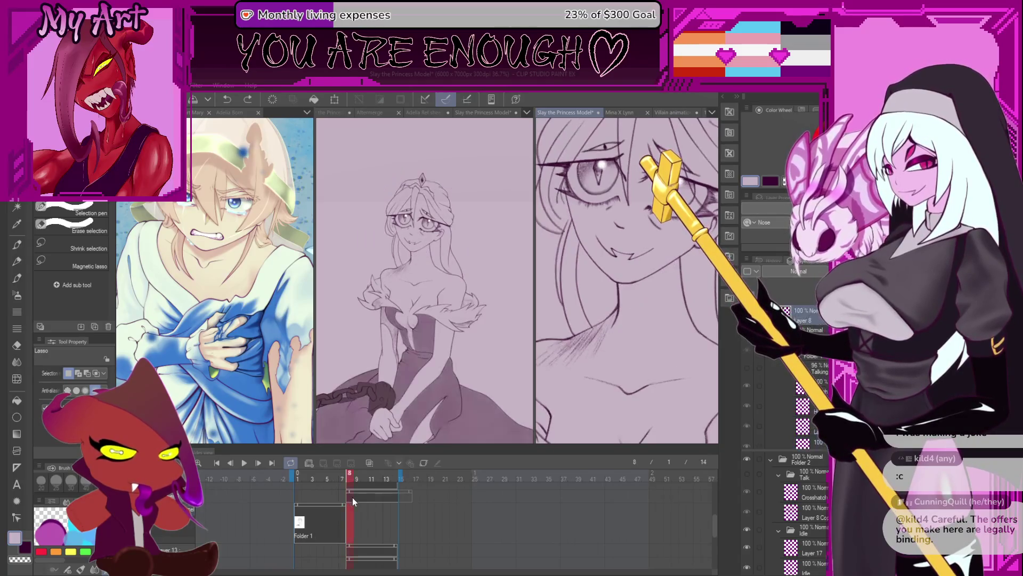
click(342, 505)
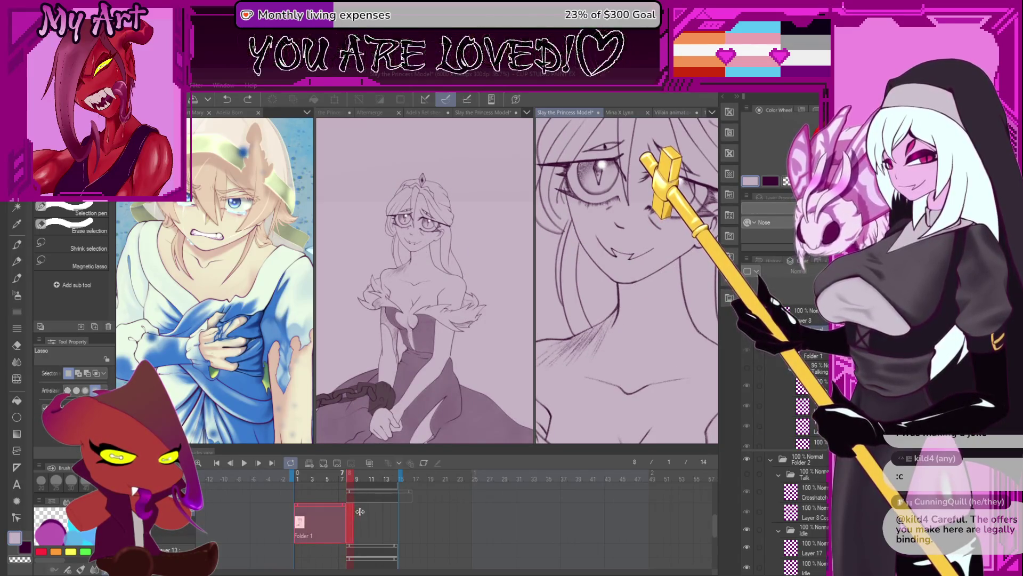
click(472, 444)
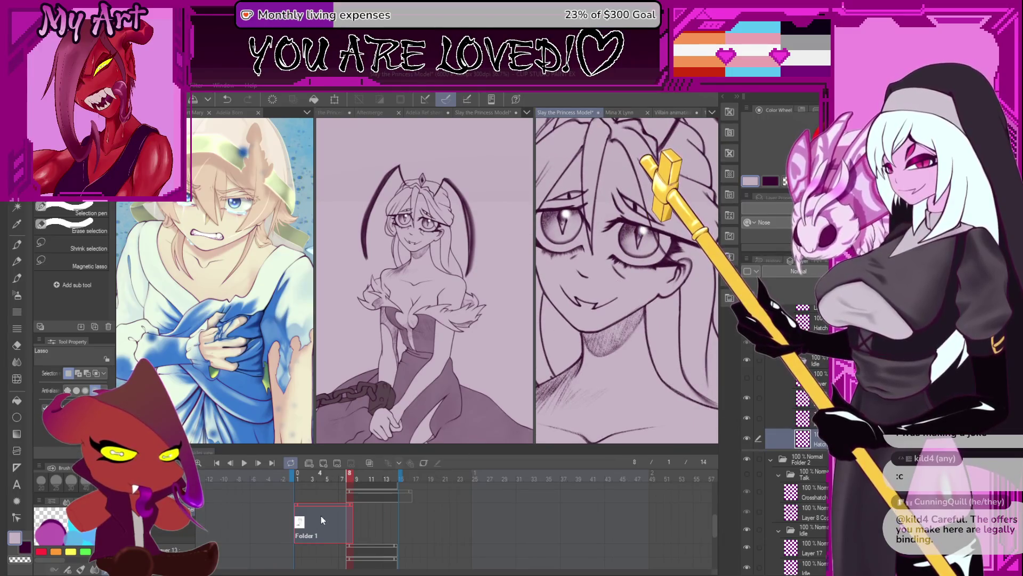
click(332, 504)
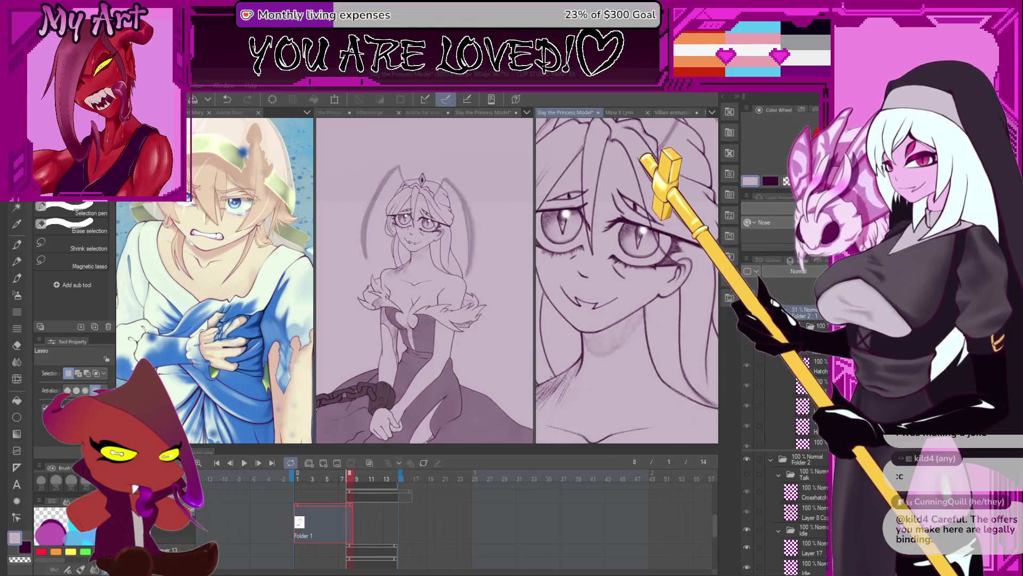
scroll(752, 360, up, 3)
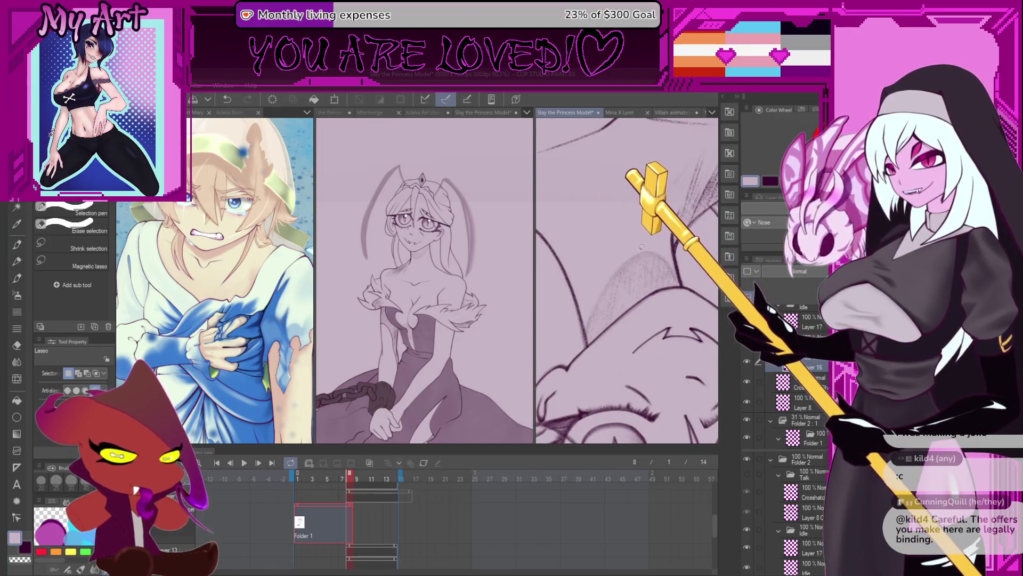
Pick the Xenos sketch pencil and make the Idle layer the drawing target
key(p)
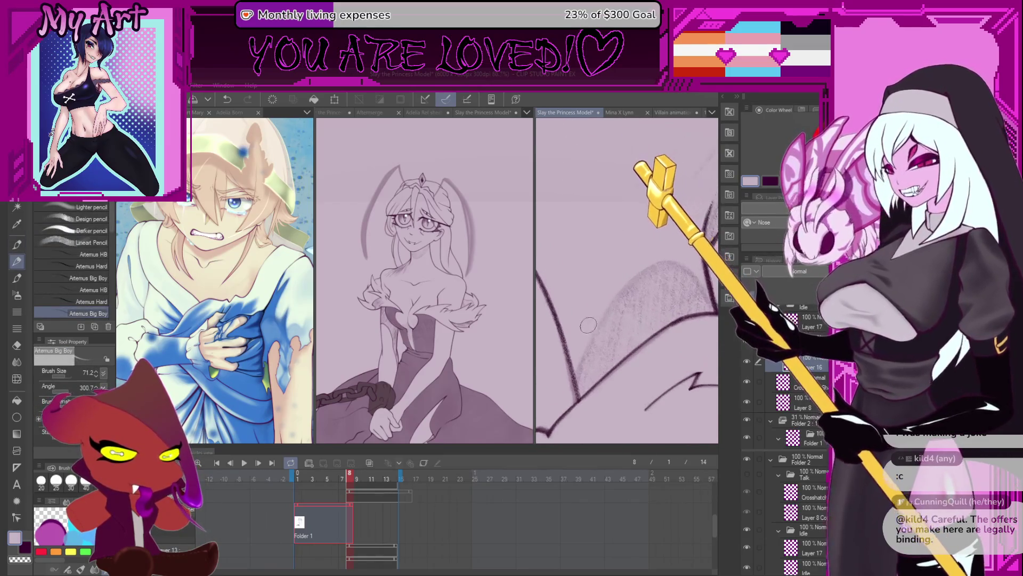
key(p)
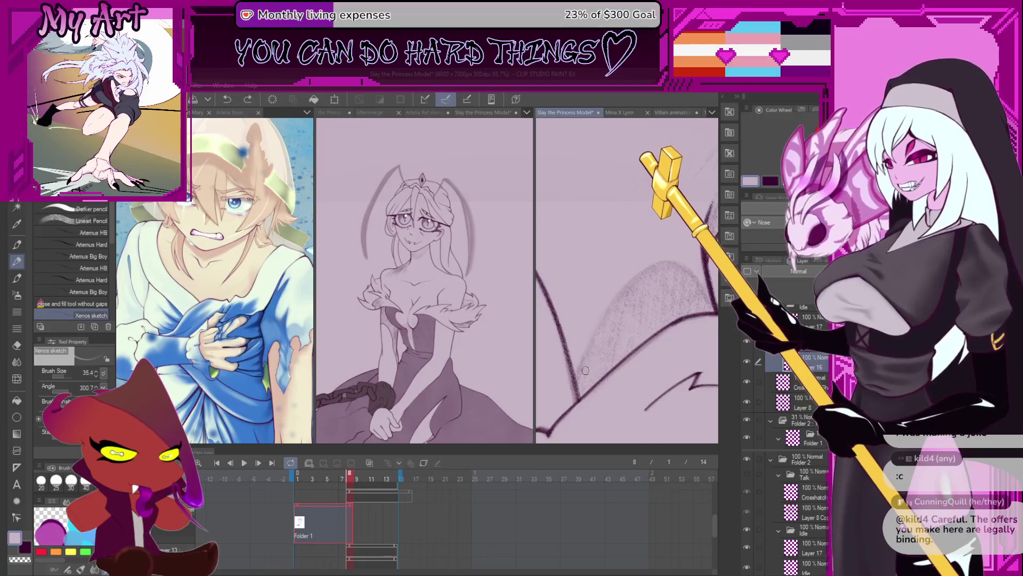
scroll(627, 280, up, 1)
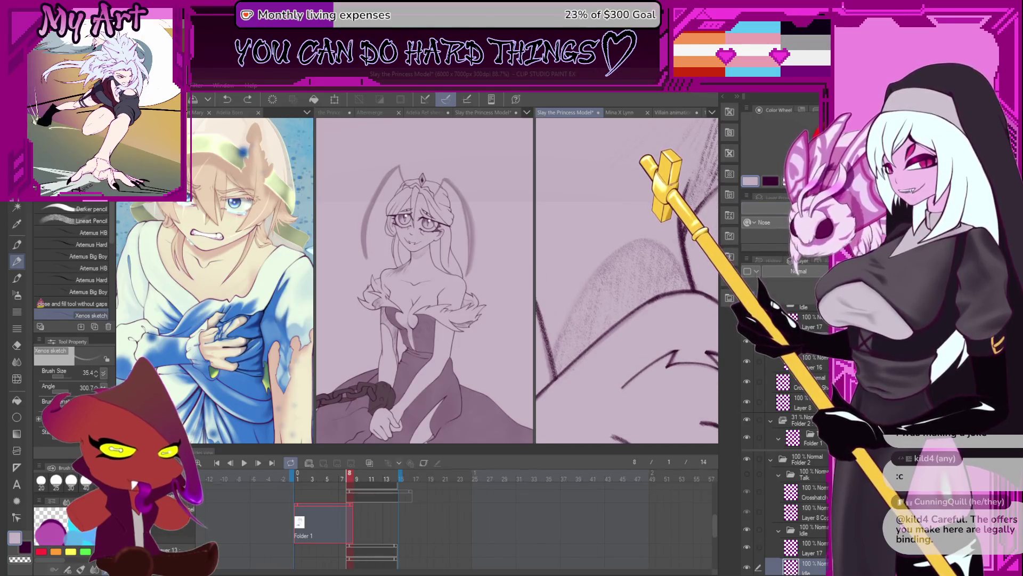
click(809, 111)
click(772, 109)
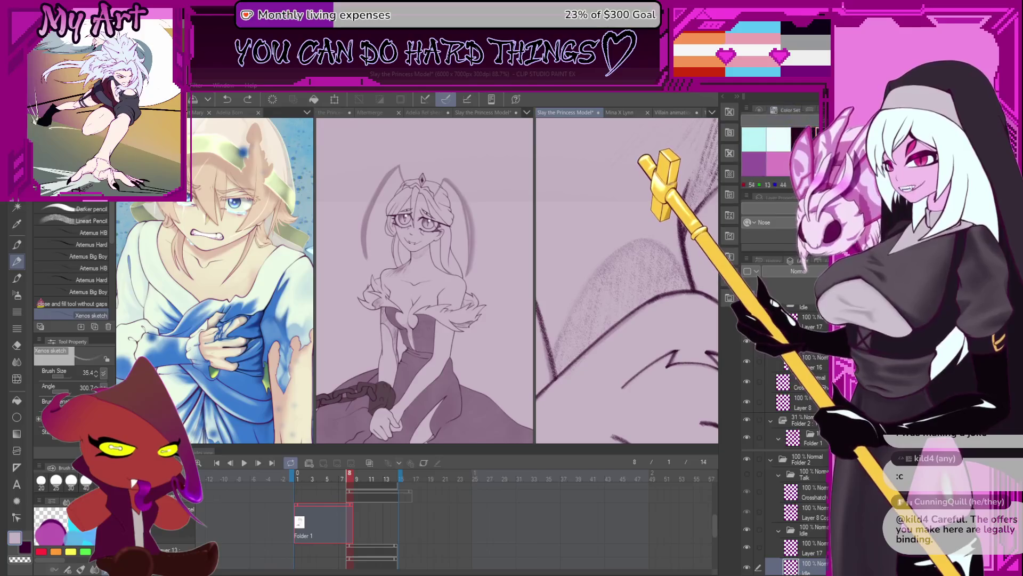
click(799, 341)
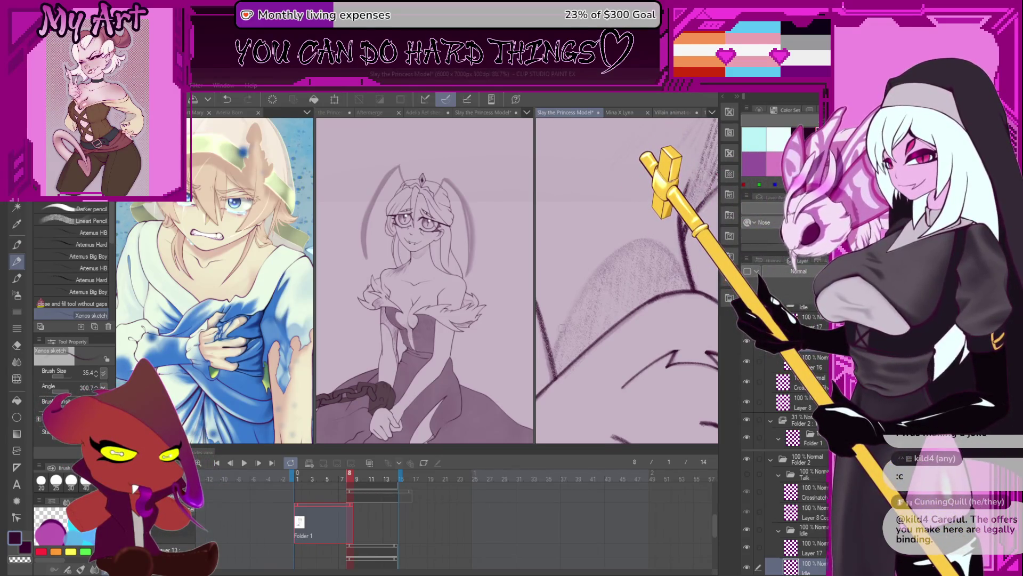
Try dark pencil arc strokes along the hatched arch shape, undoing each attempt
drag(551, 362, 568, 324)
key(ctrl+z)
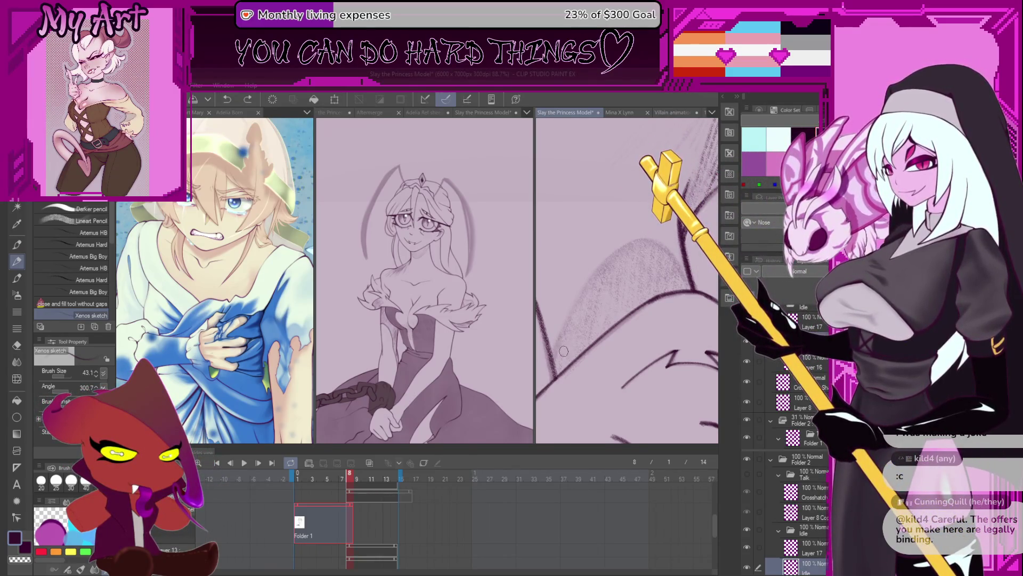
mouse_move(552, 361)
mouse_down()
mouse_move(591, 280)
mouse_move(649, 242)
mouse_up()
key(ctrl+z)
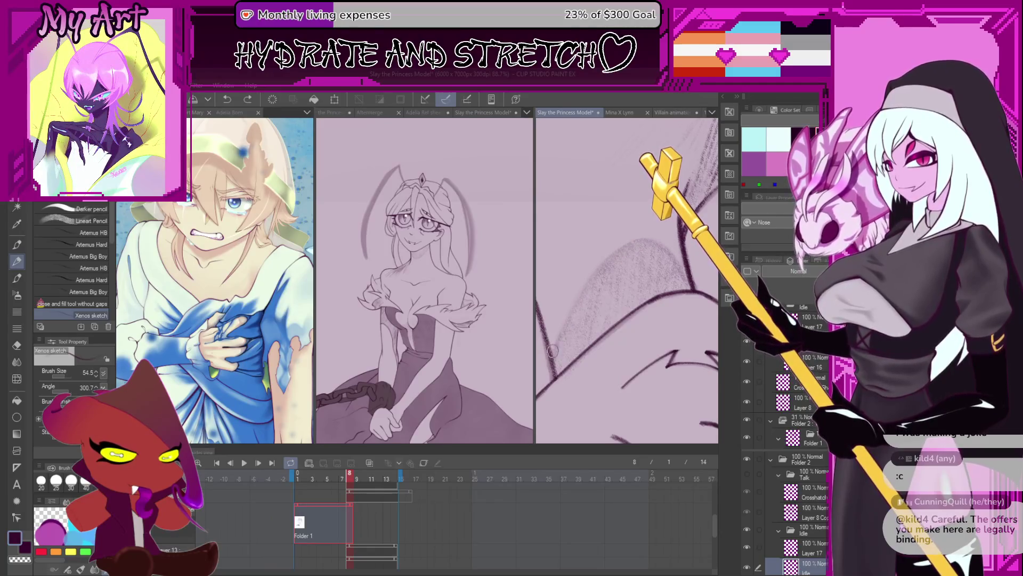
drag(554, 350, 556, 395)
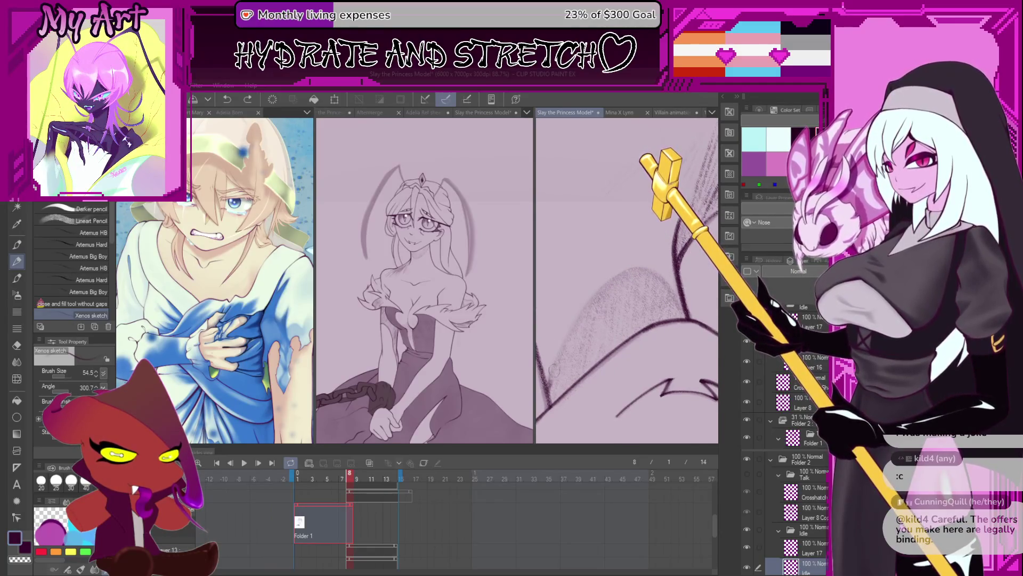
key(ctrl+z)
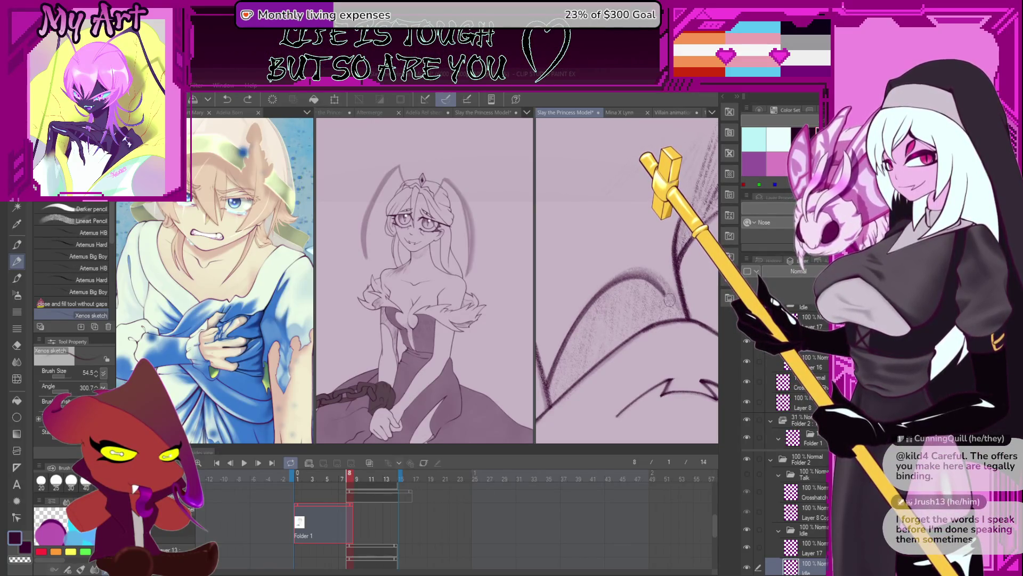
drag(651, 274, 681, 313)
key(ctrl+z)
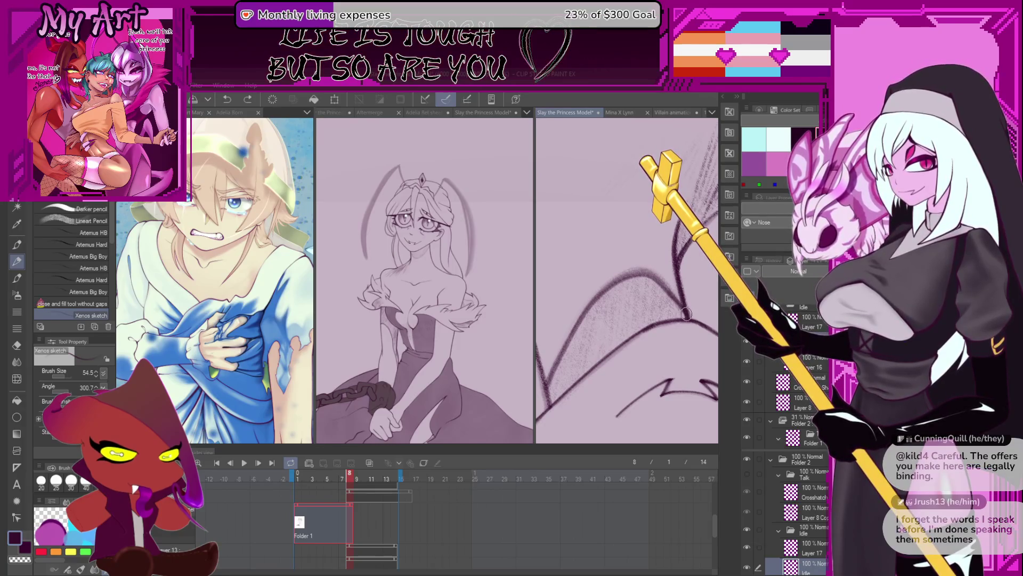
key(ctrl+z)
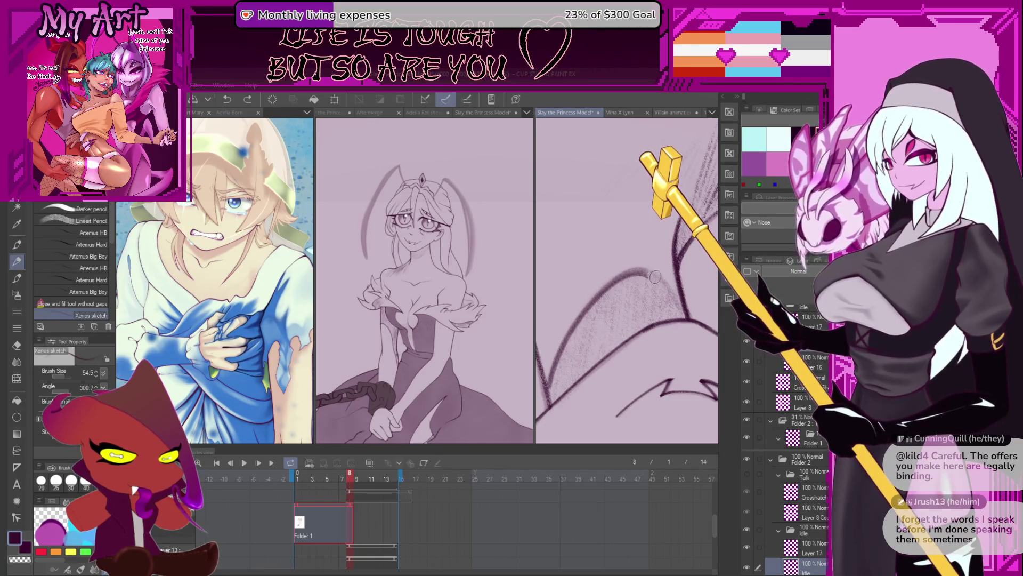
Rotate the canvas clockwise and lasso-select the hatched arch area
drag(675, 327, 573, 340)
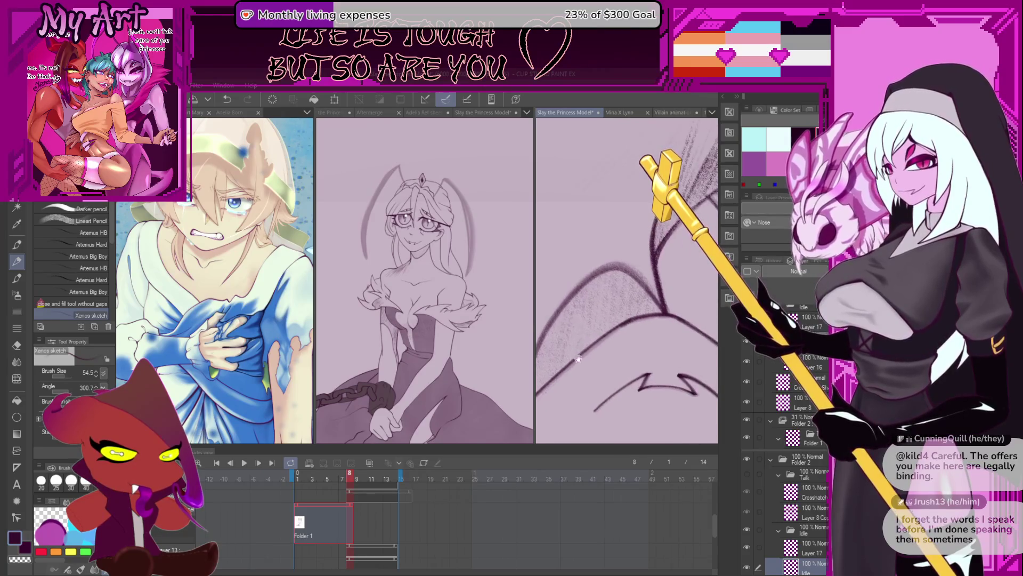
key(asciicircum)
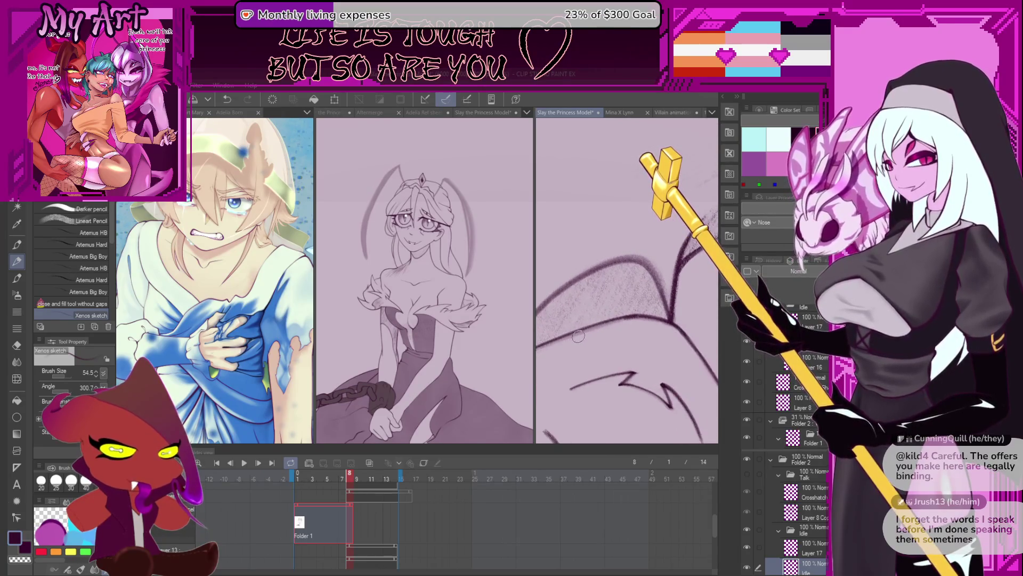
key(asciicircum)
key(asciicircum)
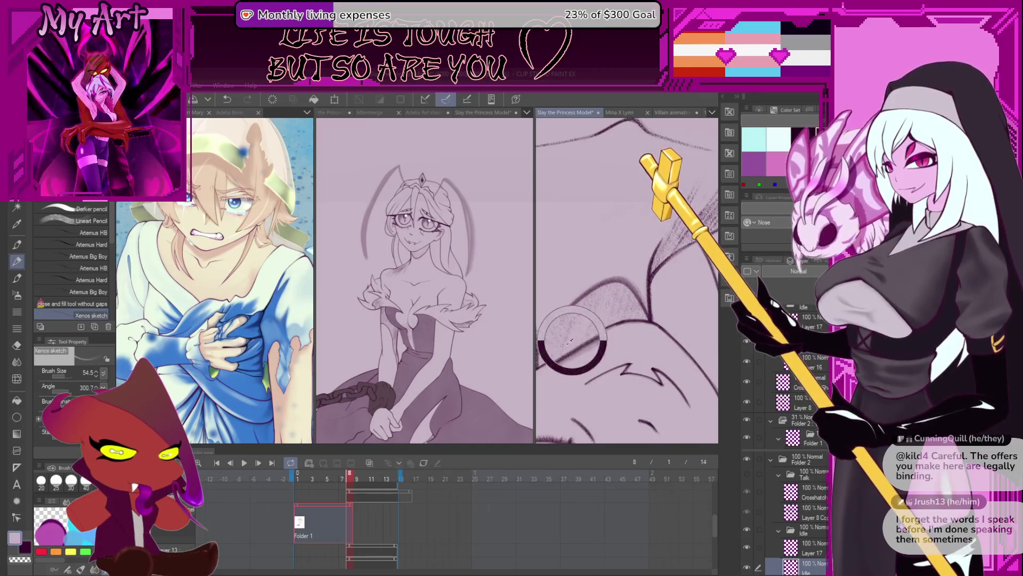
key(asciicircum)
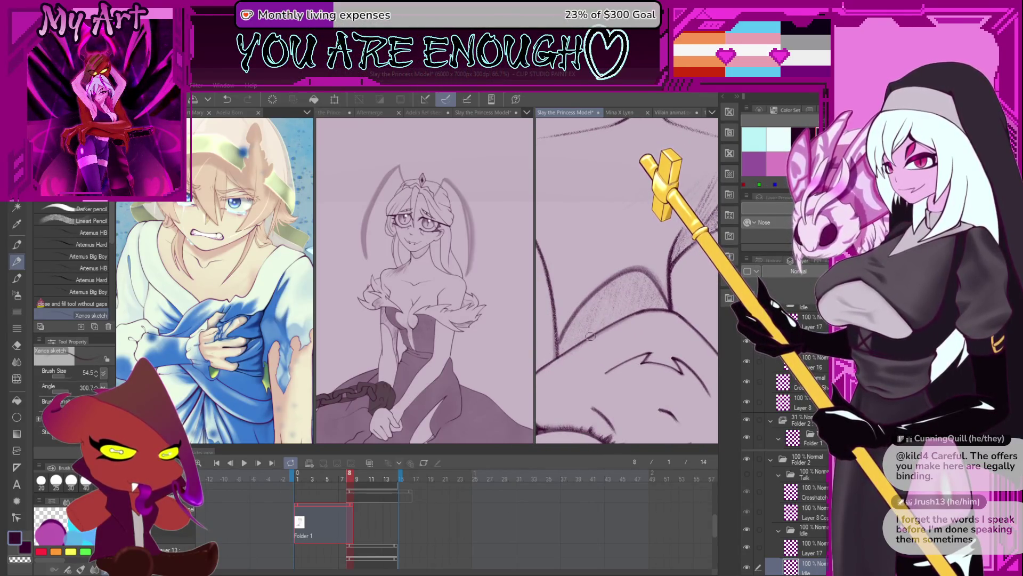
key(m)
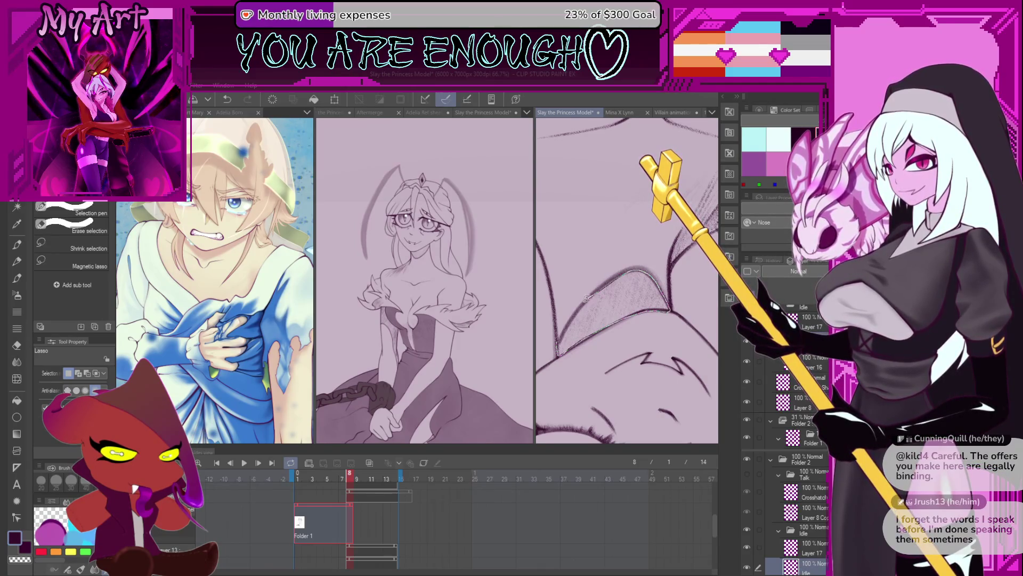
scroll(555, 345, up, 2)
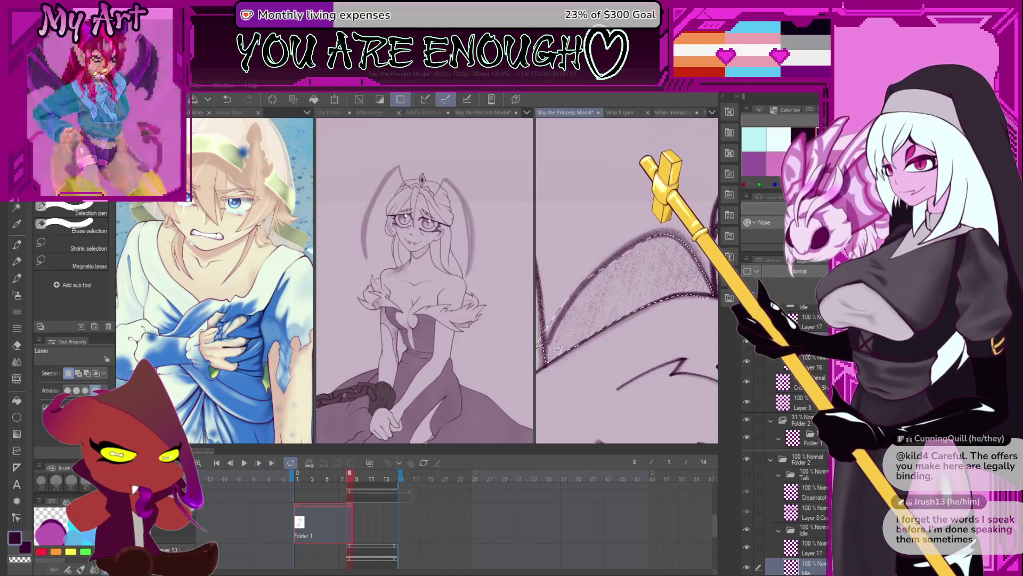
drag(615, 304, 627, 328)
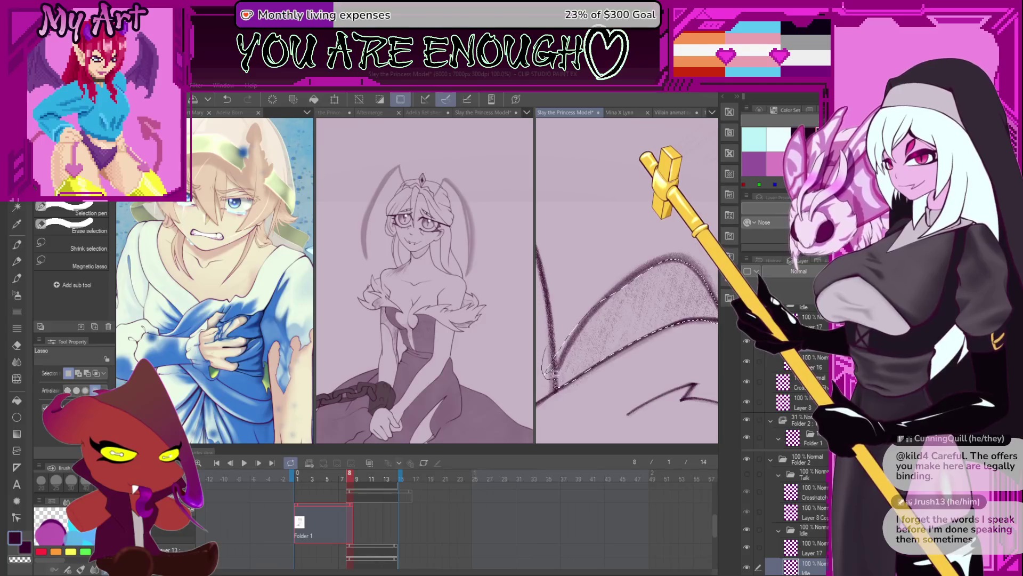